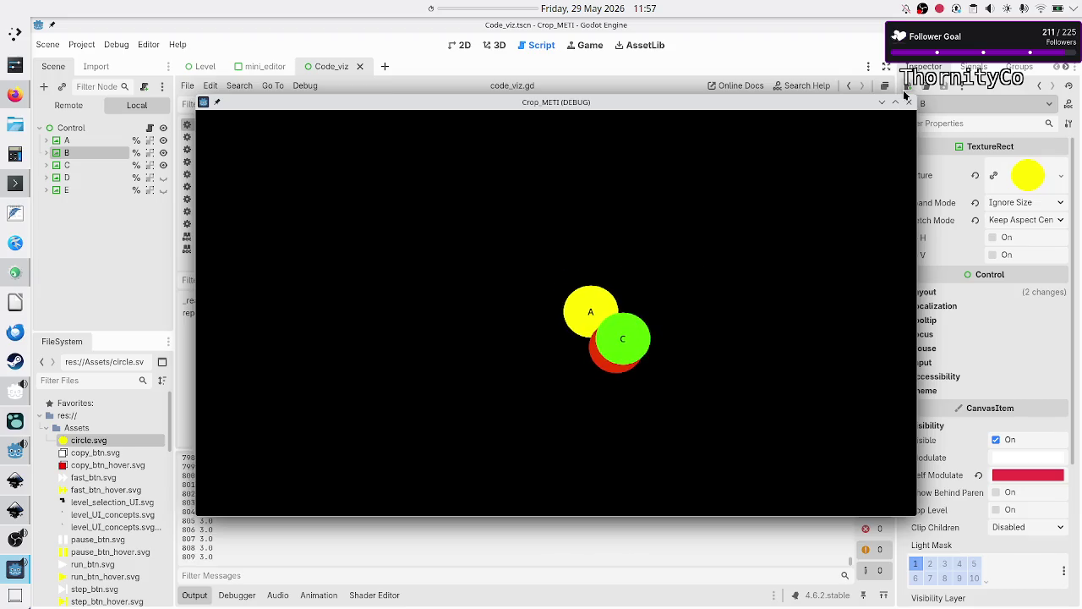
# Stop the running scene and check the DESIRED_LENGTH value of 300 in code_viz.gd
pyautogui.click(909, 101)
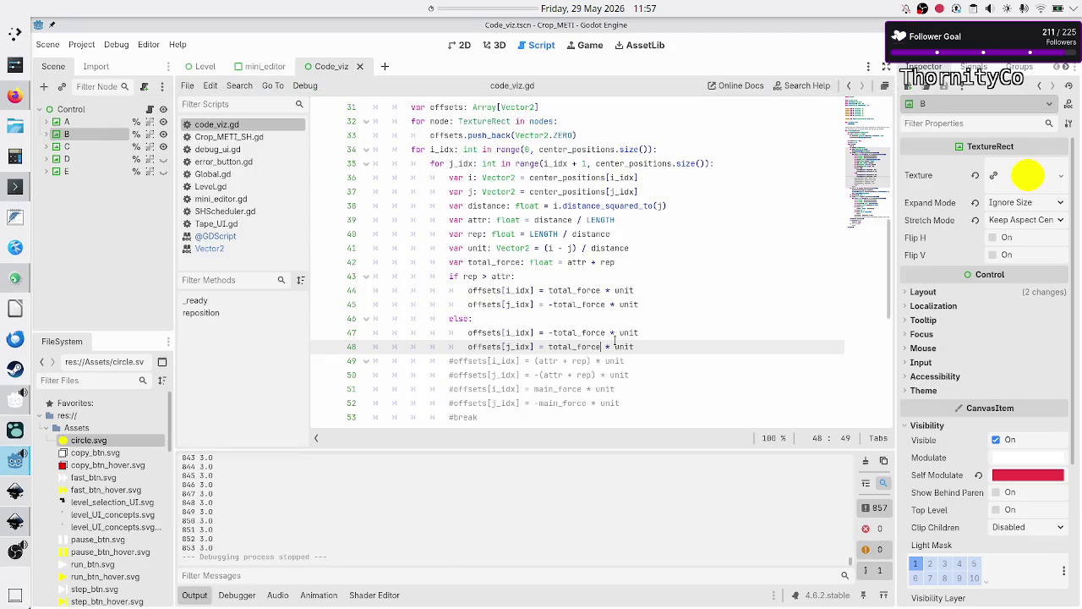
pyautogui.scroll(10, 626, 303)
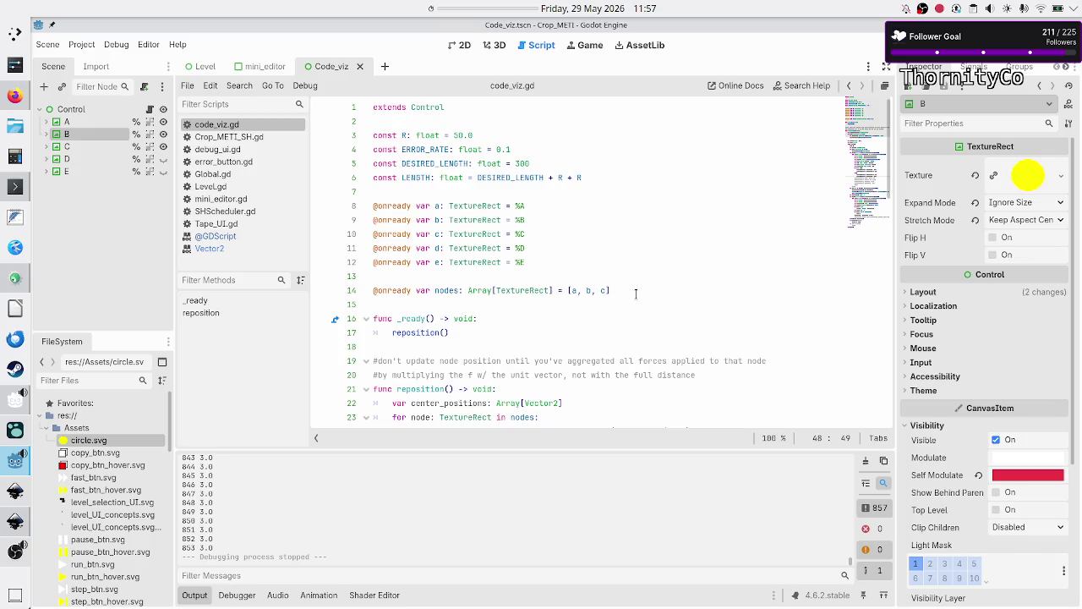
pyautogui.doubleClick(545, 159)
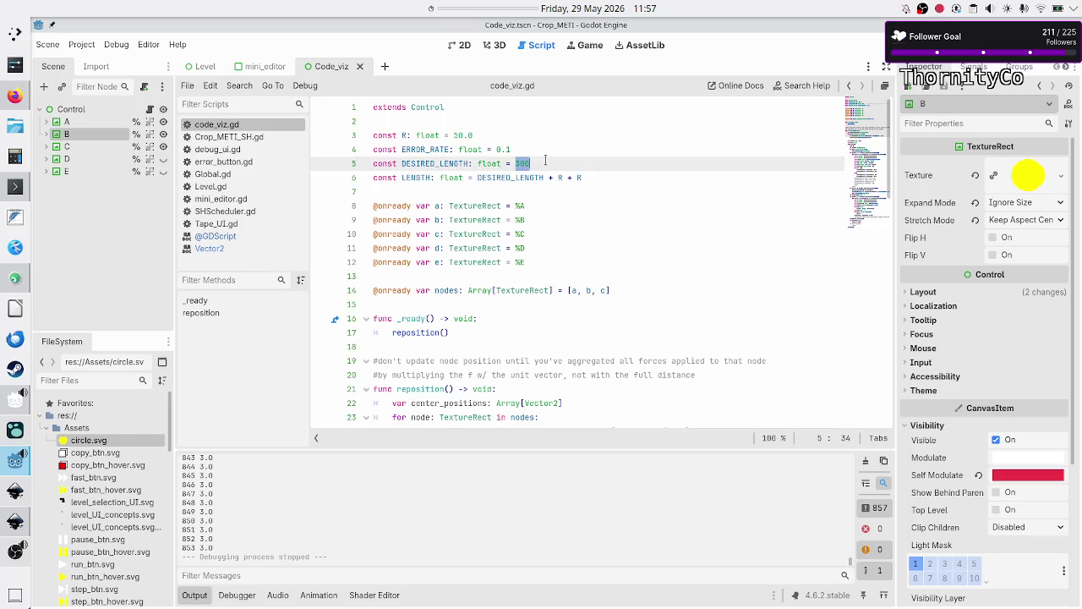
pyautogui.click(545, 160)
pyautogui.scroll(-10, 478, 177)
pyautogui.scroll(-4, 454, 199)
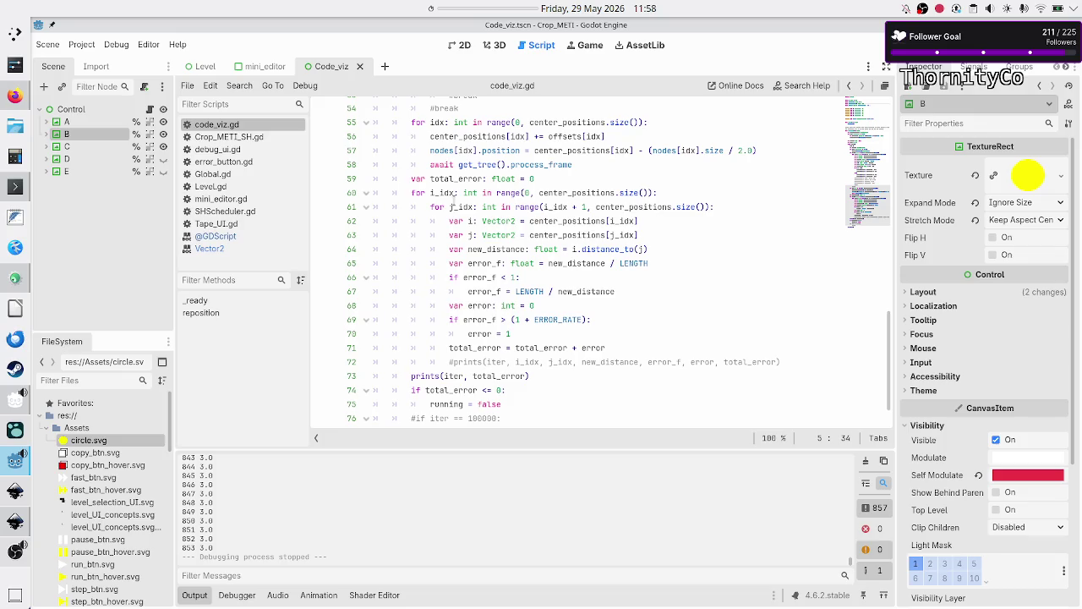
pyautogui.scroll(1, 455, 198)
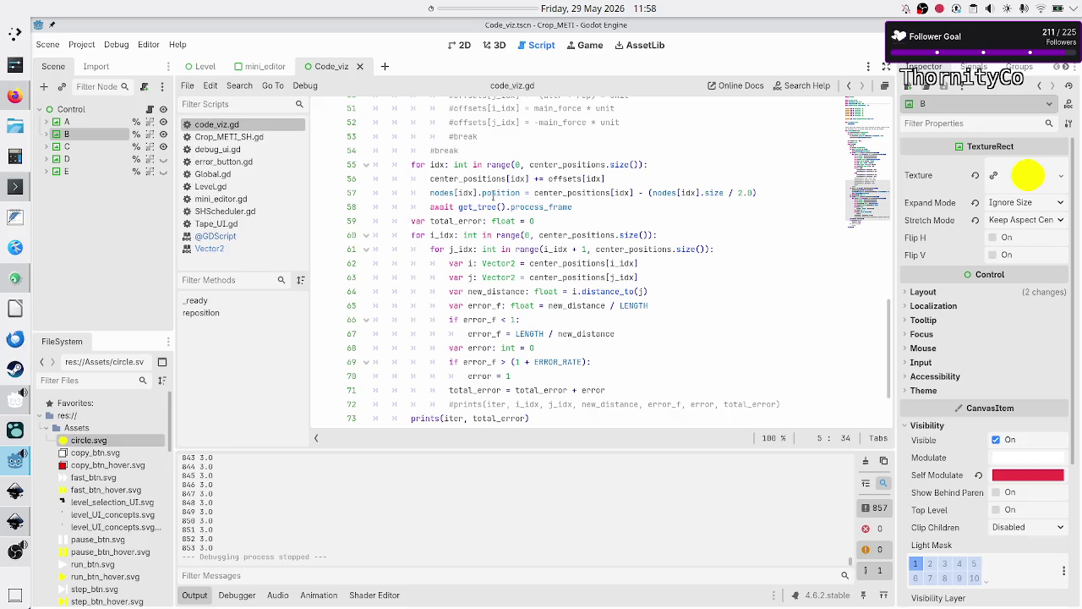
# Inspect how position, center_positions and offsets are used on lines 56–58
pyautogui.doubleClick(497, 193)
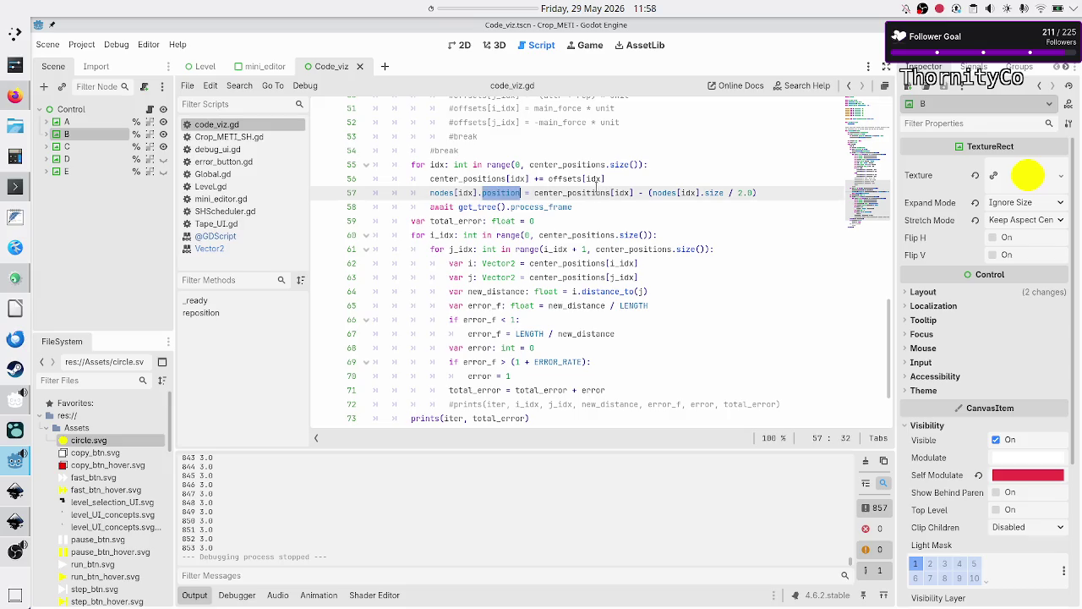
pyautogui.doubleClick(599, 192)
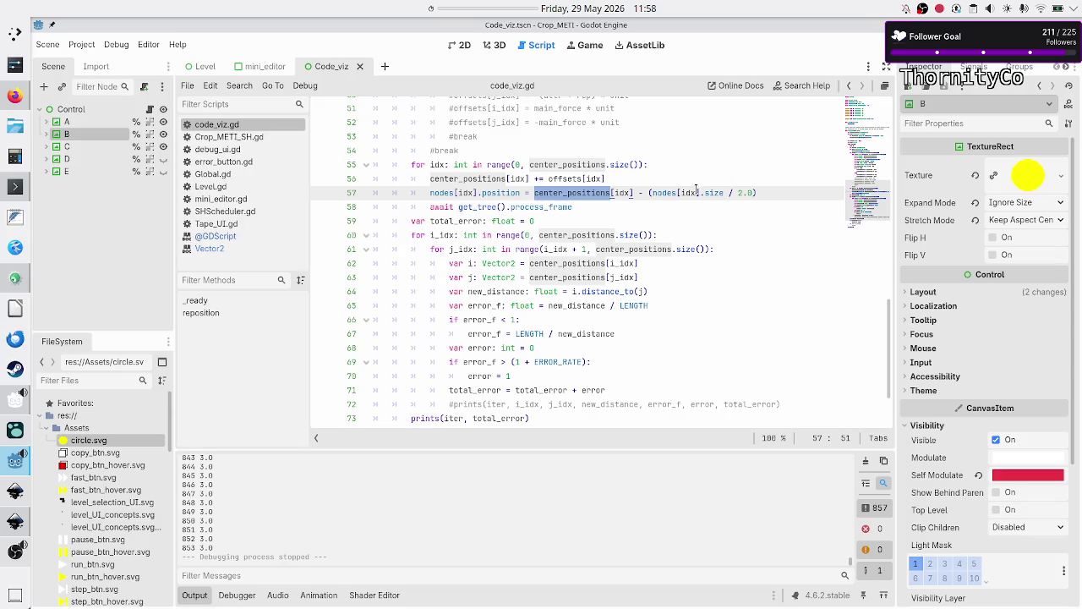
pyautogui.moveTo(722, 192)
pyautogui.moveTo(683, 197)
pyautogui.click(587, 209)
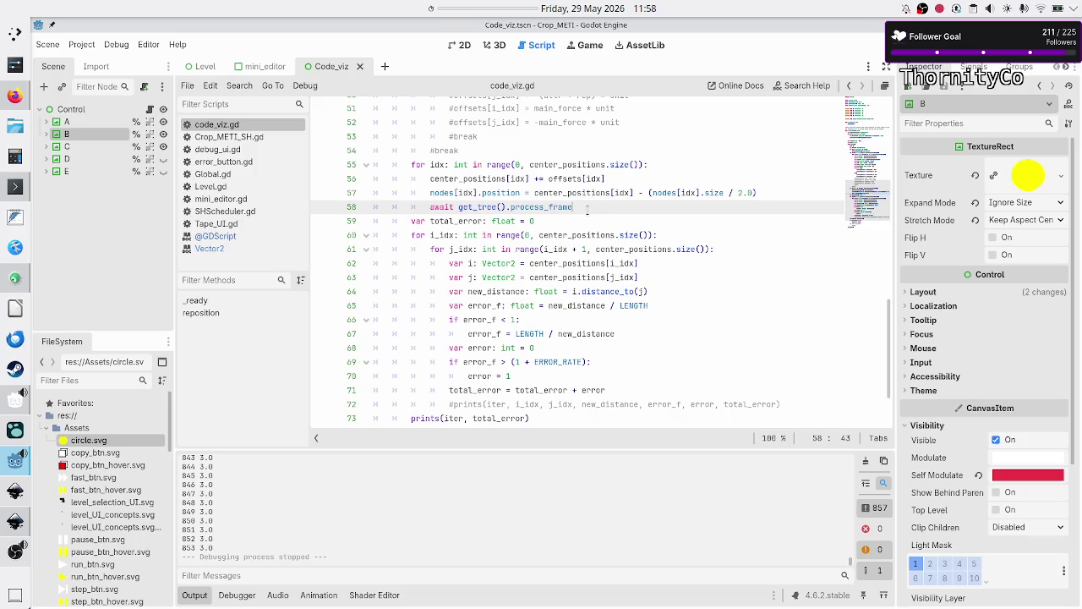
pyautogui.click(439, 197)
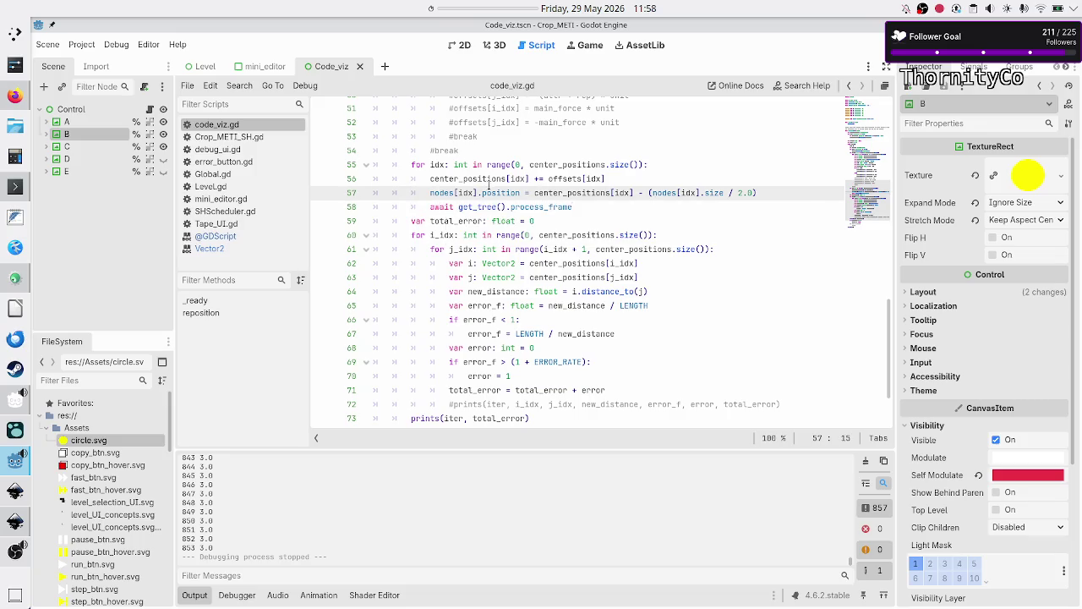
pyautogui.doubleClick(495, 180)
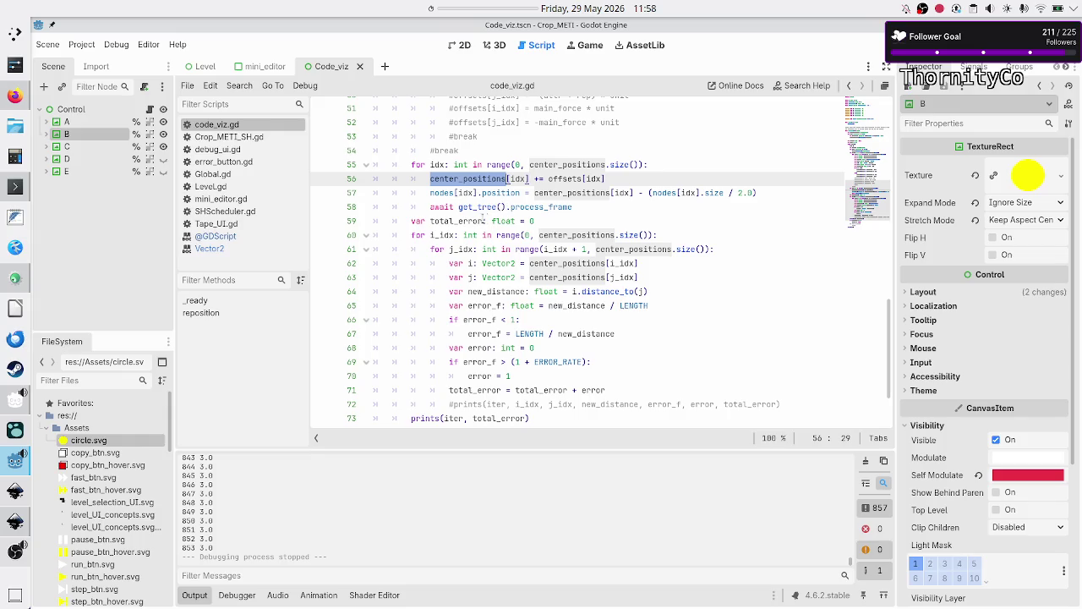
pyautogui.doubleClick(562, 178)
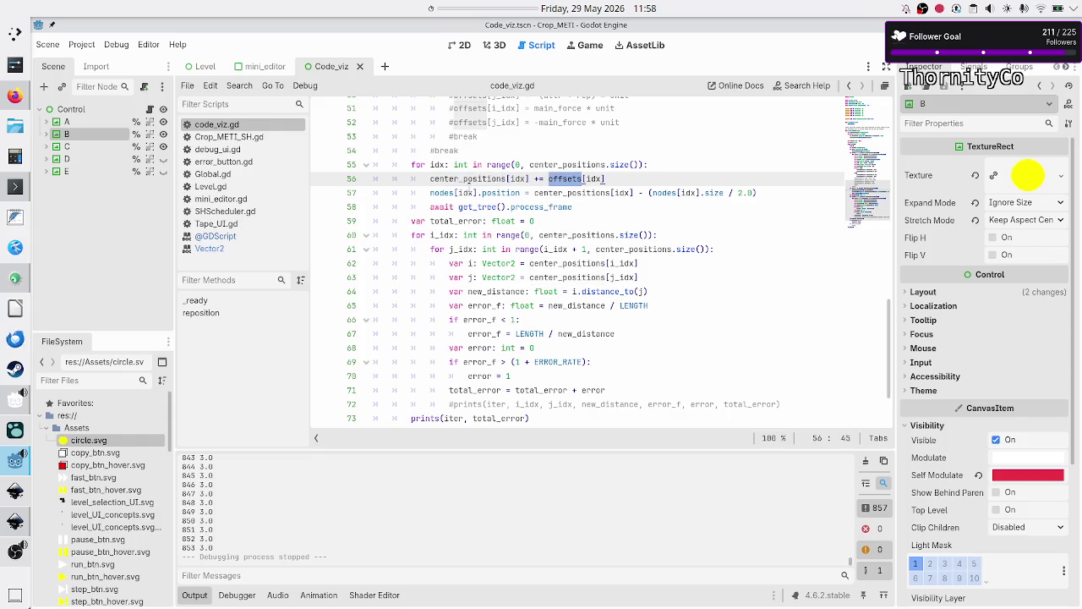
pyautogui.doubleClick(468, 178)
pyautogui.click(466, 178)
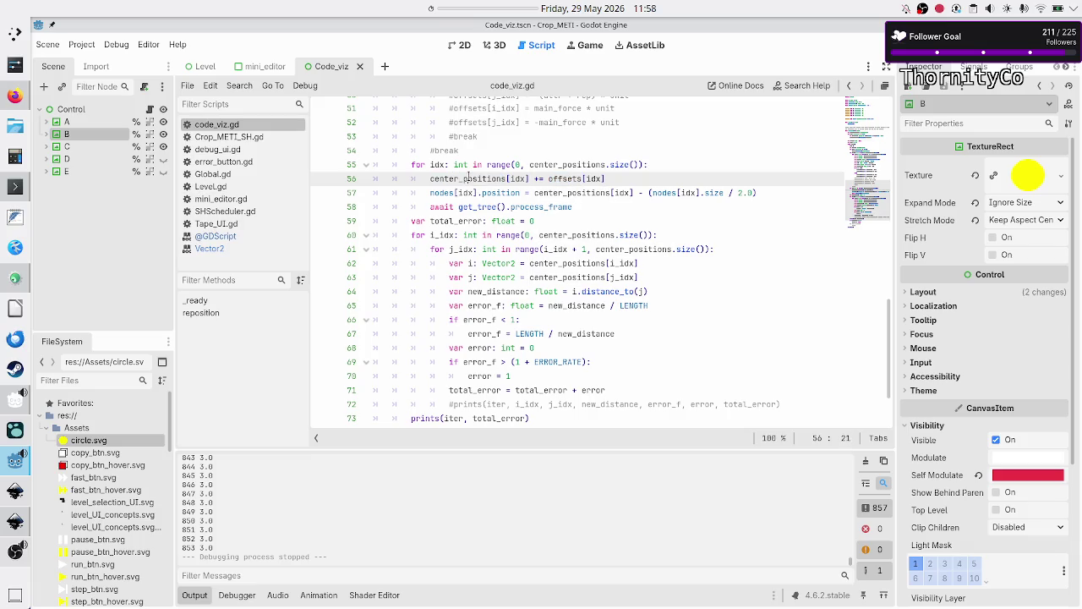
# Scroll back up and review the code around lines 31–33
pyautogui.scroll(5, 468, 178)
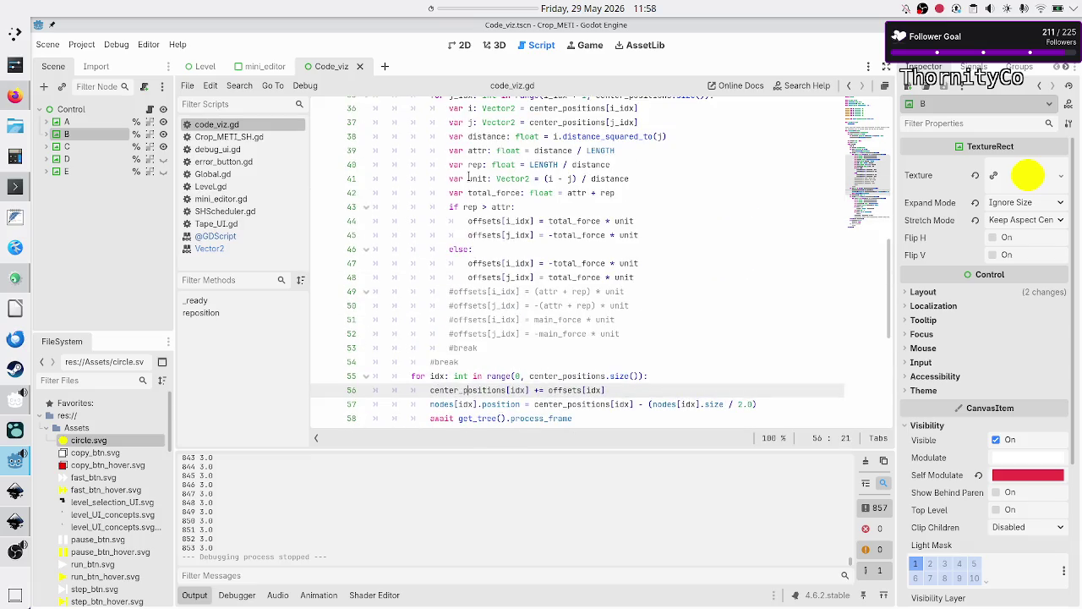
pyautogui.scroll(4, 468, 178)
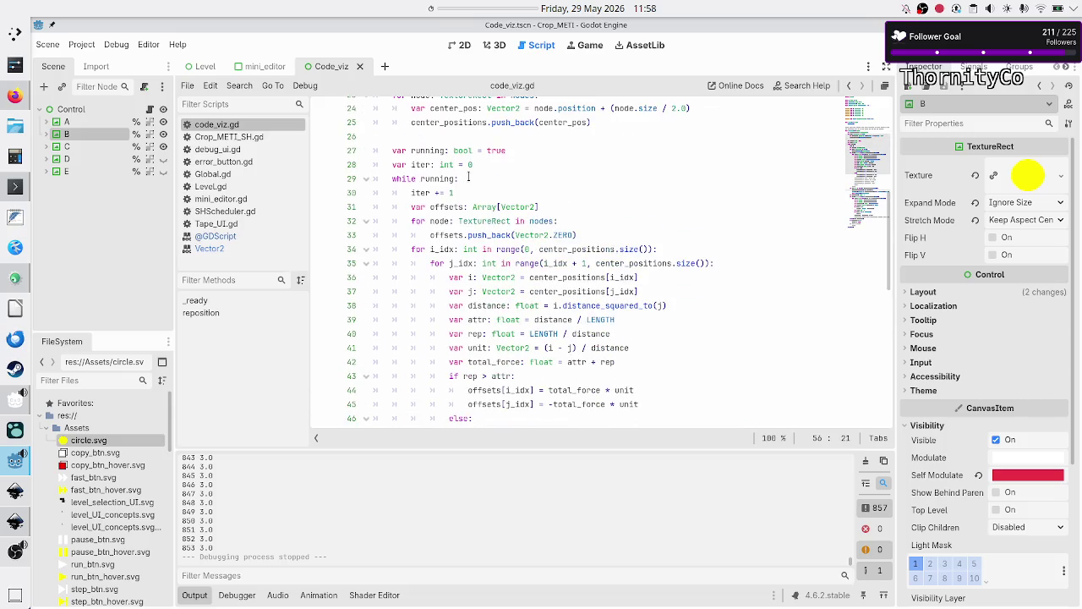
pyautogui.click(445, 235)
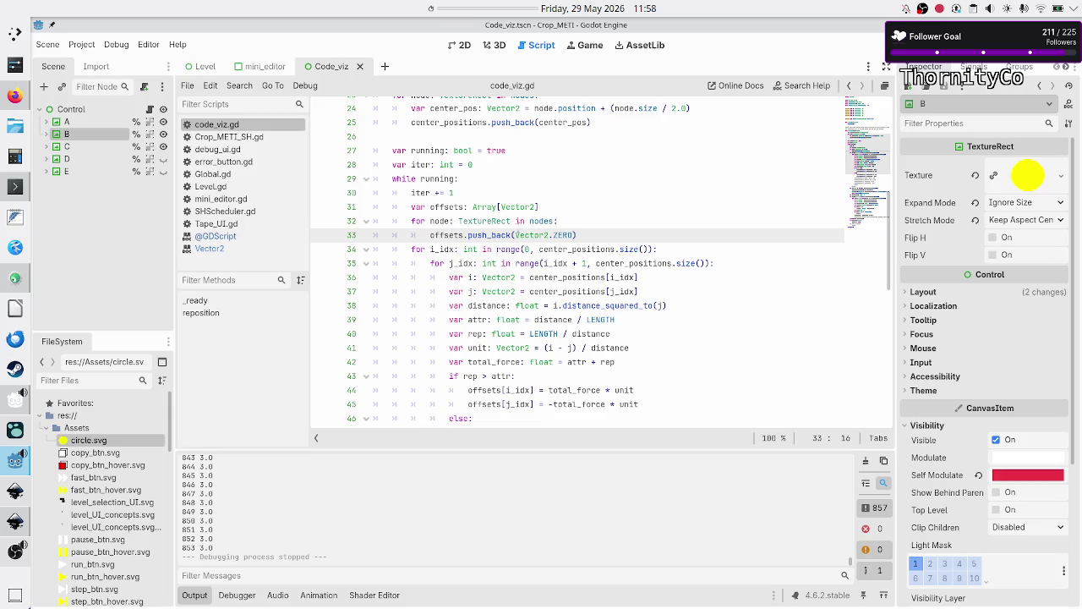
pyautogui.click(557, 199)
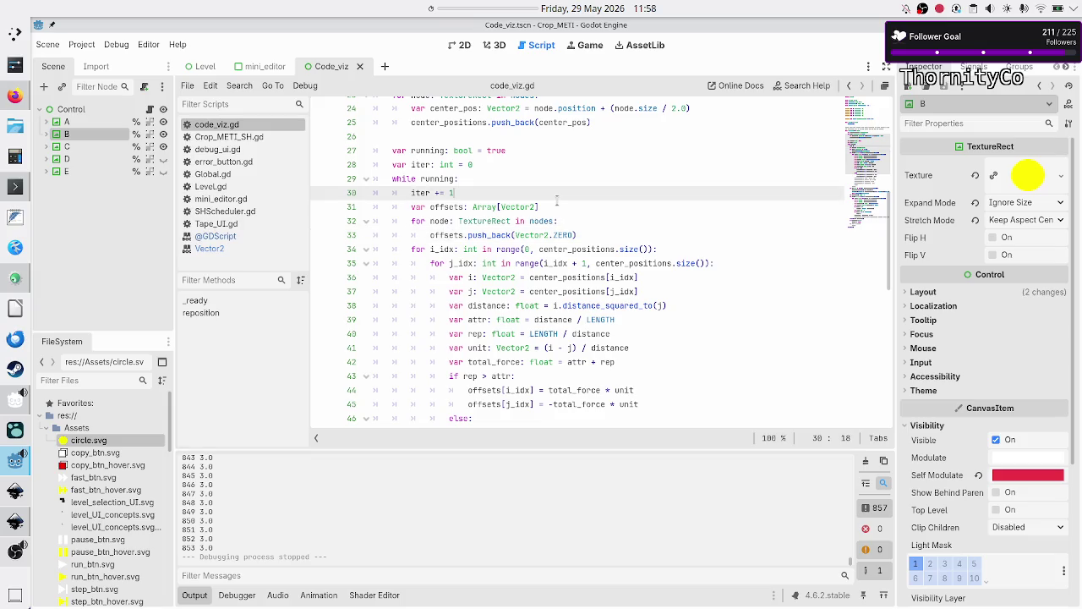
pyautogui.tripleClick(557, 201)
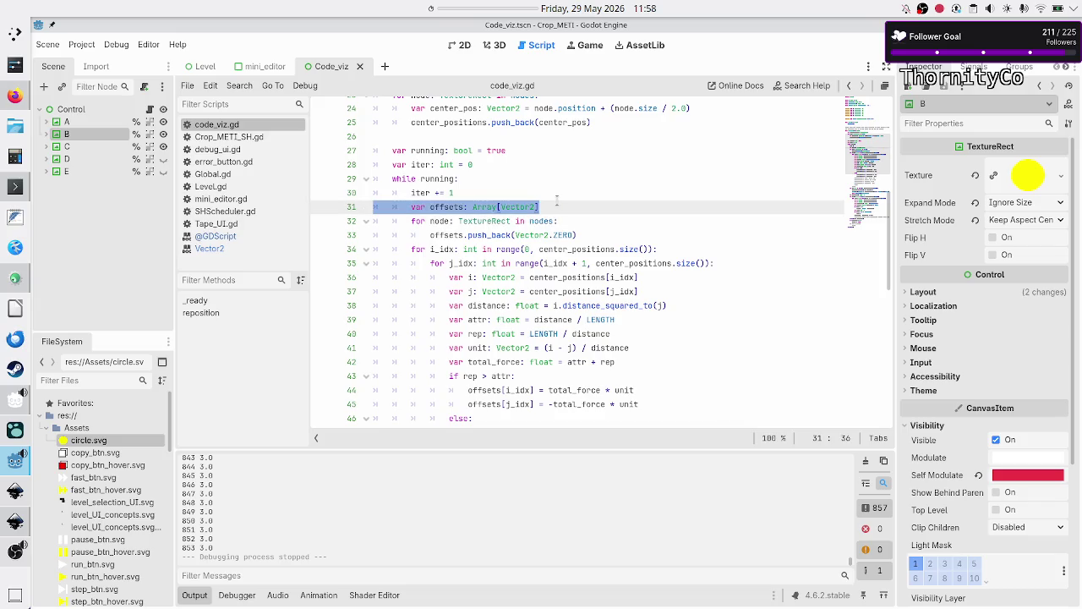
pyautogui.click(557, 200)
pyautogui.press('Right')
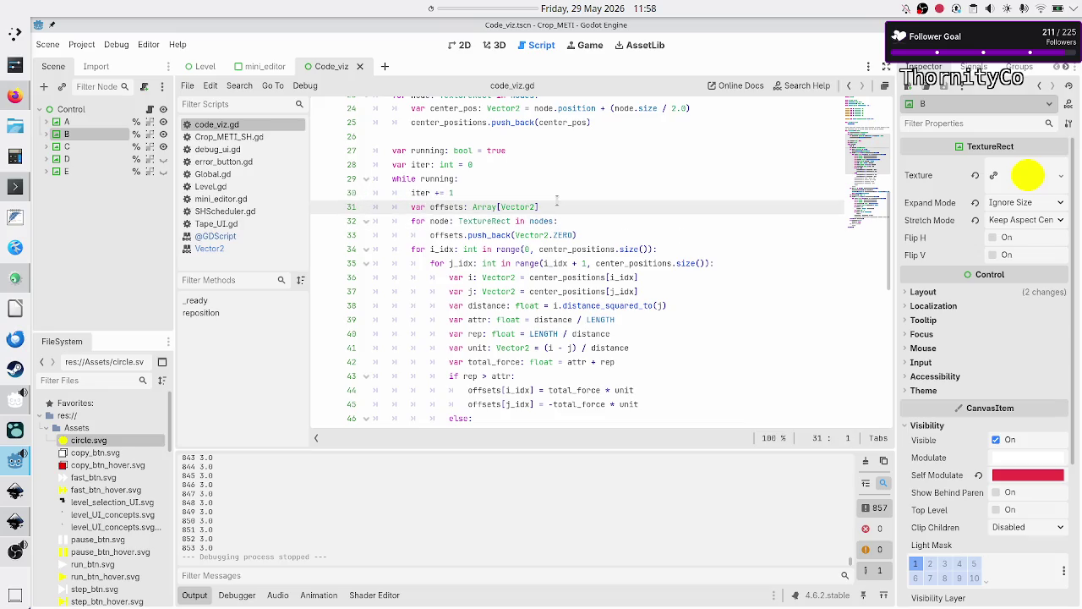
pyautogui.hotkey('shift', 'End')
pyautogui.press('Right')
pyautogui.press('Up')
pyautogui.press('Up')
pyautogui.press('Up')
pyautogui.press('Down')
pyautogui.press('Down')
pyautogui.press('Up')
pyautogui.press('Up')
pyautogui.press('Up')
pyautogui.press('Up')
pyautogui.press('Down')
pyautogui.press('Down')
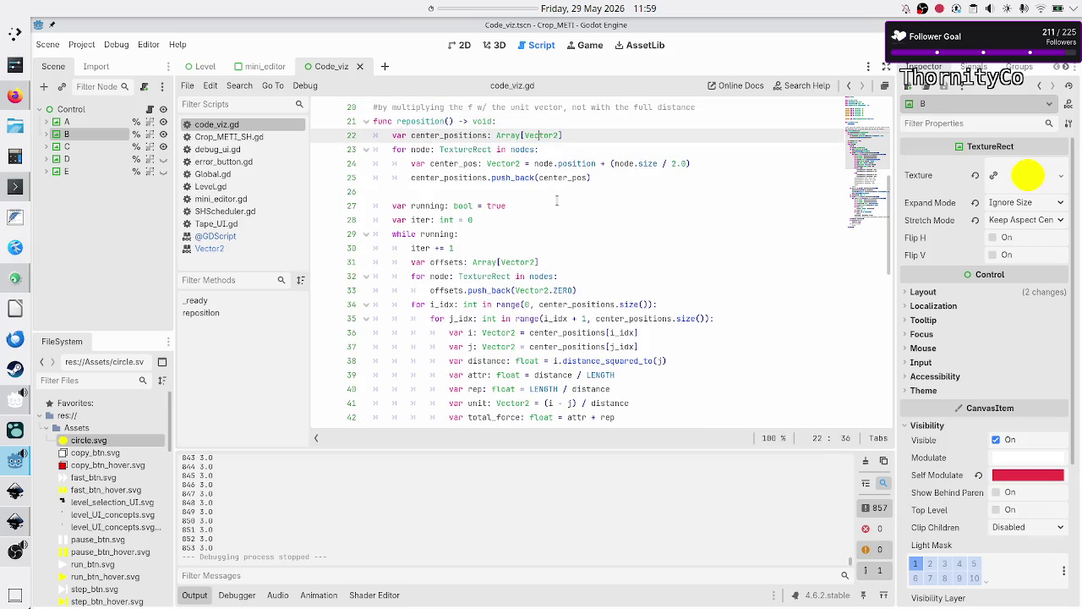
pyautogui.press('End')
pyautogui.press('Right')
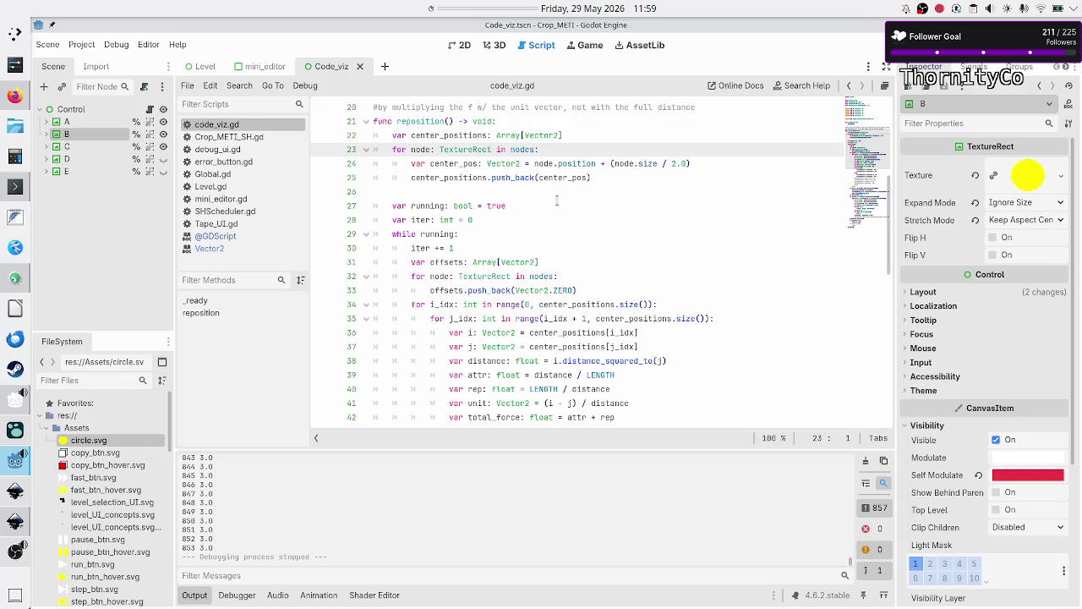
pyautogui.press('Down')
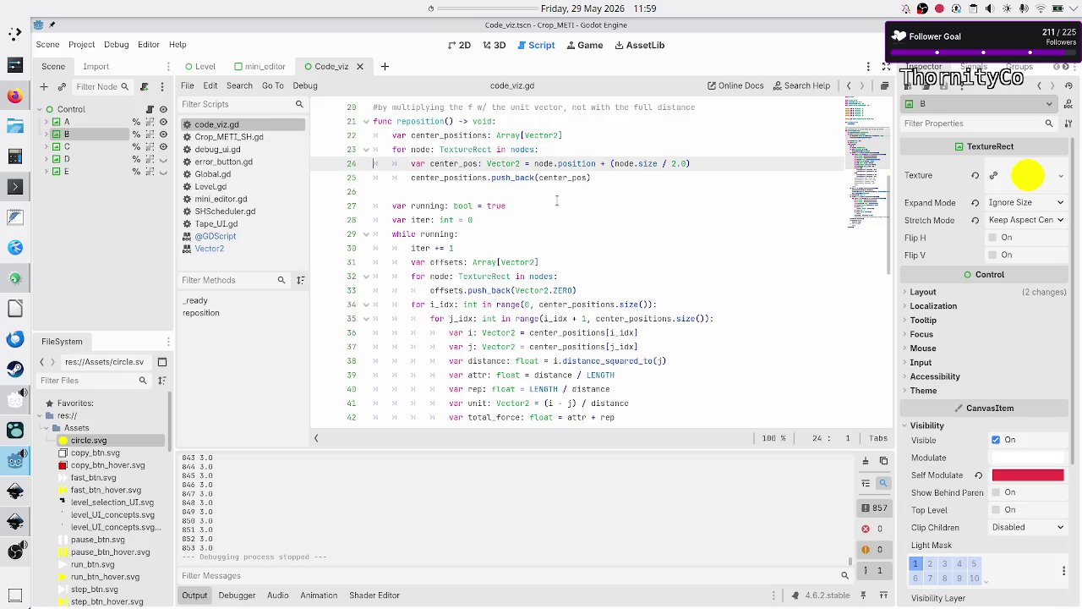
pyautogui.press('Down')
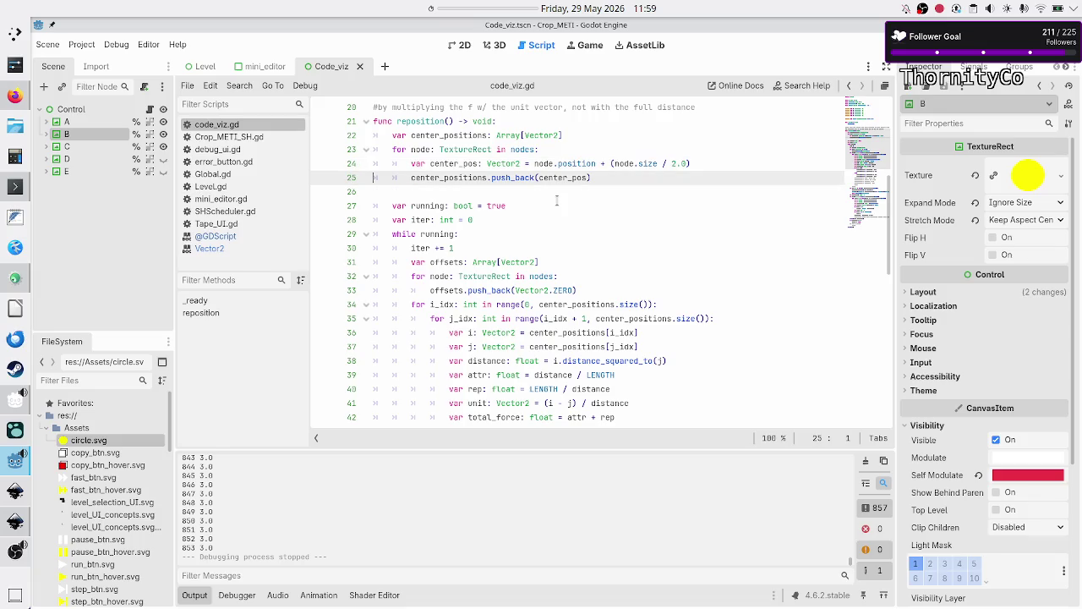
pyautogui.hotkey('shift', 'End')
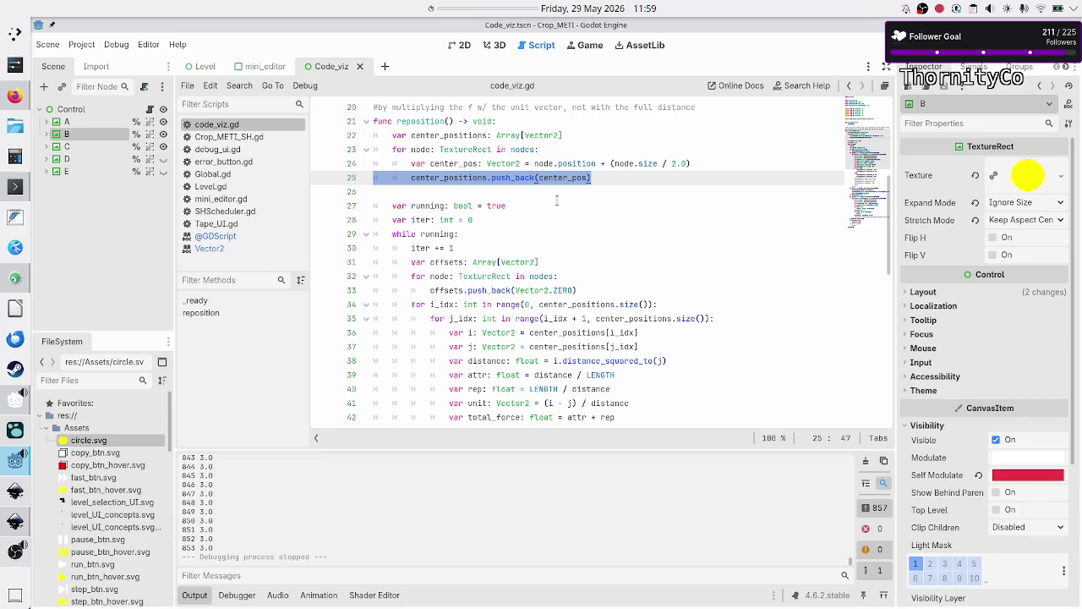
pyautogui.press('Down')
pyautogui.scroll(-8, 522, 249)
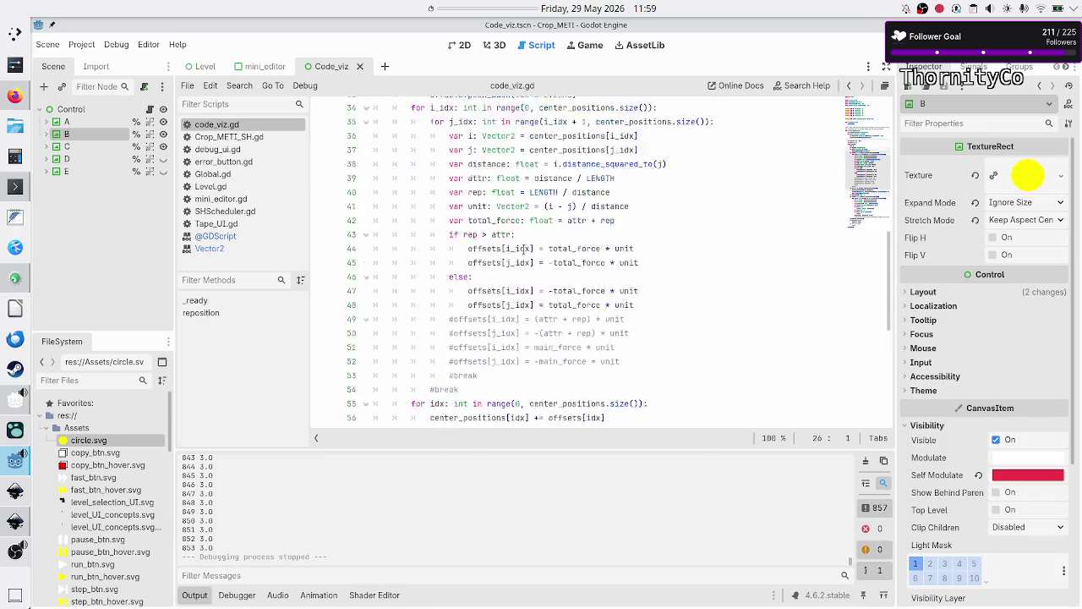
pyautogui.scroll(2, 523, 249)
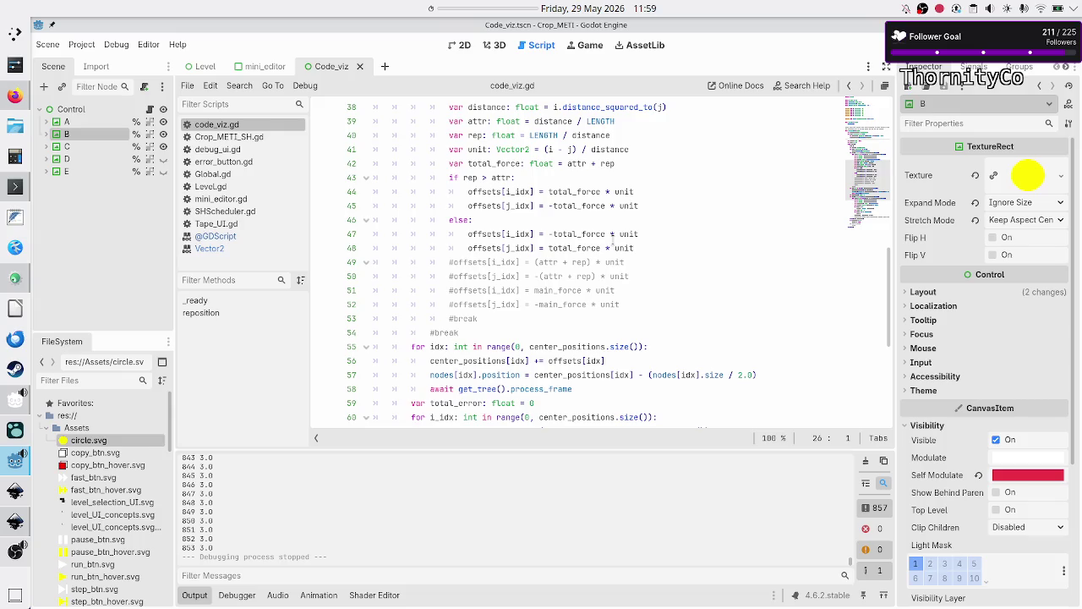
pyautogui.scroll(1, 643, 205)
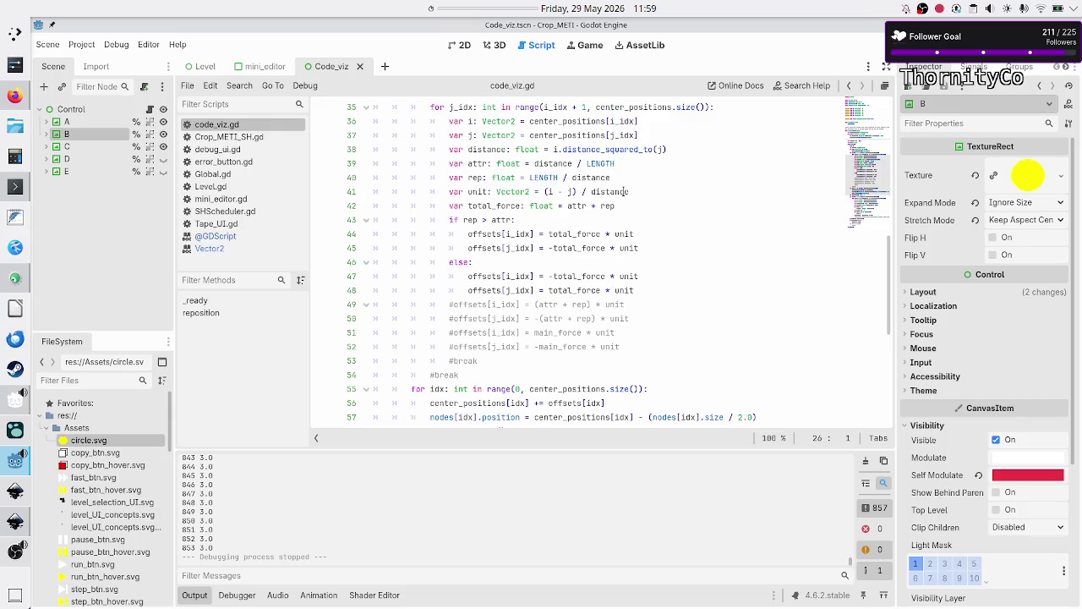
pyautogui.click(538, 165)
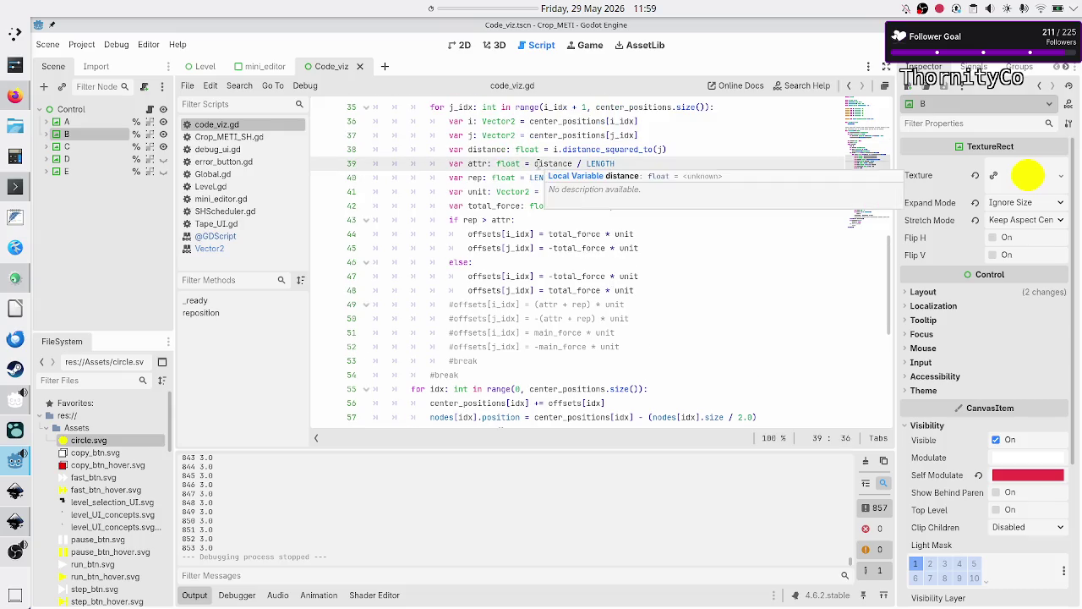
# Wrap the attr formula's distance as (distance * distance)
pyautogui.write('(')
pyautogui.press('Right')
pyautogui.press('Right')
pyautogui.press('Right')
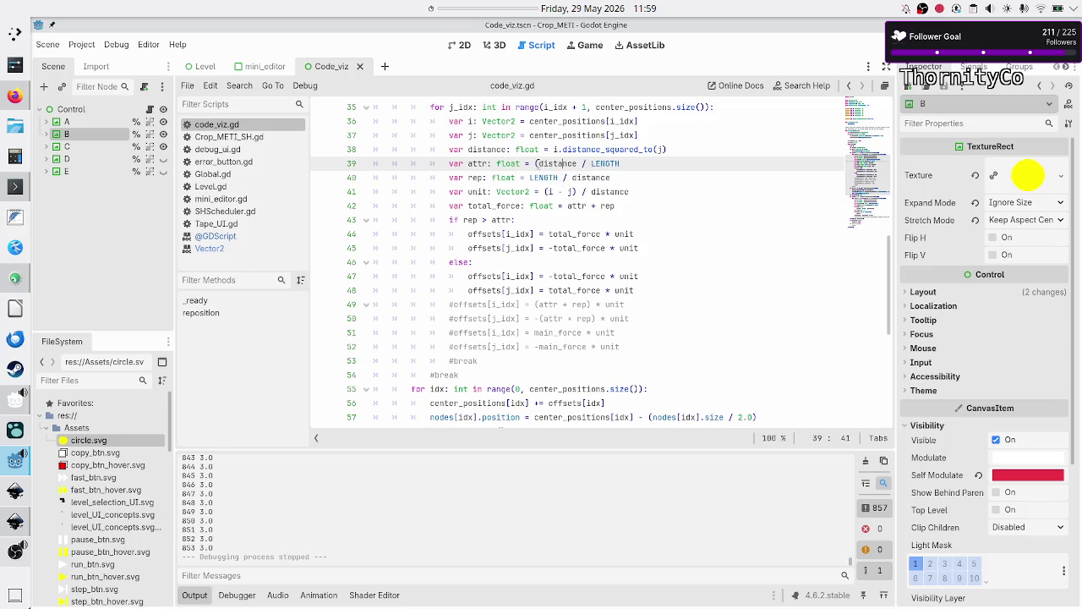
pyautogui.write('* distance)')
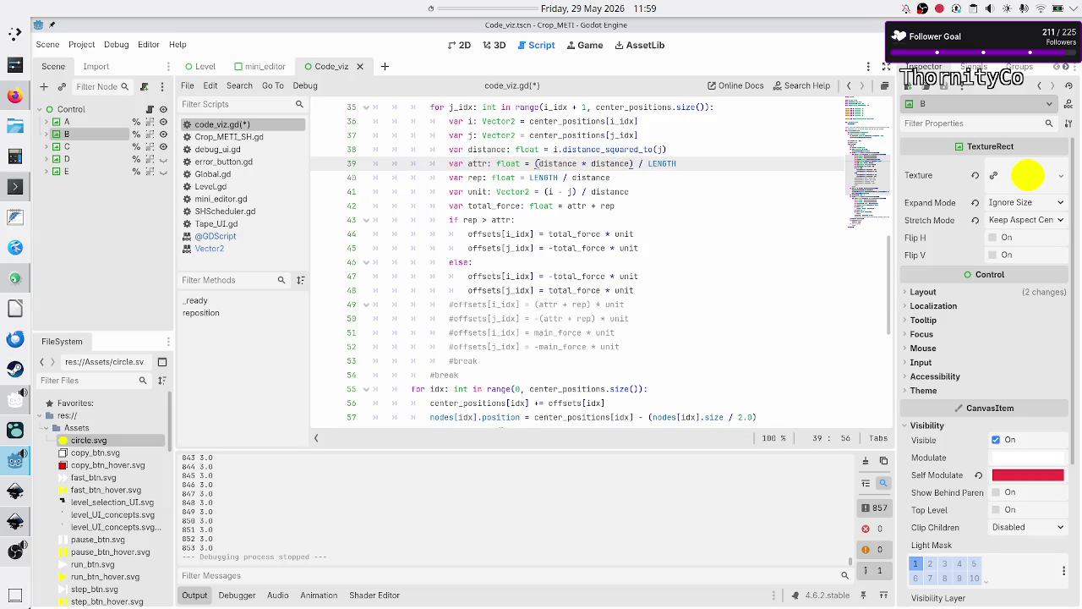
# Change line 40 to rep = LENGTH / (distance * distance) and run the scene
pyautogui.press('Down')
pyautogui.click(591, 177)
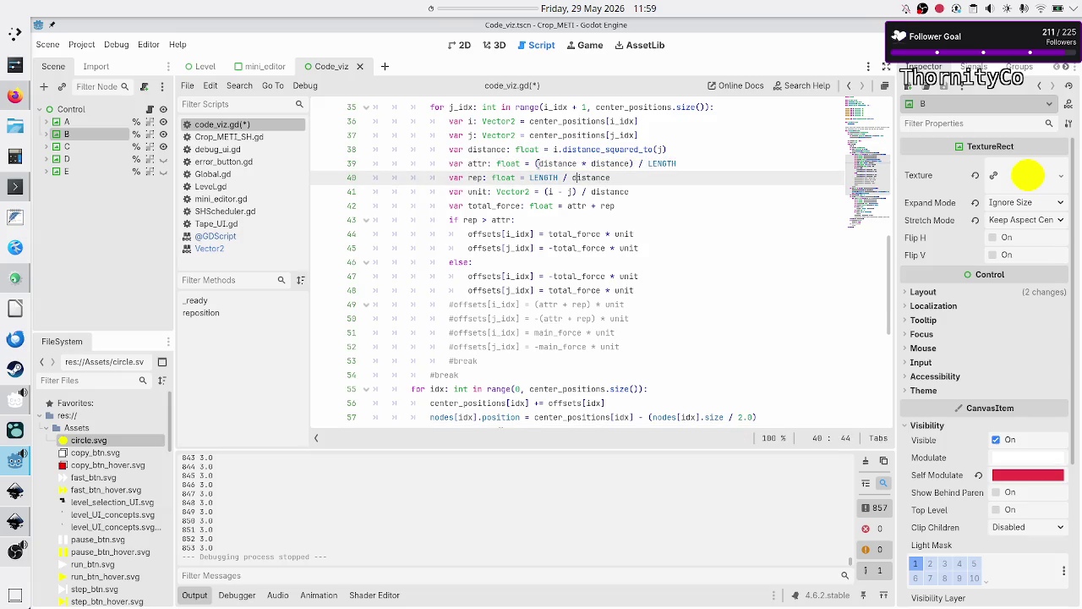
pyautogui.write('(distance')
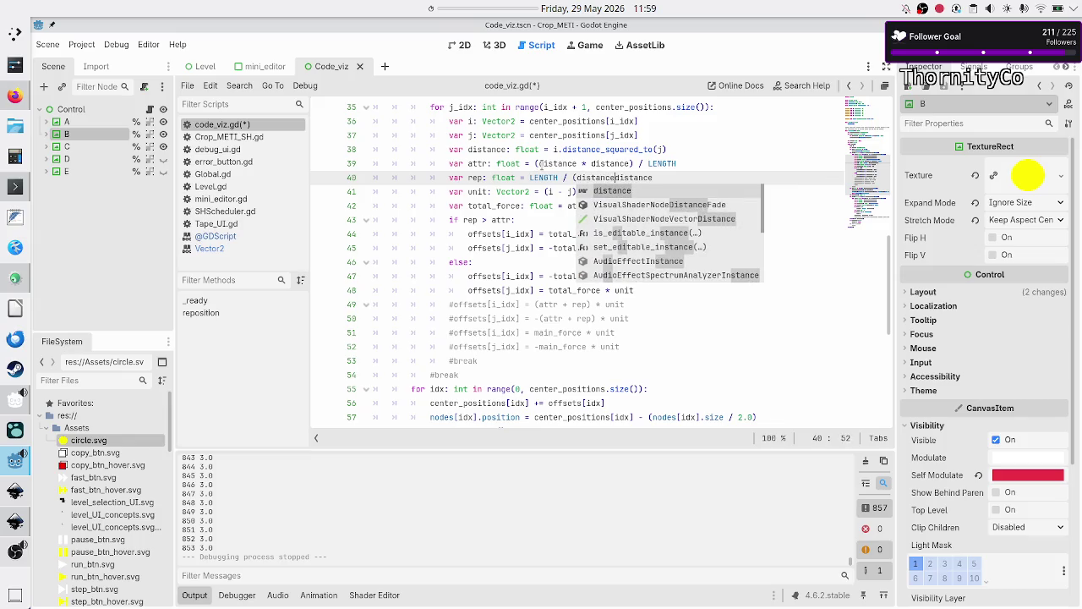
pyautogui.write(' *')
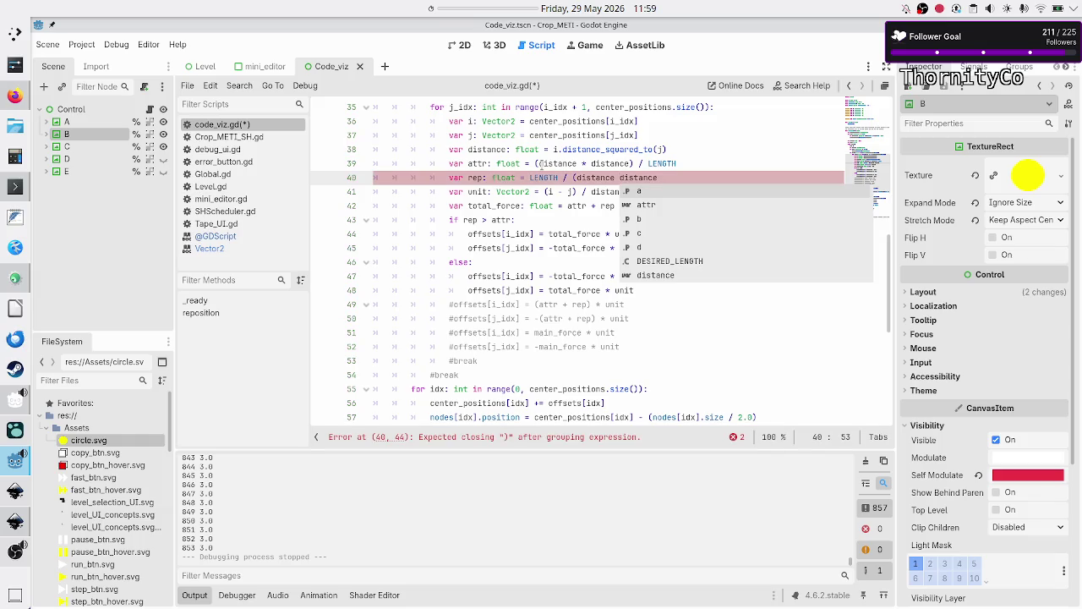
pyautogui.press('Right')
pyautogui.press('Right')
pyautogui.press('Right')
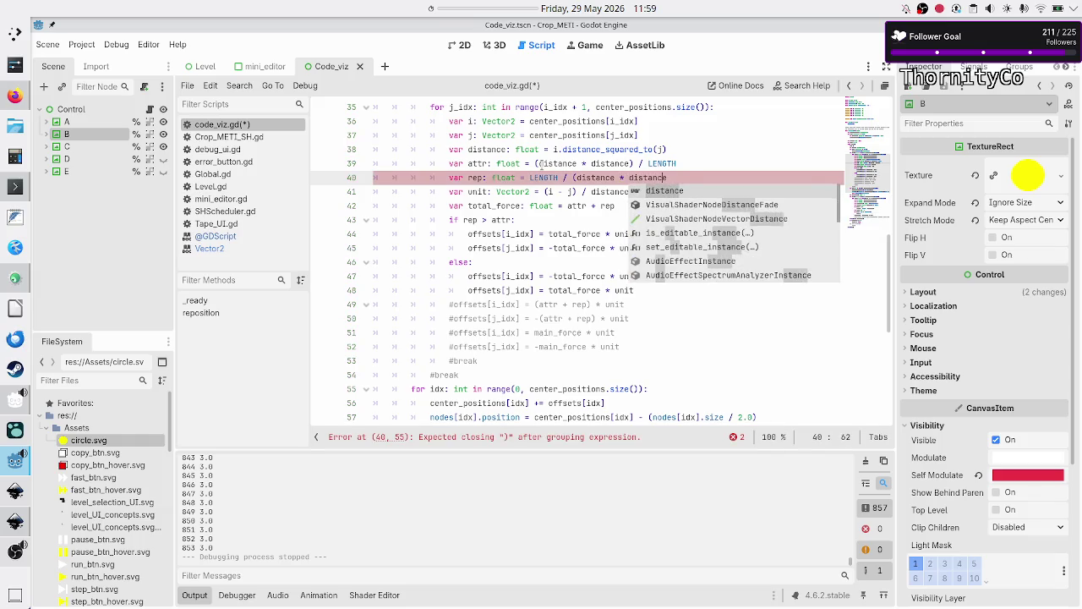
pyautogui.write(')')
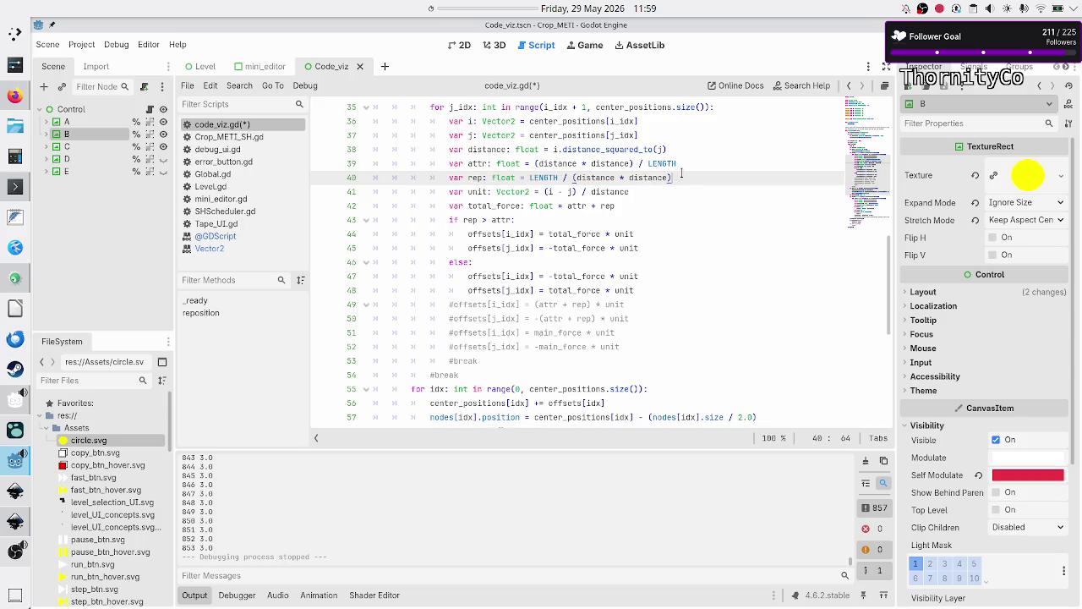
pyautogui.press('F5')
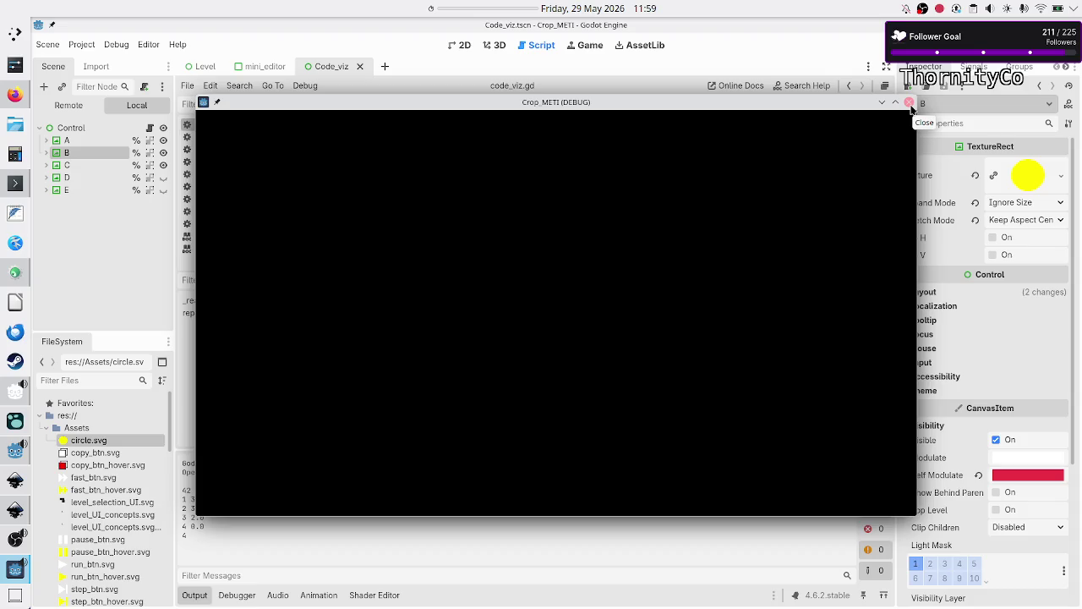
# Stop the run, check the 0.0 value in Output and the 2D circles, then reopen code_viz.gd
pyautogui.click(909, 102)
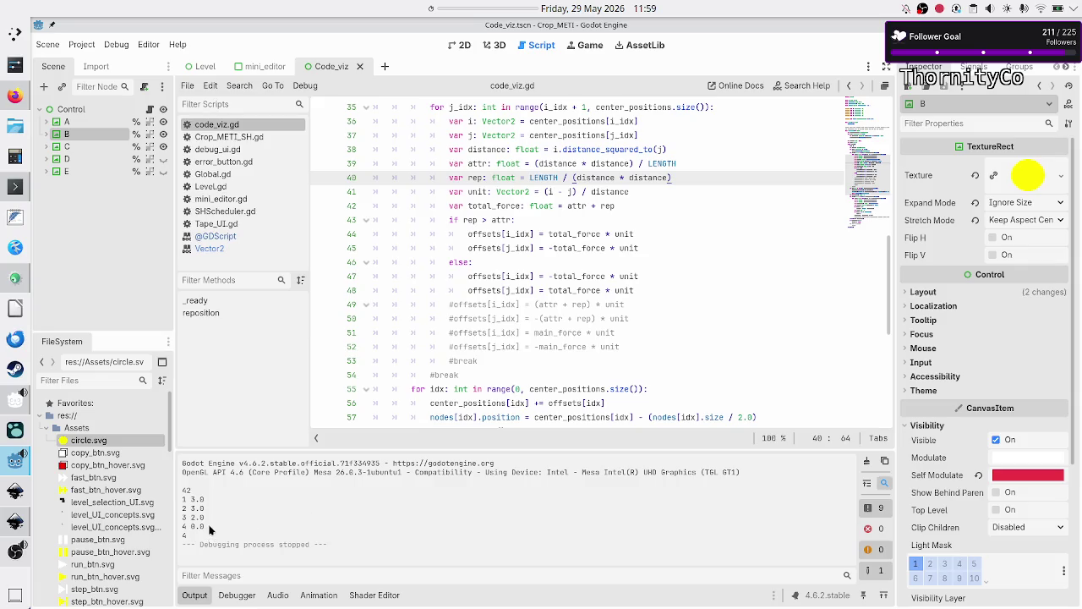
pyautogui.moveTo(205, 527); pyautogui.dragTo(189, 527)
pyautogui.click(464, 47)
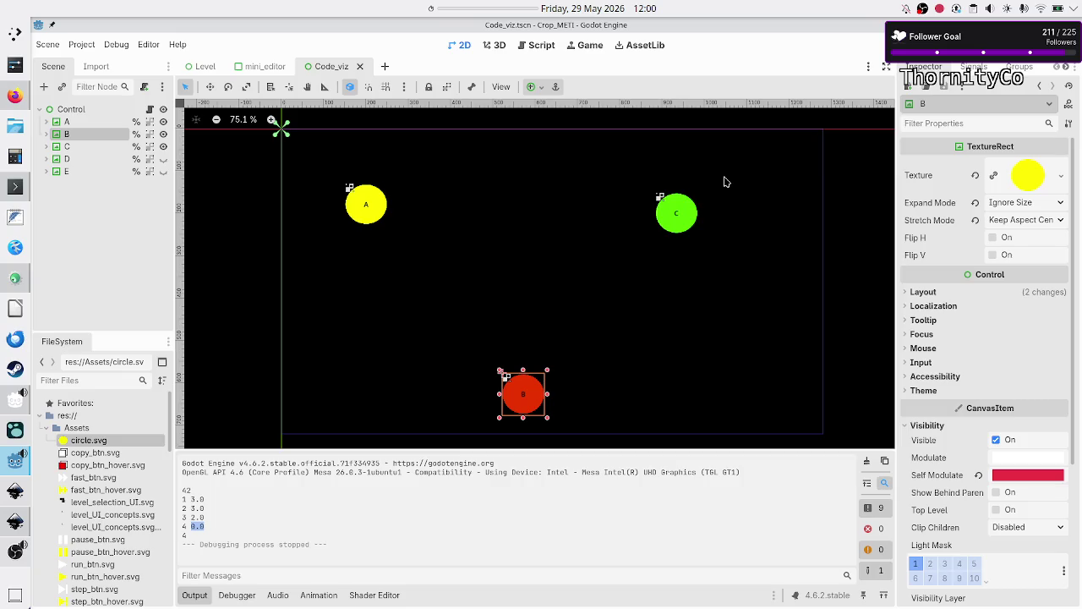
pyautogui.click(535, 49)
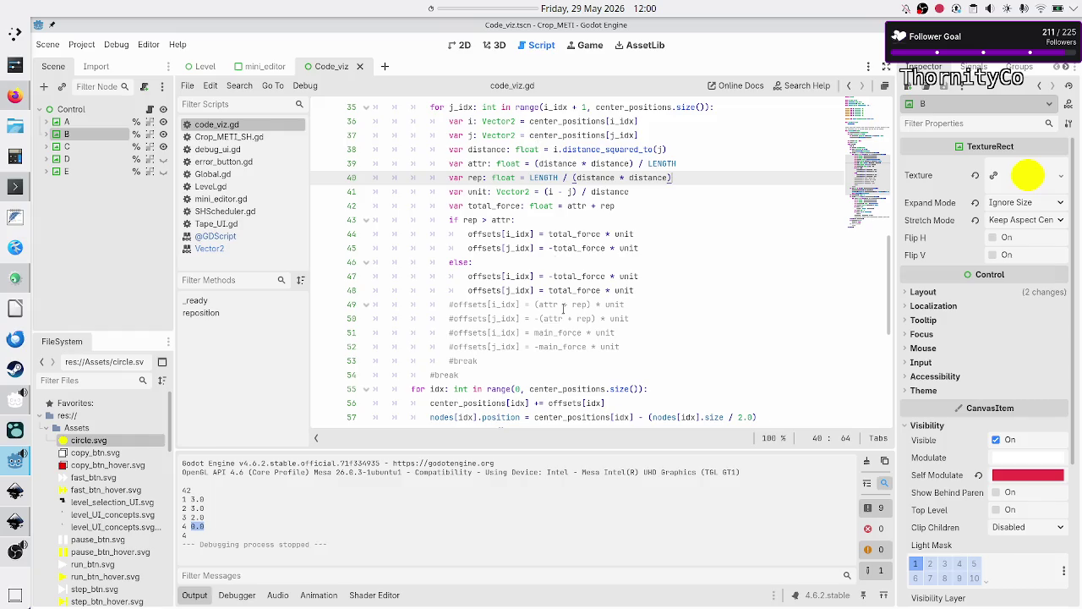
# Outdent the 'await get_tree().process_frame' line by one level
pyautogui.scroll(-5, 558, 330)
pyautogui.scroll(8, 557, 330)
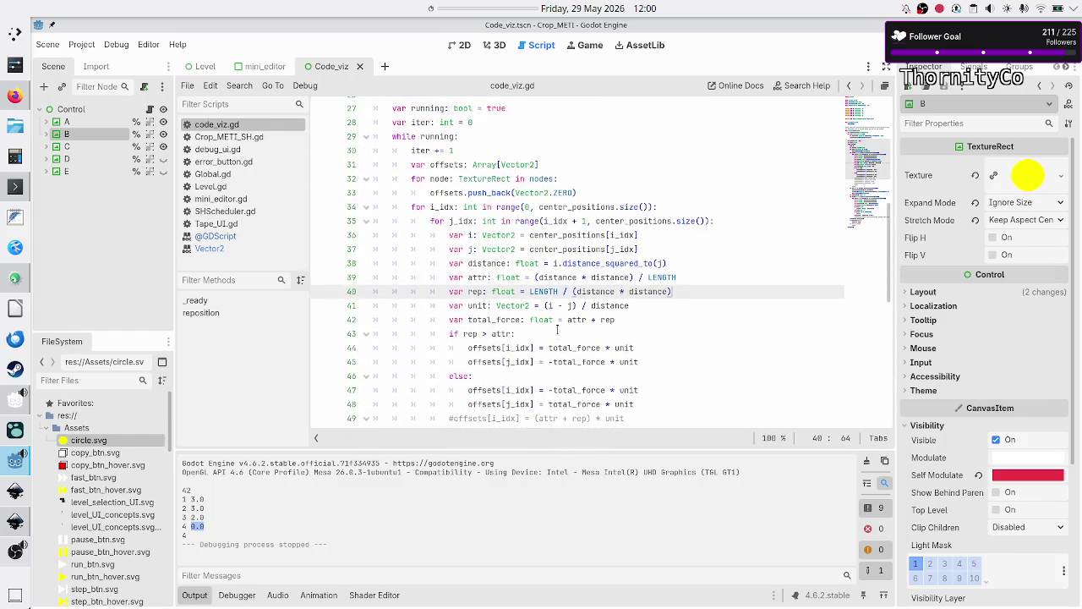
pyautogui.scroll(-4, 558, 329)
pyautogui.scroll(-3, 557, 330)
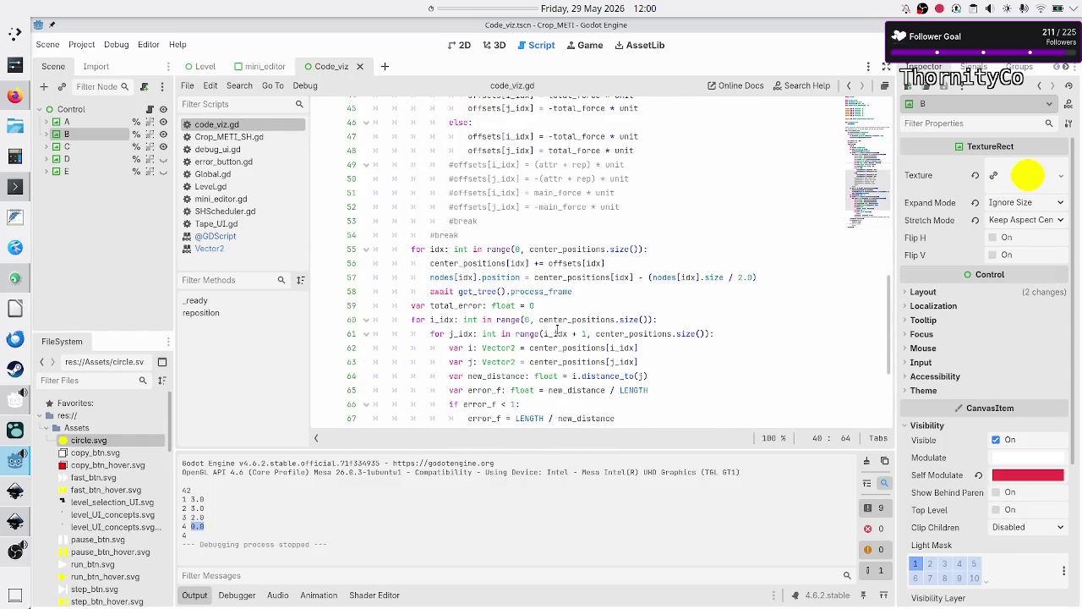
pyautogui.click(606, 289)
pyautogui.press('Return')
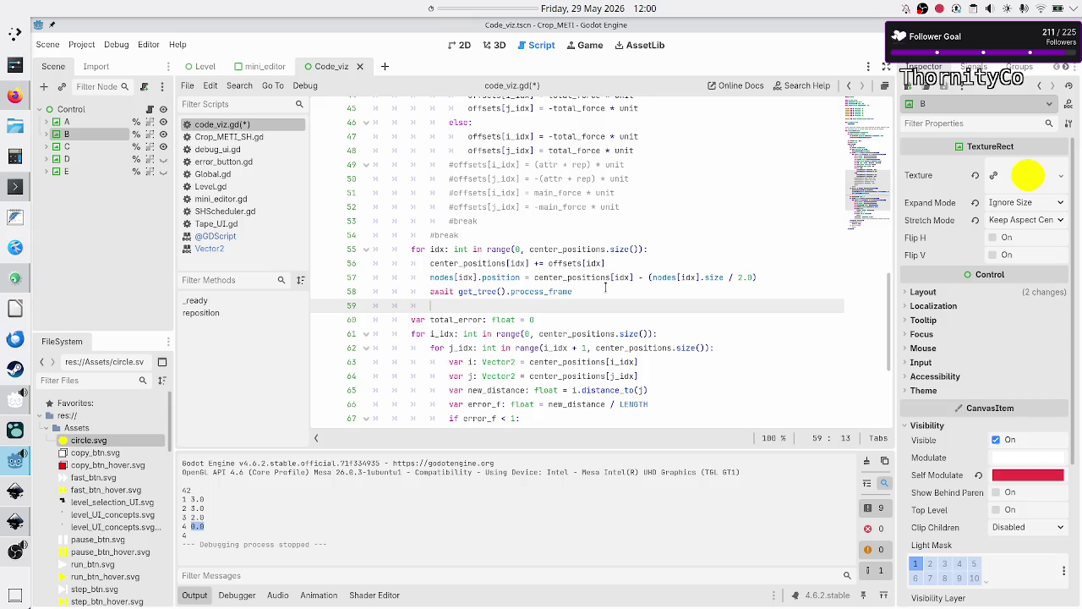
pyautogui.press('BackSpace')
pyautogui.press('BackSpace')
pyautogui.press('BackSpace')
pyautogui.hotkey('ctrl', 'Left')
pyautogui.hotkey('ctrl', 'Left')
pyautogui.hotkey('ctrl', 'Left')
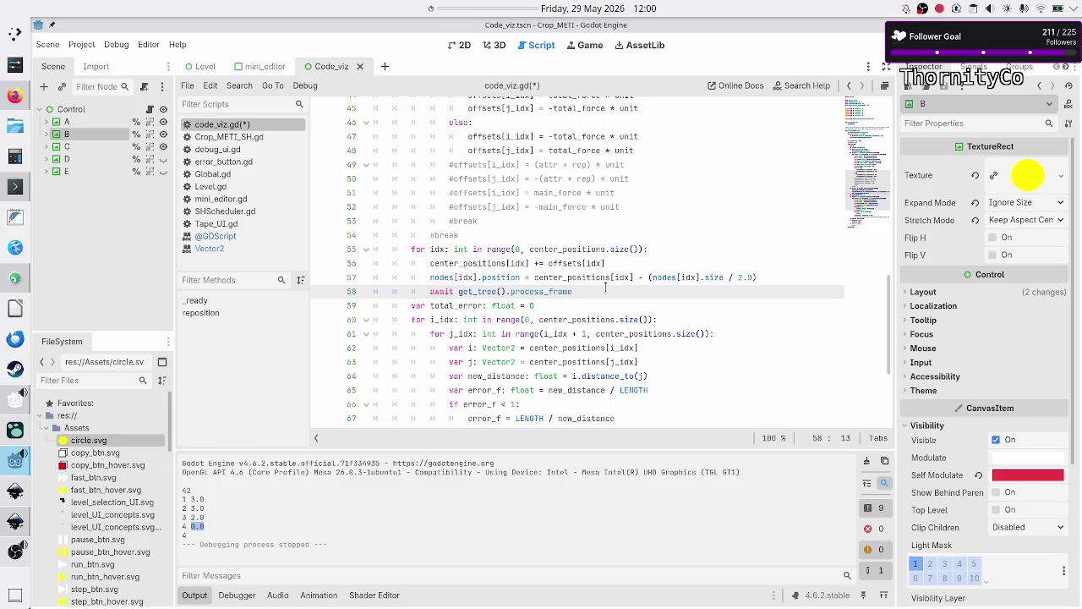
pyautogui.press('BackSpace')
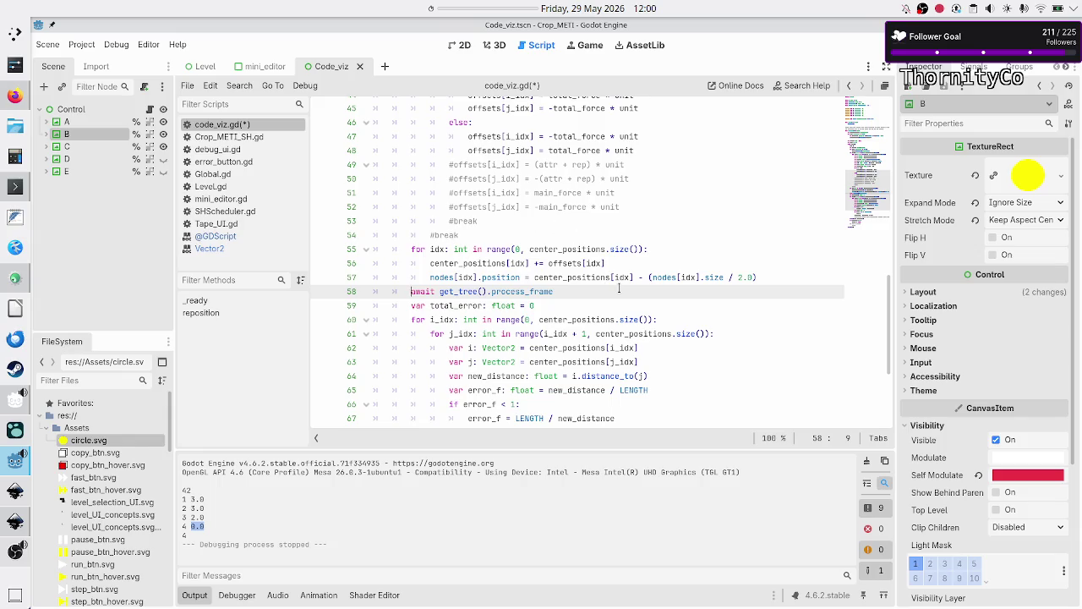
# Step through the while loop down to the #break line above print(iter)
pyautogui.press('Down')
pyautogui.press('Up')
pyautogui.press('Down')
pyautogui.press('Down')
pyautogui.press('Down')
pyautogui.press('Down')
pyautogui.press('Down')
pyautogui.press('Down')
pyautogui.press('Up')
pyautogui.press('Up')
pyautogui.press('Up')
pyautogui.press('Up')
pyautogui.press('Up')
pyautogui.press('Up')
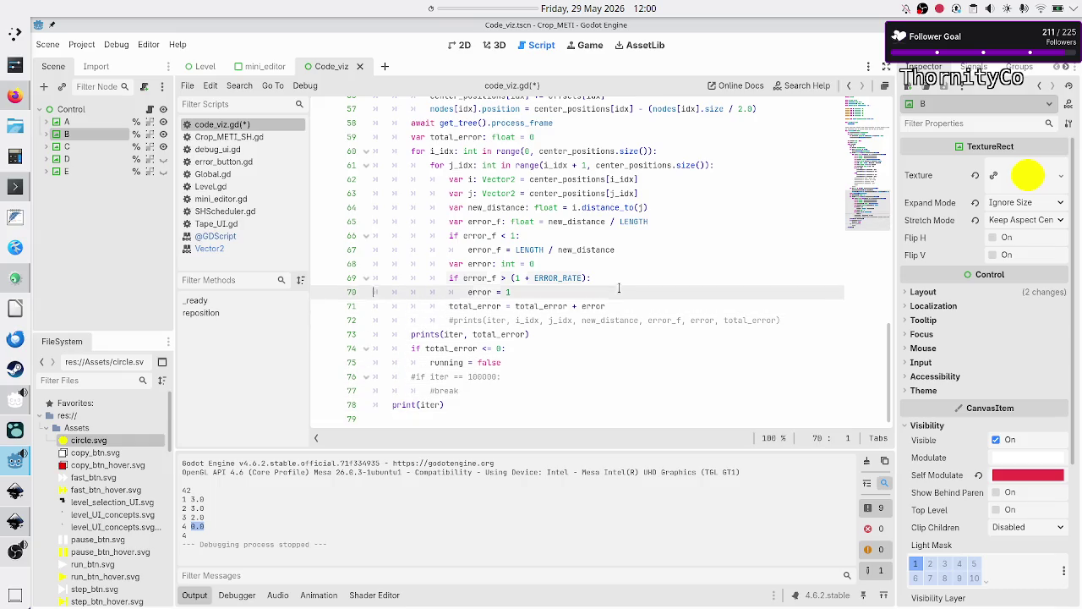
pyautogui.press('Up')
pyautogui.press('Up')
pyautogui.press('Up')
pyautogui.press('Up')
pyautogui.press('Up')
pyautogui.press('Up')
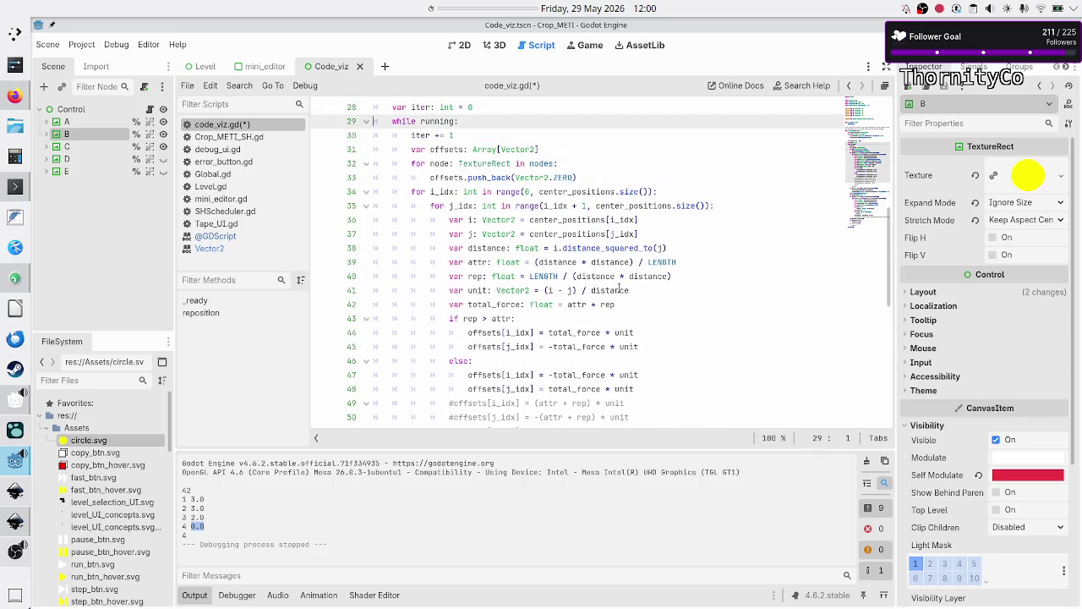
pyautogui.press('Down')
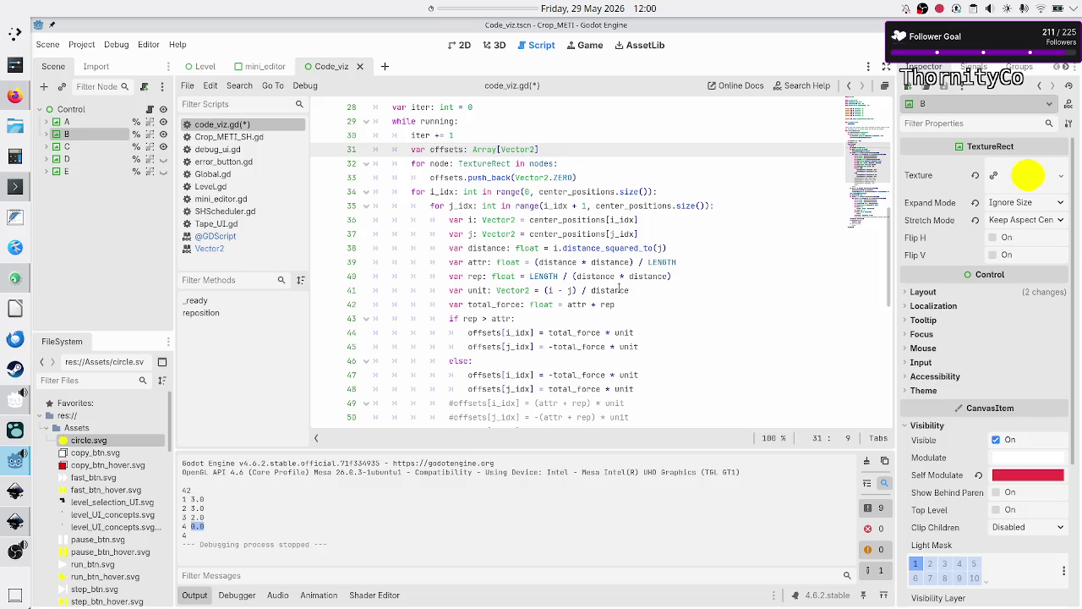
pyautogui.press('Down')
pyautogui.press('Down')
pyautogui.press('Down')
pyautogui.press('Down')
pyautogui.press('Down')
pyautogui.press('Down')
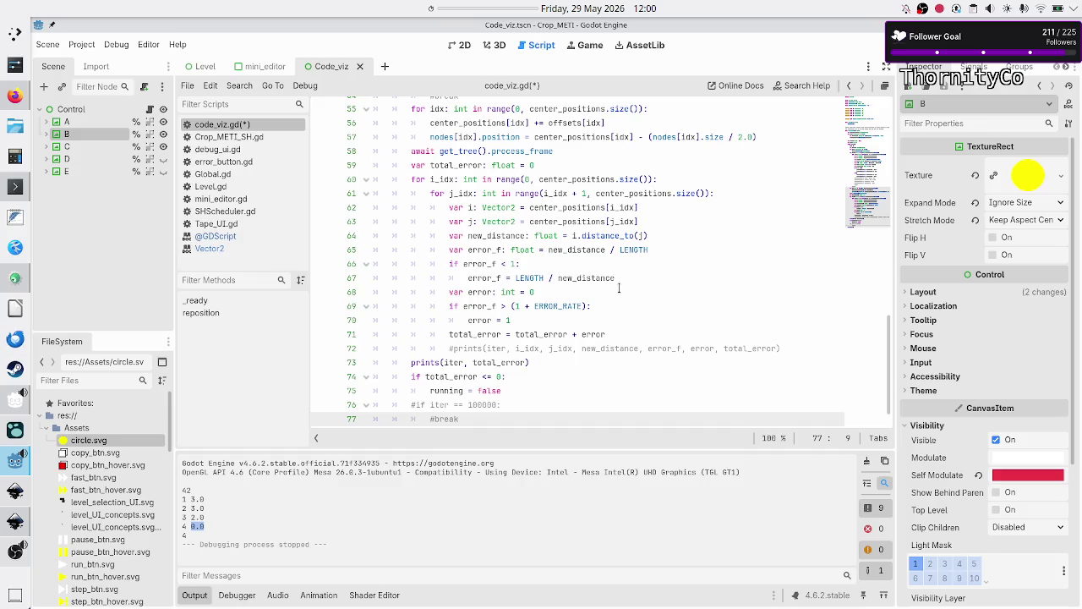
pyautogui.press('Down')
pyautogui.press('Up')
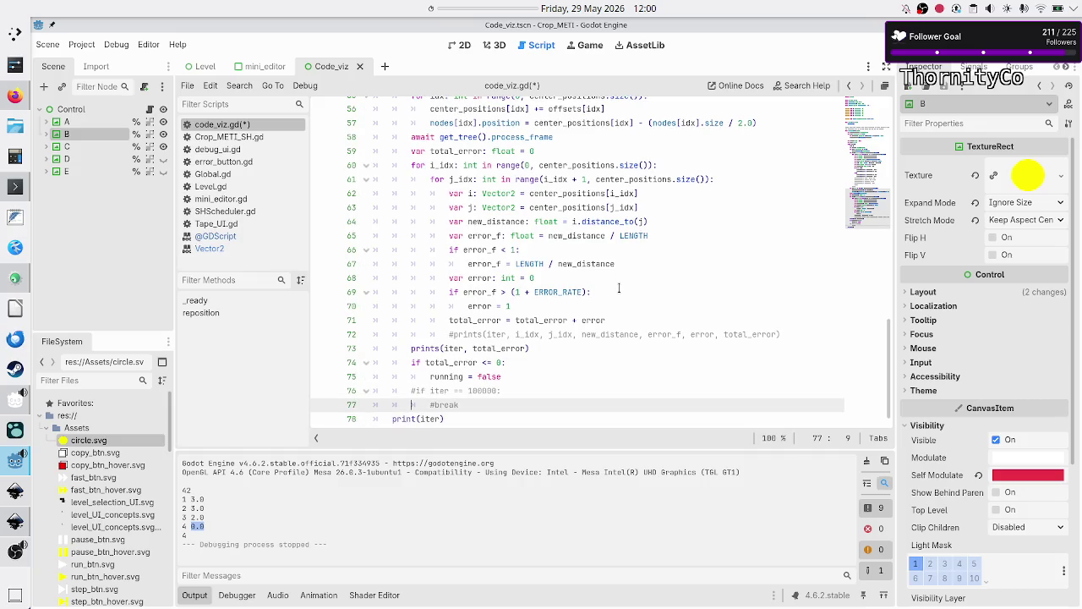
# Add an unconditional break after #break and run the scene
pyautogui.press('End')
pyautogui.press('Return')
pyautogui.press('Up')
pyautogui.press('Down')
pyautogui.write('break')
pyautogui.press('Down')
pyautogui.press('Down')
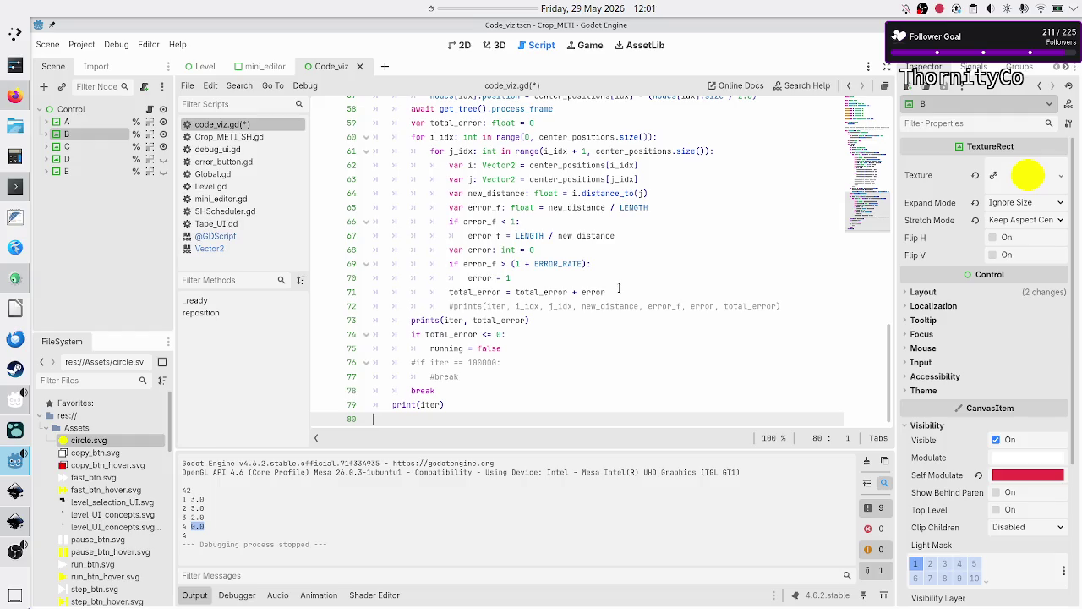
pyautogui.press('F5')
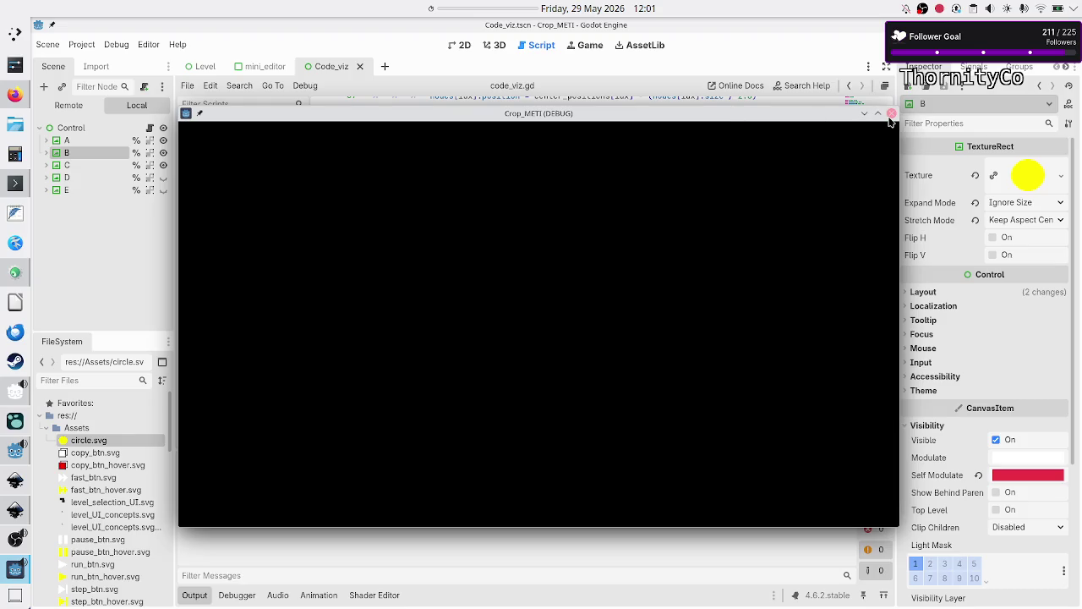
# Switch line 38 from distance_squared_to to distance_to and test-run the scene
pyautogui.click(891, 115)
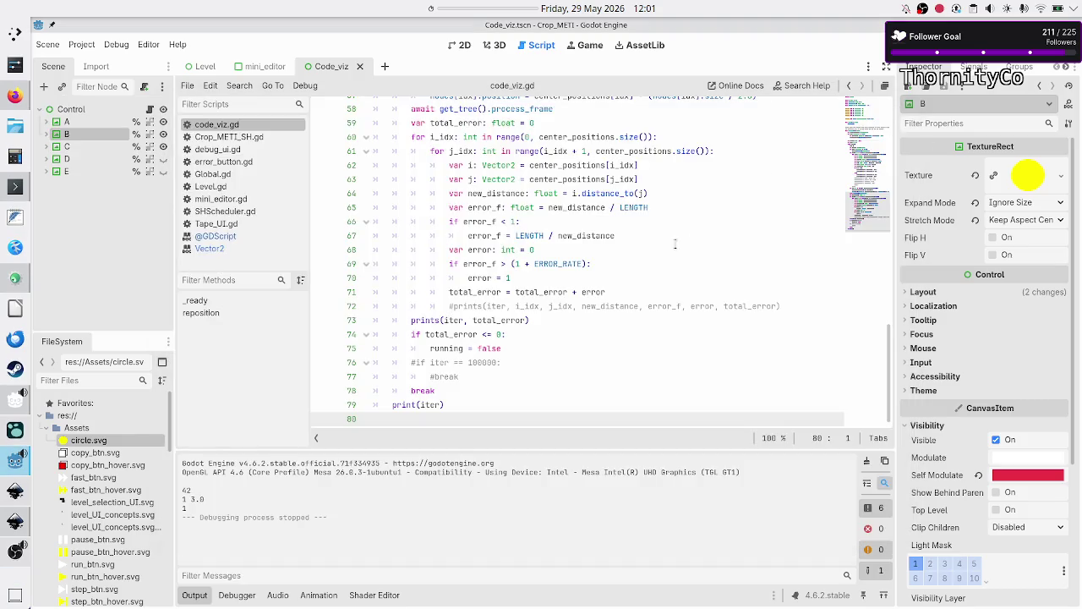
pyautogui.scroll(12, 629, 267)
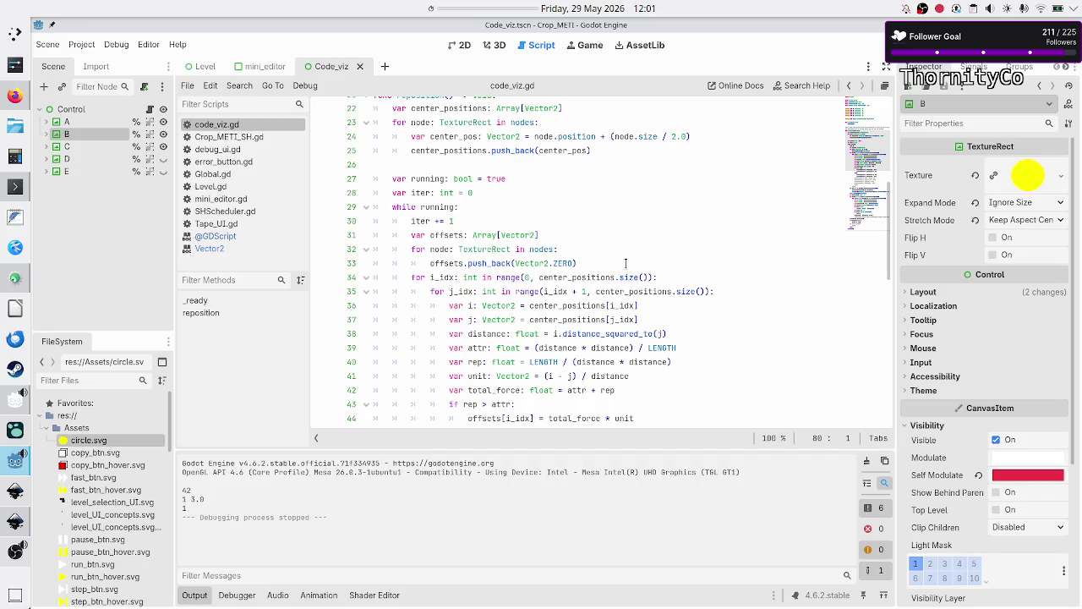
pyautogui.scroll(6, 628, 268)
pyautogui.scroll(-3, 625, 263)
pyautogui.scroll(-4, 625, 264)
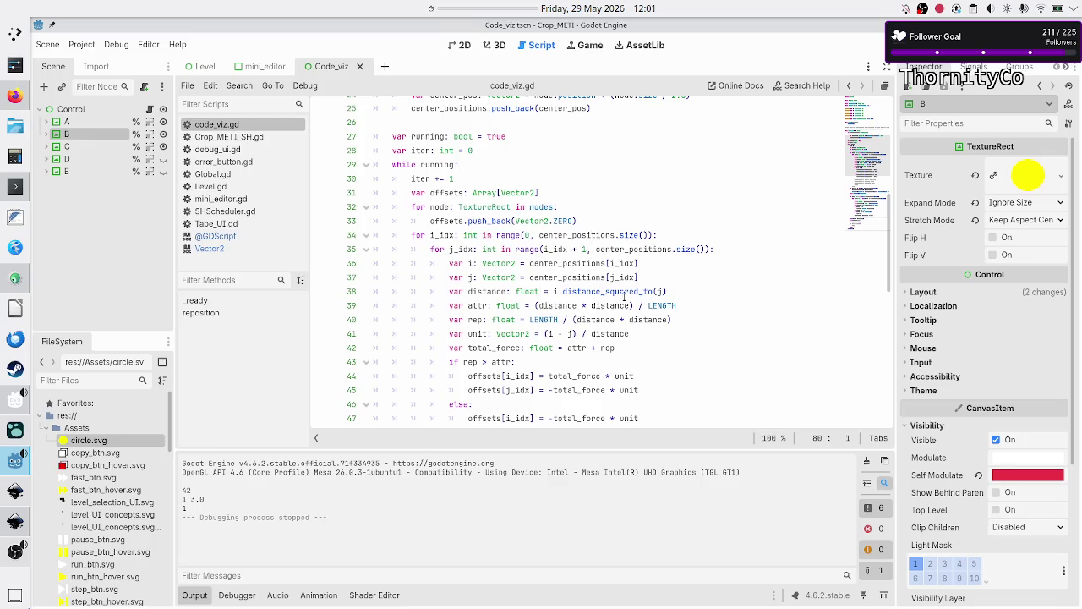
pyautogui.click(657, 288)
pyautogui.press('BackSpace')
pyautogui.press('BackSpace')
pyautogui.press('BackSpace')
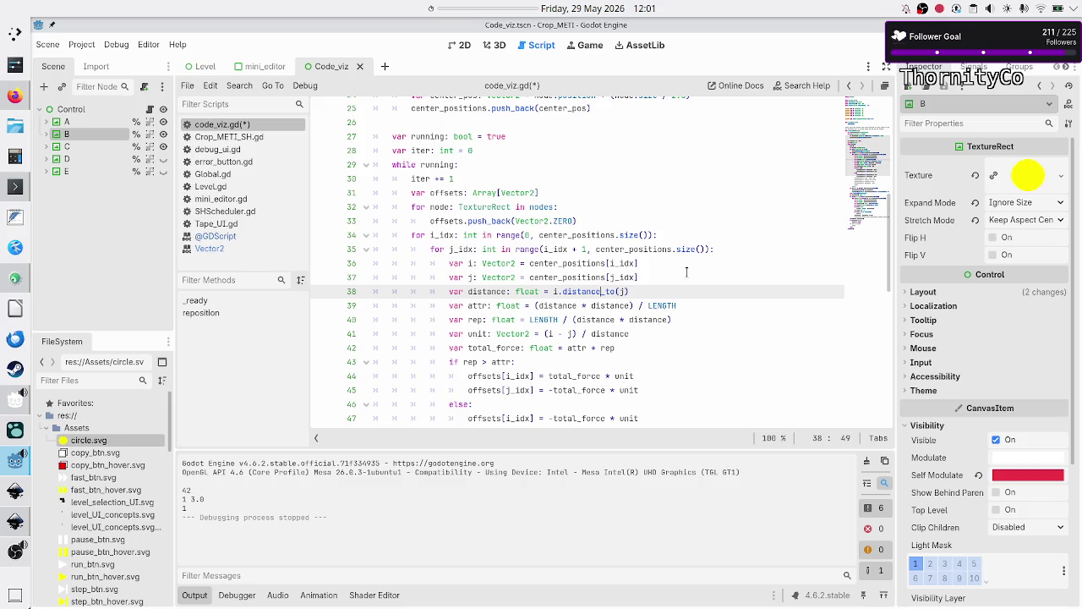
pyautogui.press('F5')
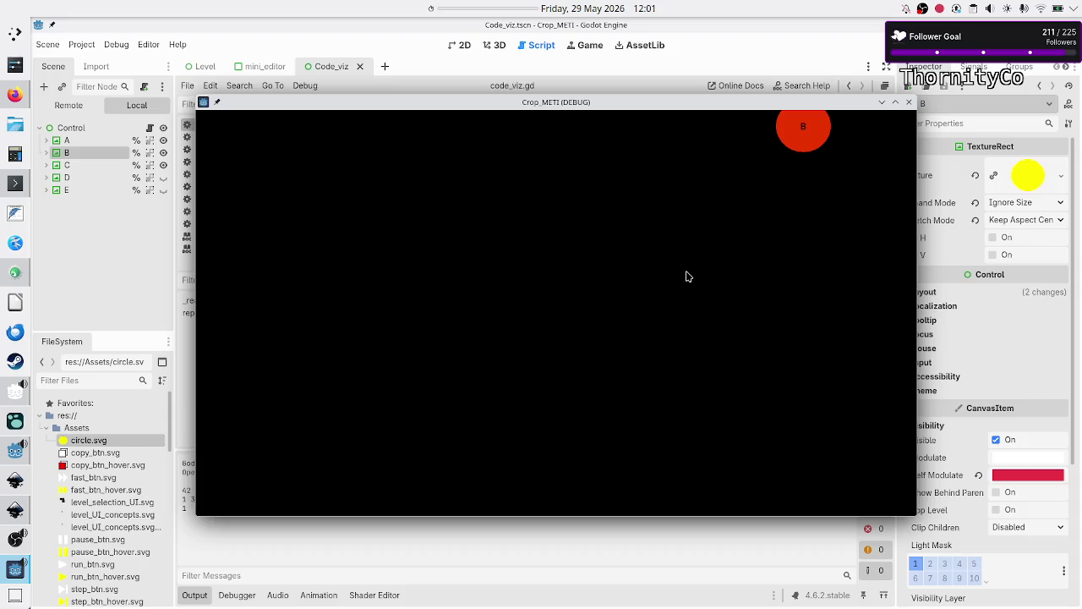
pyautogui.click(908, 102)
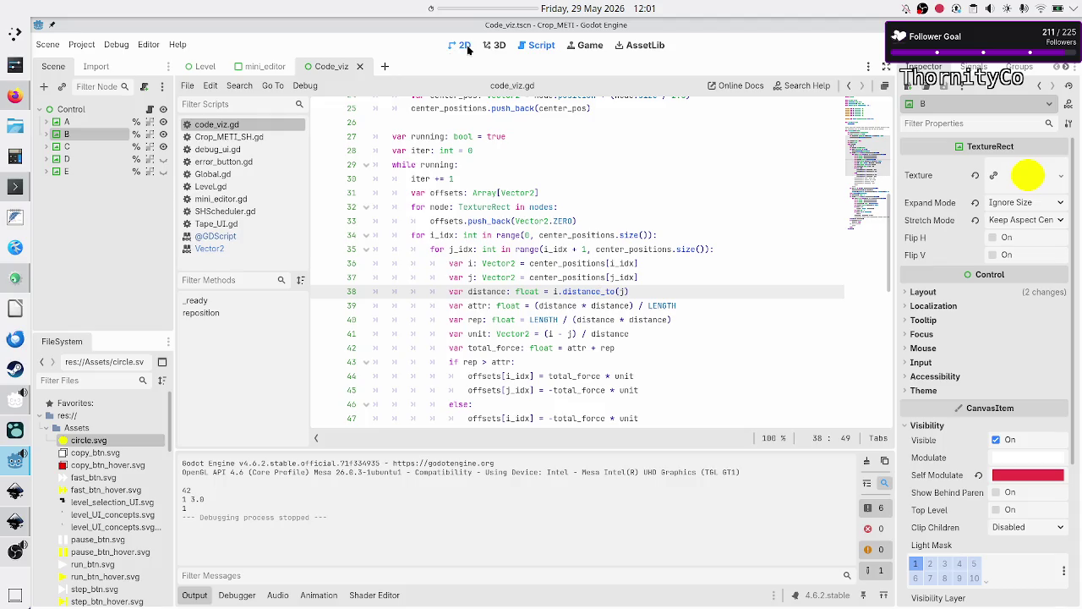
# Drag circles B, A and C together near the canvas centre, nudging A slightly up-left
pyautogui.click(461, 45)
pyautogui.moveTo(519, 391)
pyautogui.mouseDown()
pyautogui.moveTo(517, 231)
pyautogui.moveTo(550, 306)
pyautogui.mouseUp()
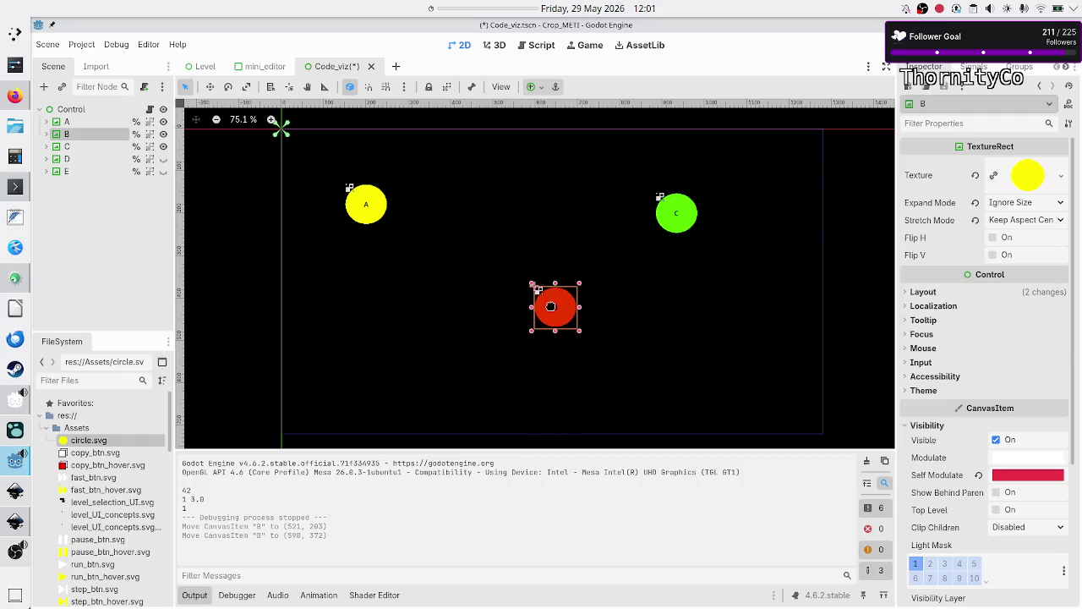
pyautogui.moveTo(370, 205)
pyautogui.mouseDown()
pyautogui.moveTo(493, 293)
pyautogui.moveTo(526, 301)
pyautogui.mouseUp()
pyautogui.moveTo(683, 213)
pyautogui.mouseDown()
pyautogui.moveTo(607, 260)
pyautogui.moveTo(588, 307)
pyautogui.moveTo(598, 298)
pyautogui.mouseUp()
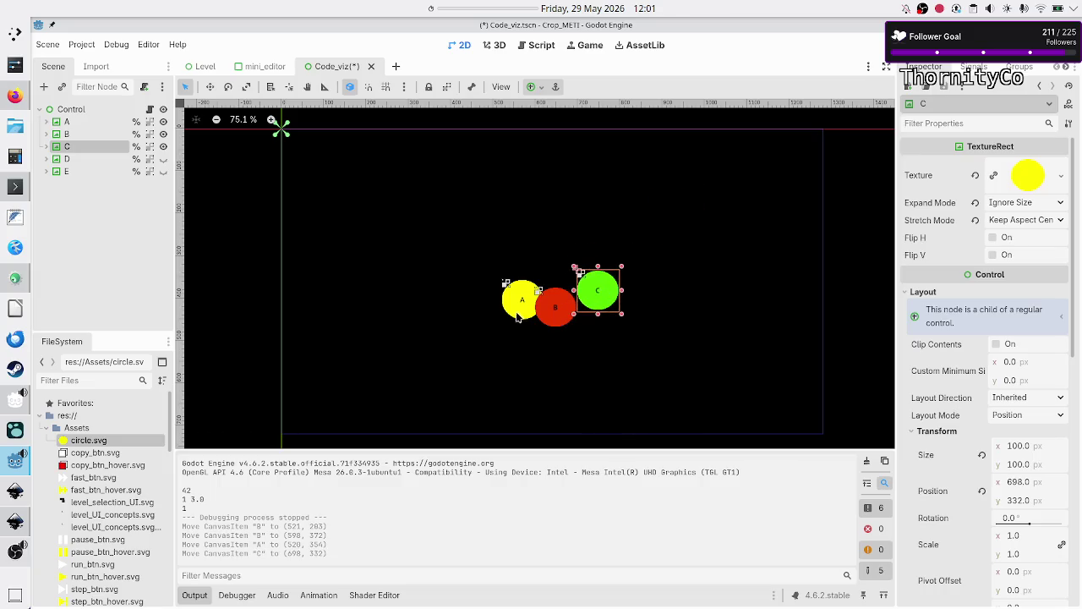
pyautogui.moveTo(522, 311); pyautogui.dragTo(512, 300)
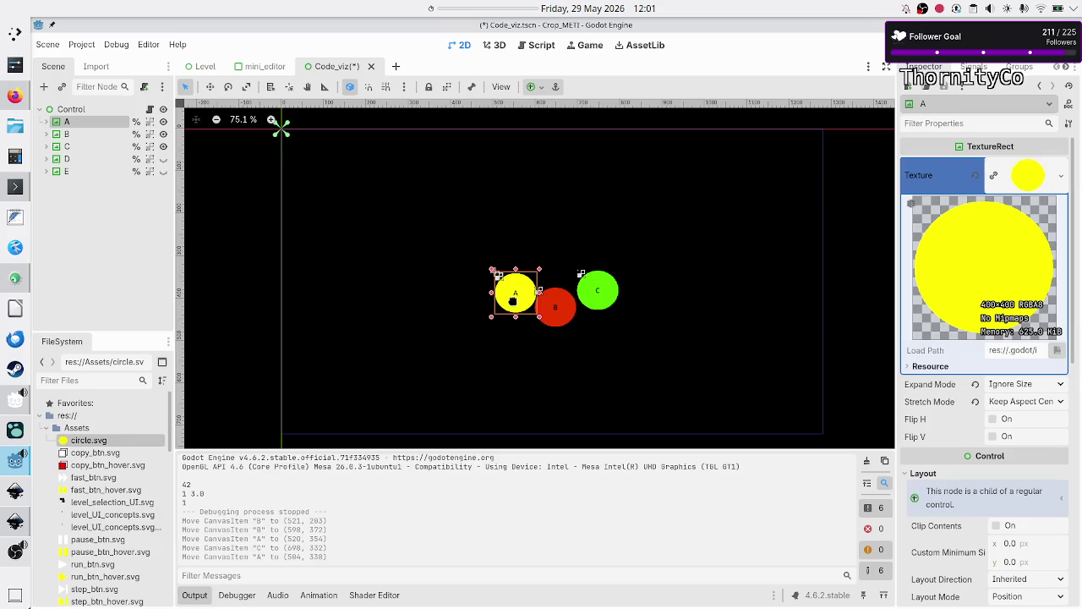
# Test-run the new layout and return to code_viz.gd
pyautogui.press('F6')
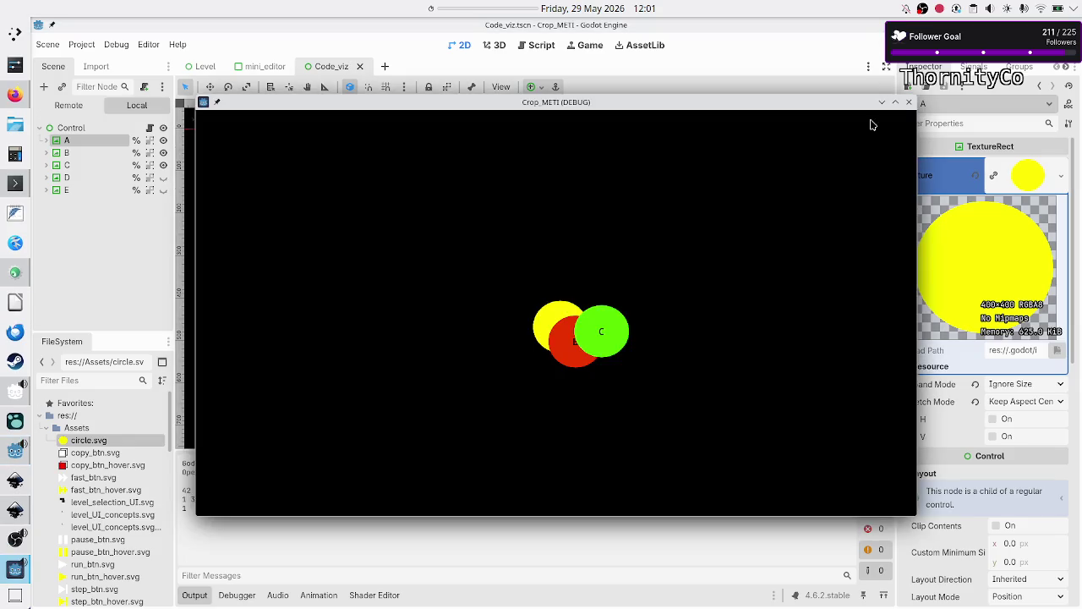
pyautogui.click(909, 103)
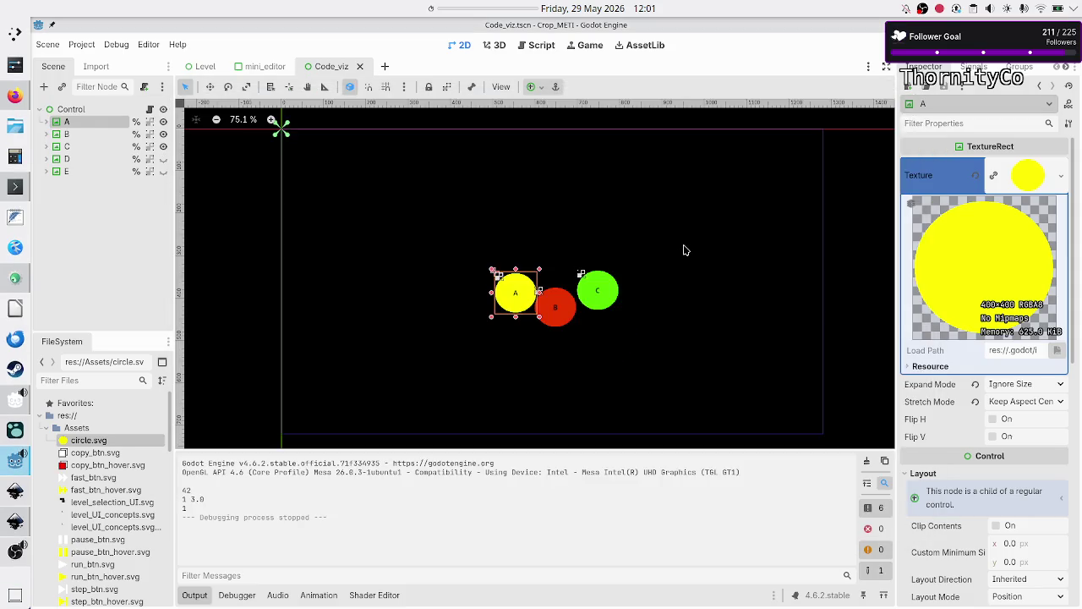
pyautogui.click(539, 46)
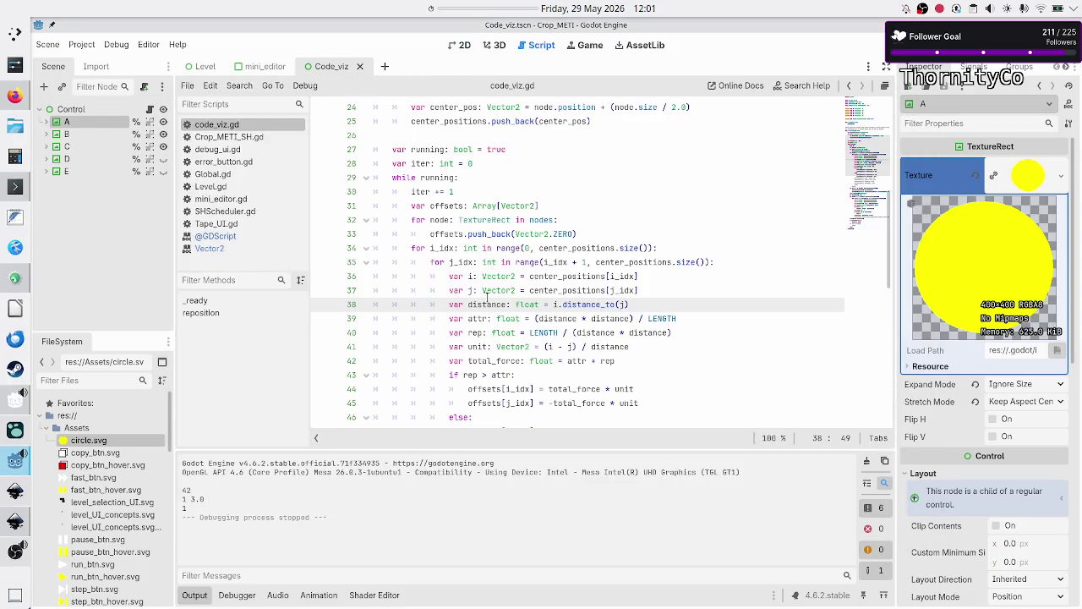
# Comment out the final break and enable the 'if iter == 100: break' check
pyautogui.scroll(-10, 487, 296)
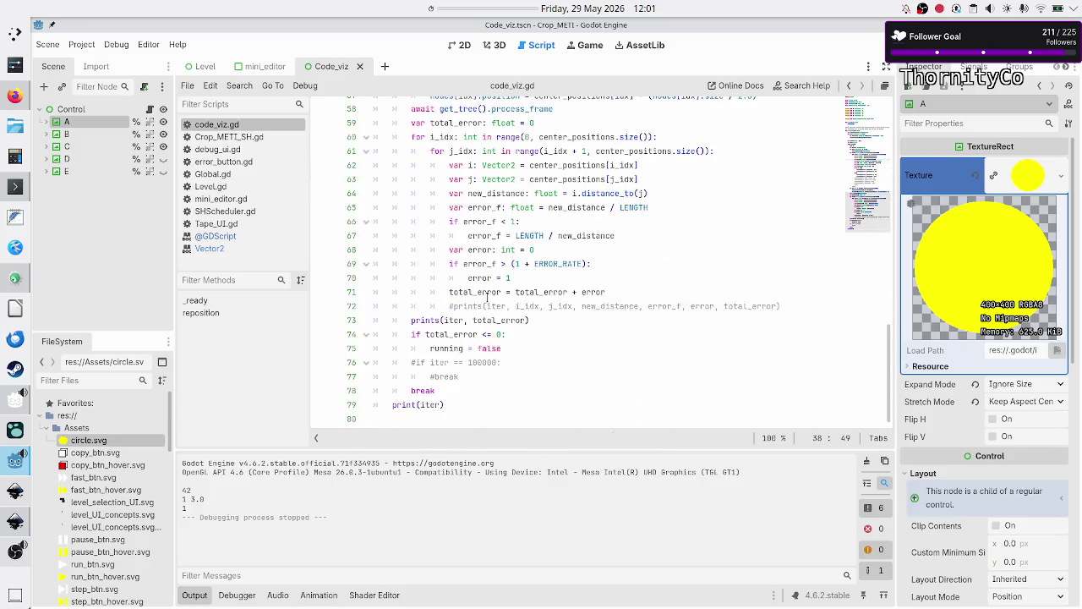
pyautogui.click(411, 390)
pyautogui.write('#')
pyautogui.press('Up')
pyautogui.press('Up')
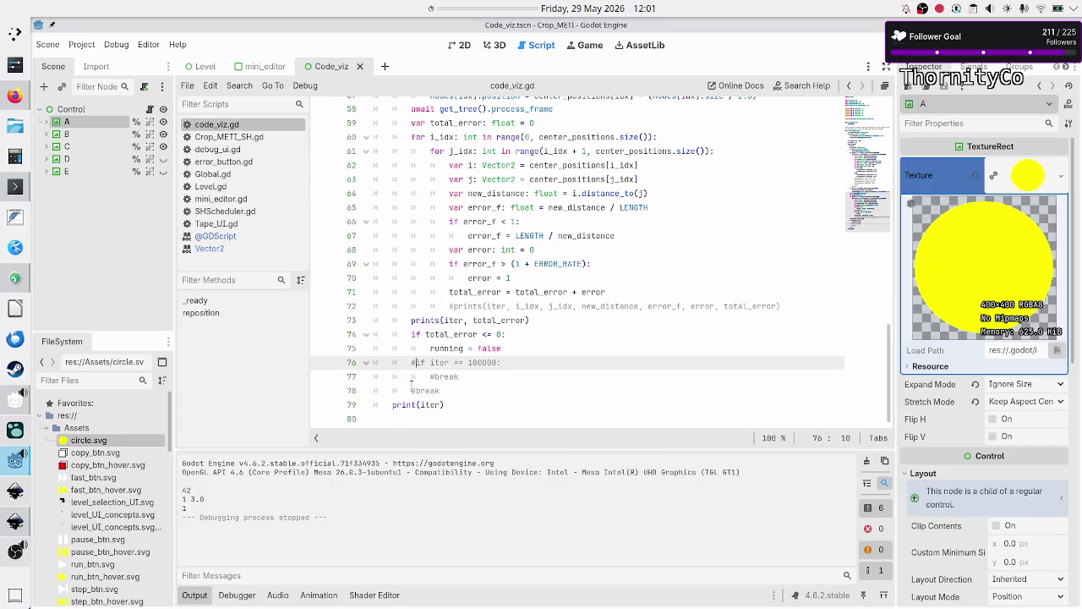
pyautogui.press('BackSpace')
pyautogui.press('Down')
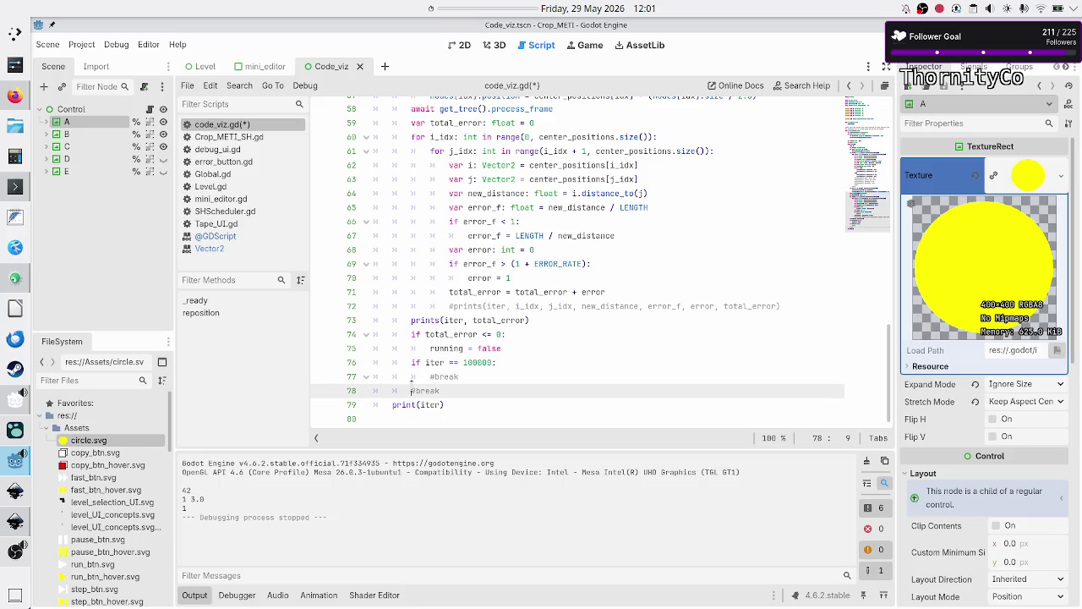
pyautogui.press('Up')
pyautogui.press('End')
pyautogui.press('BackSpace')
pyautogui.press('BackSpace')
pyautogui.press('BackSpace')
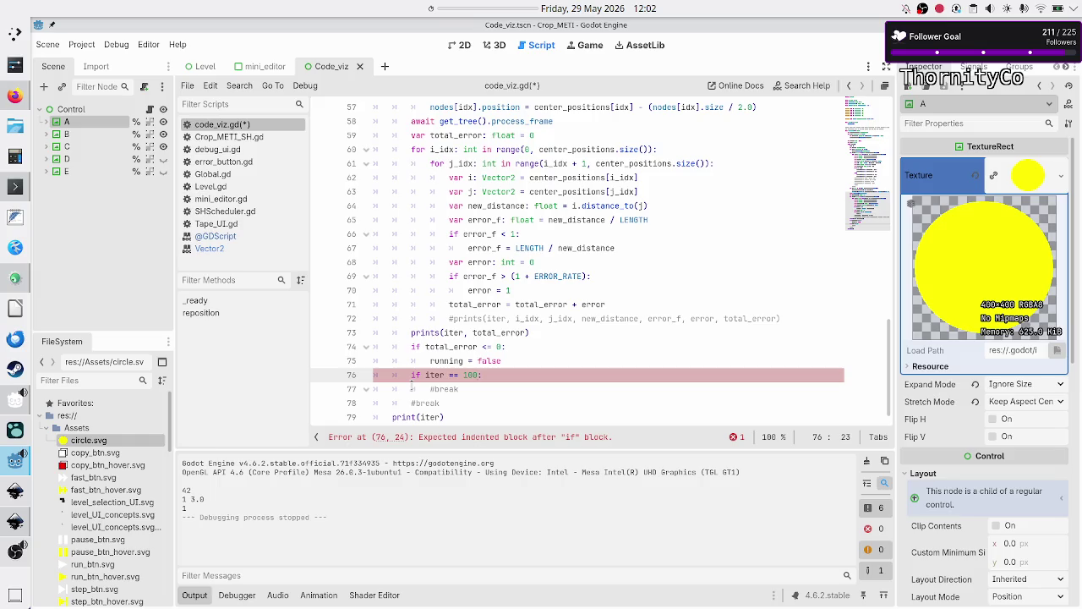
pyautogui.press('Down')
pyautogui.press('Home')
pyautogui.press('Delete')
# Run with the 100-iteration limit, then raise it to 10000 and run again
pyautogui.press('F5')
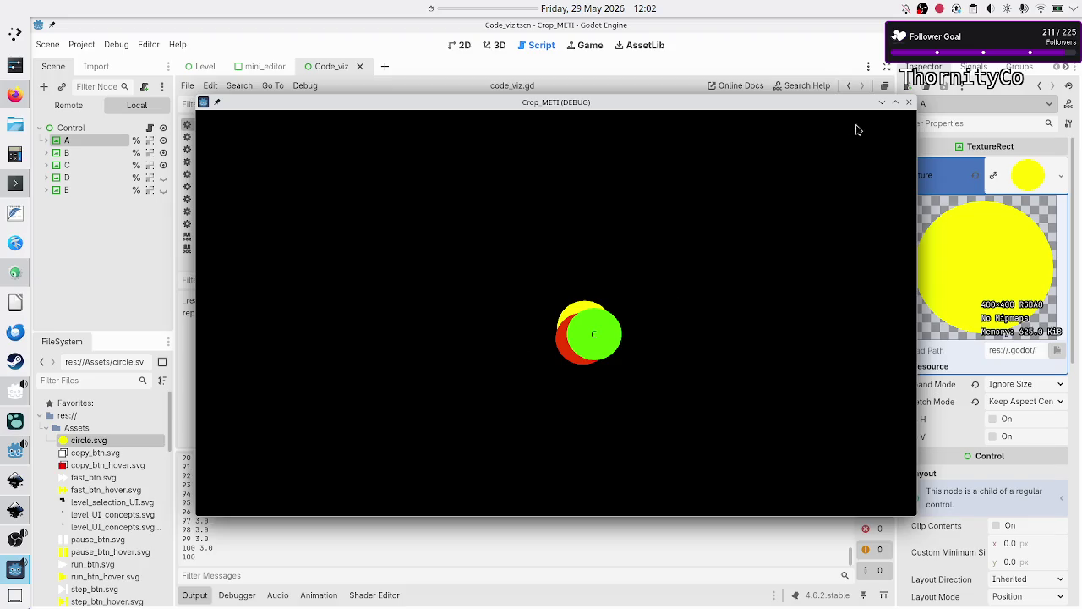
pyautogui.click(909, 102)
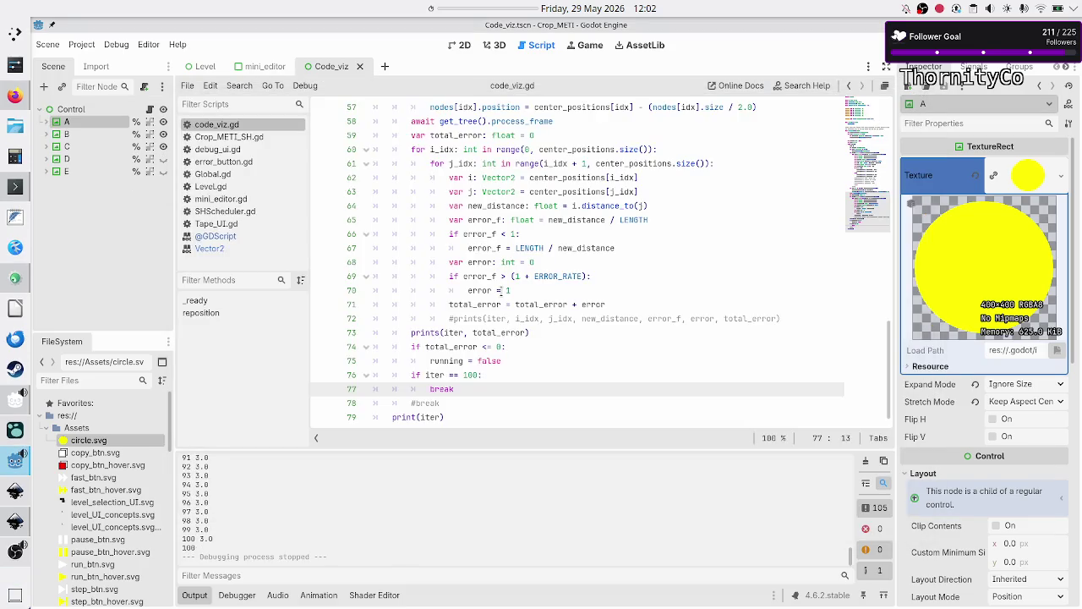
pyautogui.click(496, 374)
pyautogui.write('00')
pyautogui.press('F5')
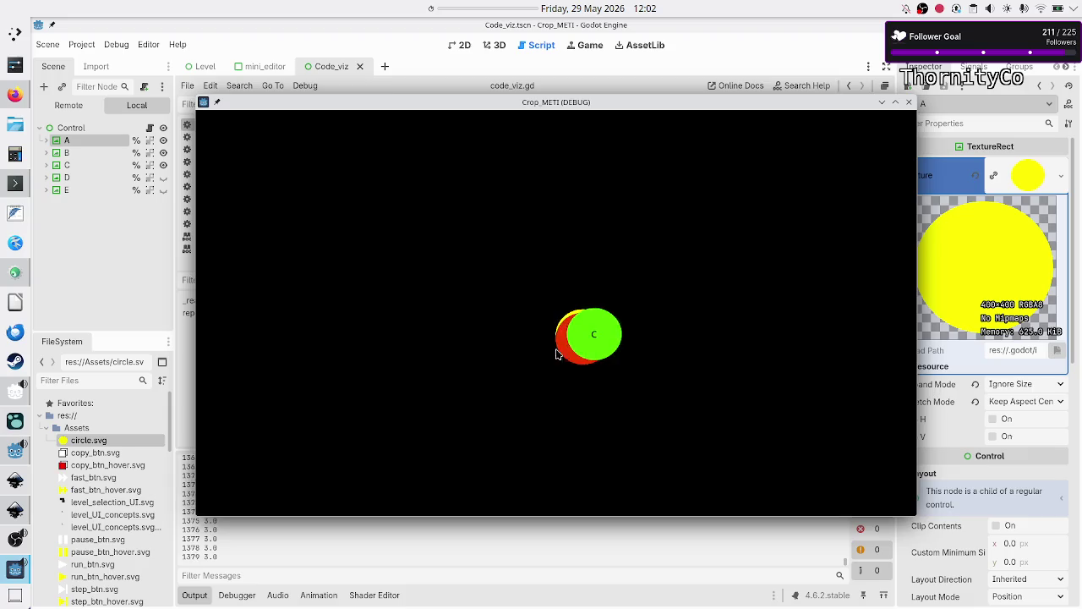
pyautogui.click(909, 102)
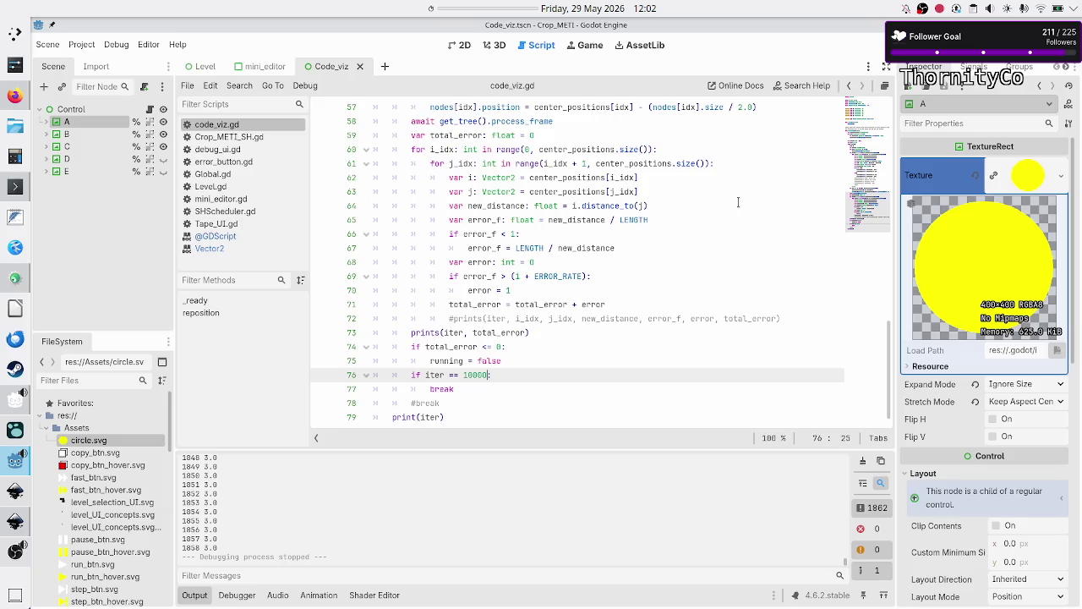
# Make line 39 read attr = distance / LENGTH, removing the squared term
pyautogui.scroll(10, 575, 272)
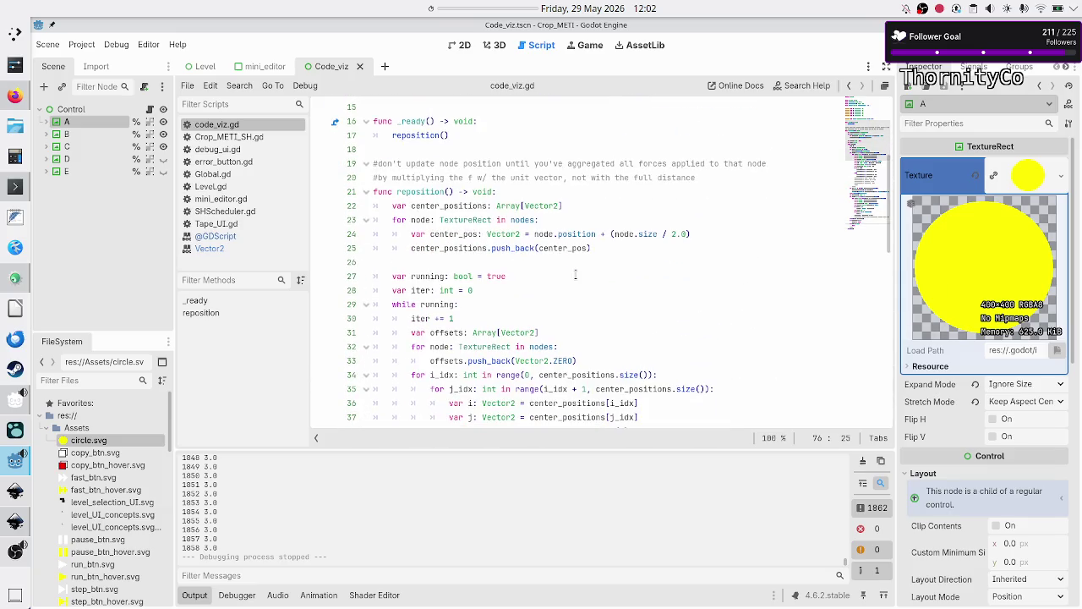
pyautogui.scroll(1, 562, 250)
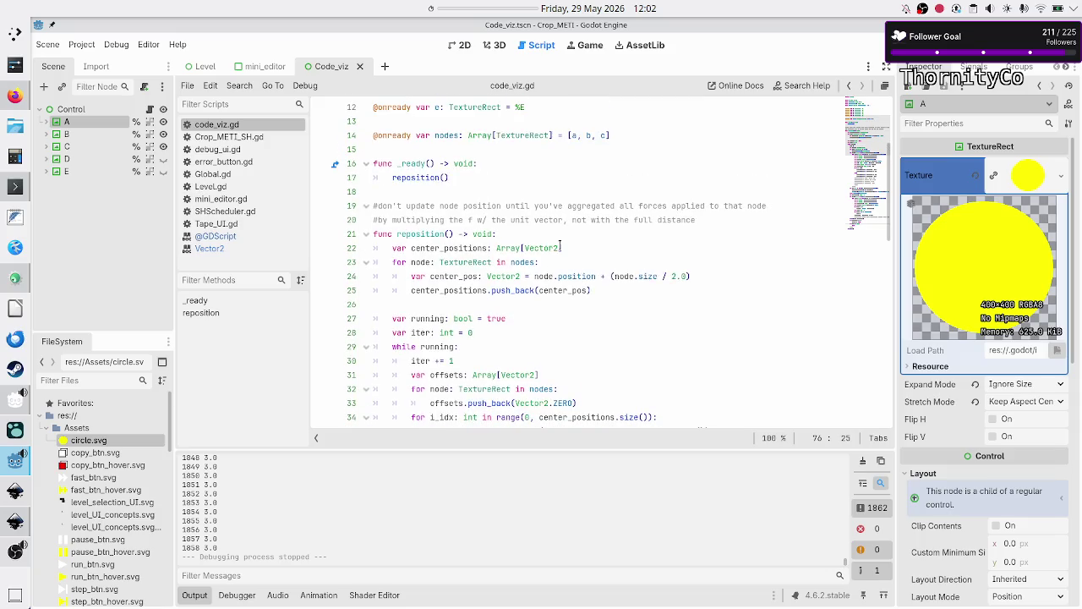
pyautogui.scroll(-5, 559, 246)
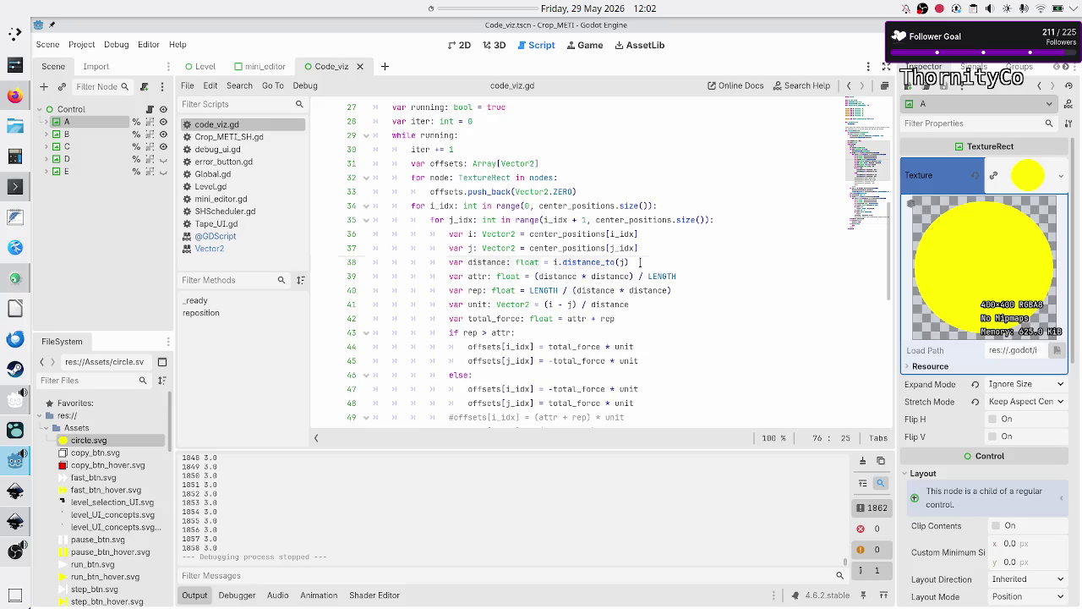
pyautogui.click(640, 262)
pyautogui.click(631, 276)
pyautogui.press('BackSpace')
pyautogui.press('BackSpace')
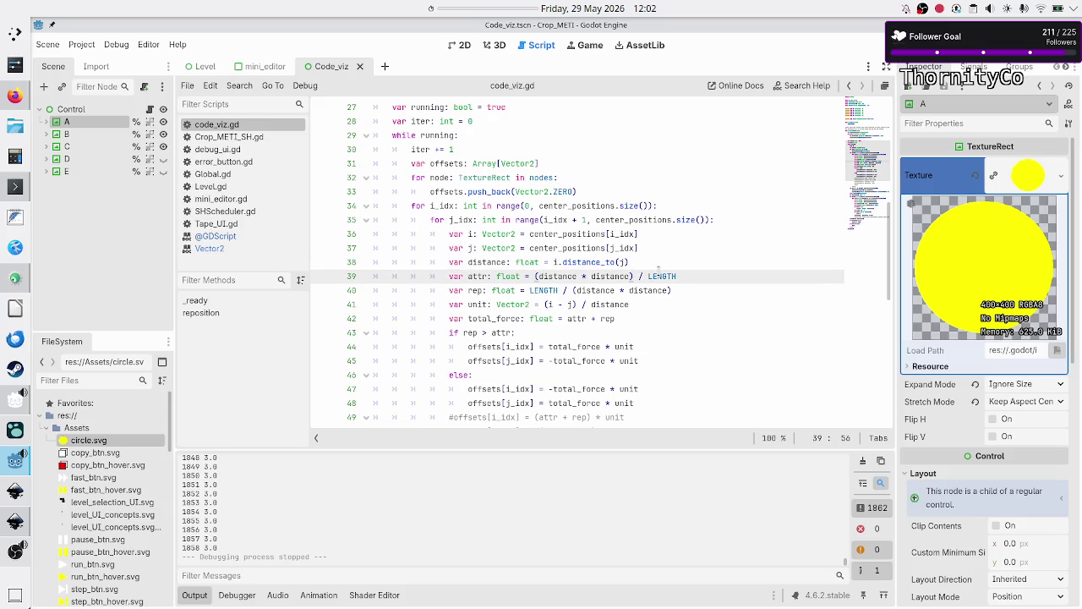
pyautogui.press('BackSpace')
pyautogui.press('BackSpace')
pyautogui.press('BackSpace')
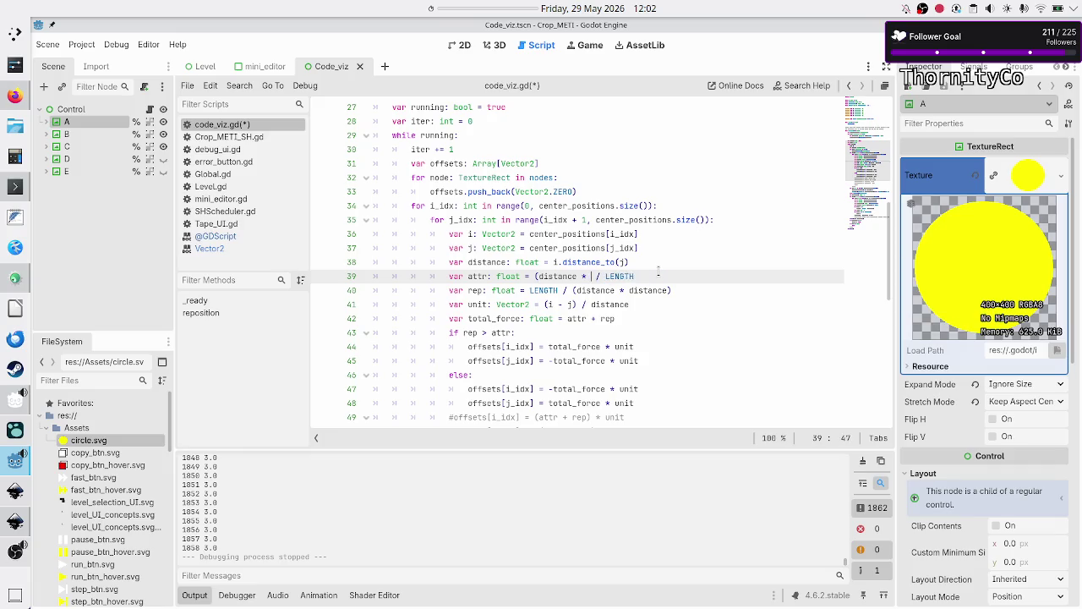
pyautogui.press('Left')
pyautogui.press('Left')
pyautogui.press('Left')
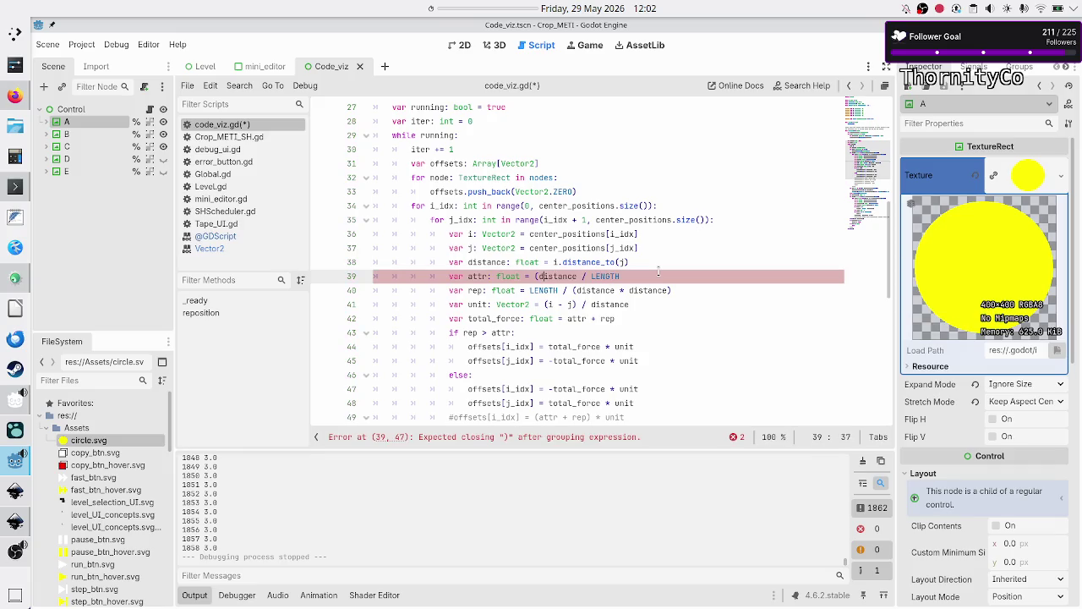
pyautogui.press('BackSpace')
# Make line 40 read rep = LENGTH / distance
pyautogui.press('Down')
pyautogui.press('Right')
pyautogui.press('Right')
pyautogui.press('Right')
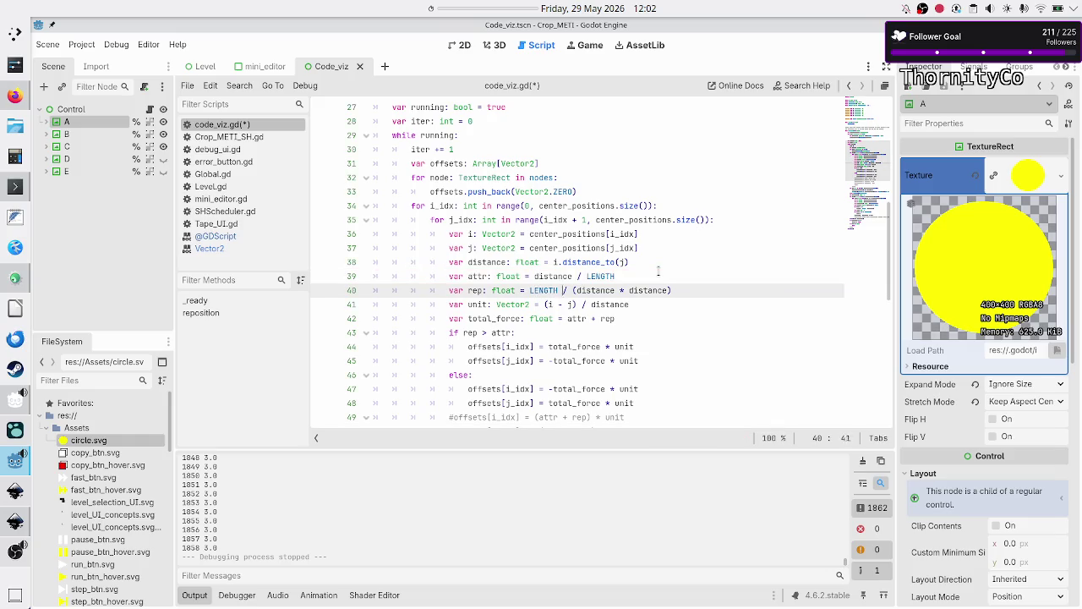
pyautogui.press('Right')
pyautogui.press('Right')
pyautogui.press('Right')
pyautogui.press('BackSpace')
pyautogui.press('BackSpace')
pyautogui.press('BackSpace')
pyautogui.press('BackSpace')
pyautogui.write('distance')
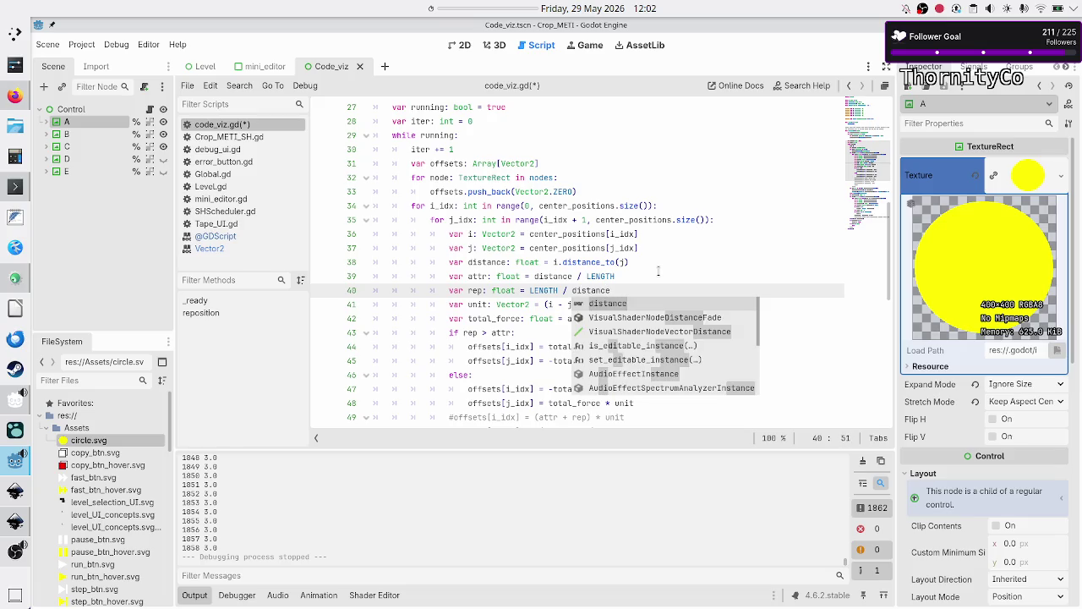
pyautogui.press('Escape')
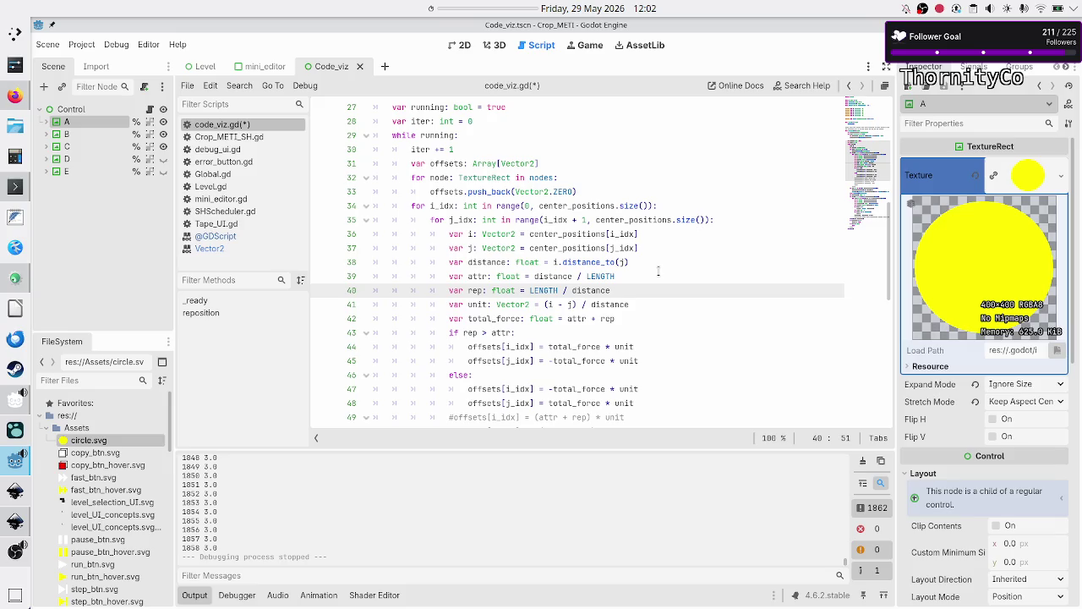
pyautogui.press('Up')
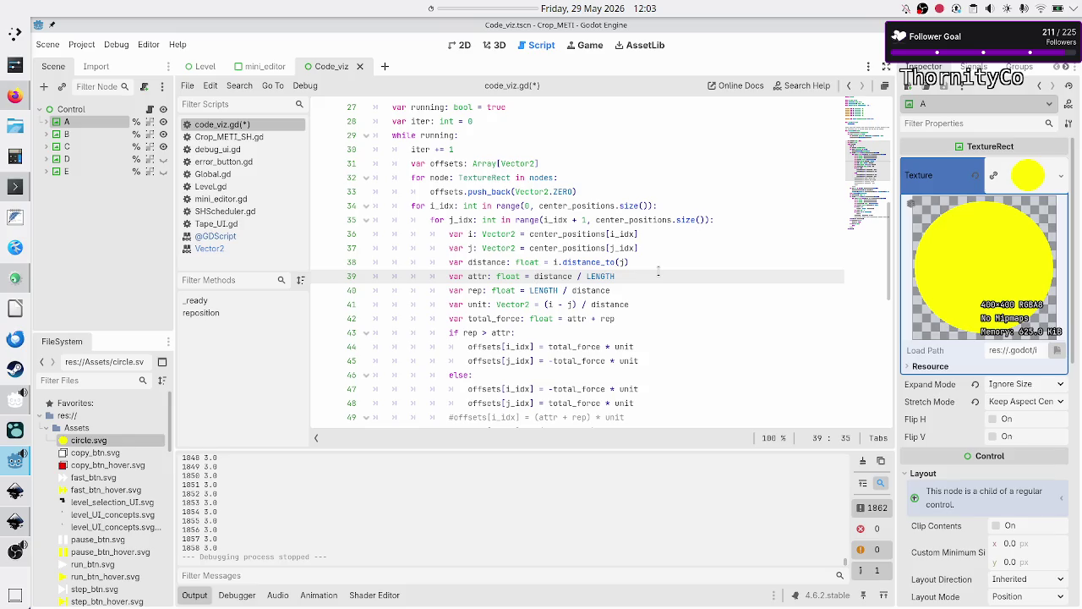
pyautogui.press('Up')
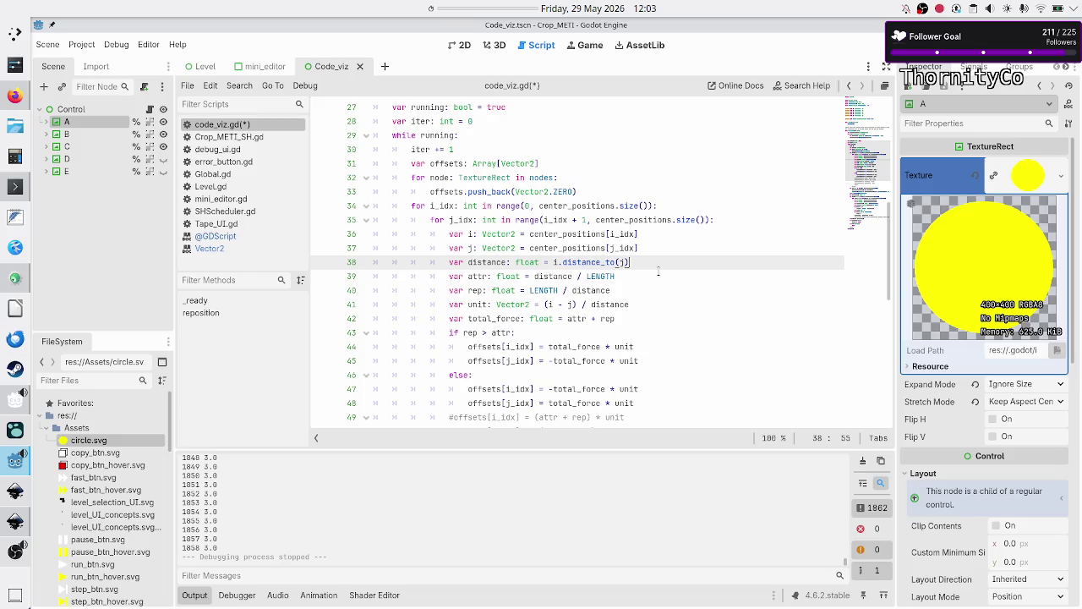
# Add a distance_pow variable set to pow(distance, 2.0) below the distance line
pyautogui.press('Return')
pyautogui.write('var distance_')
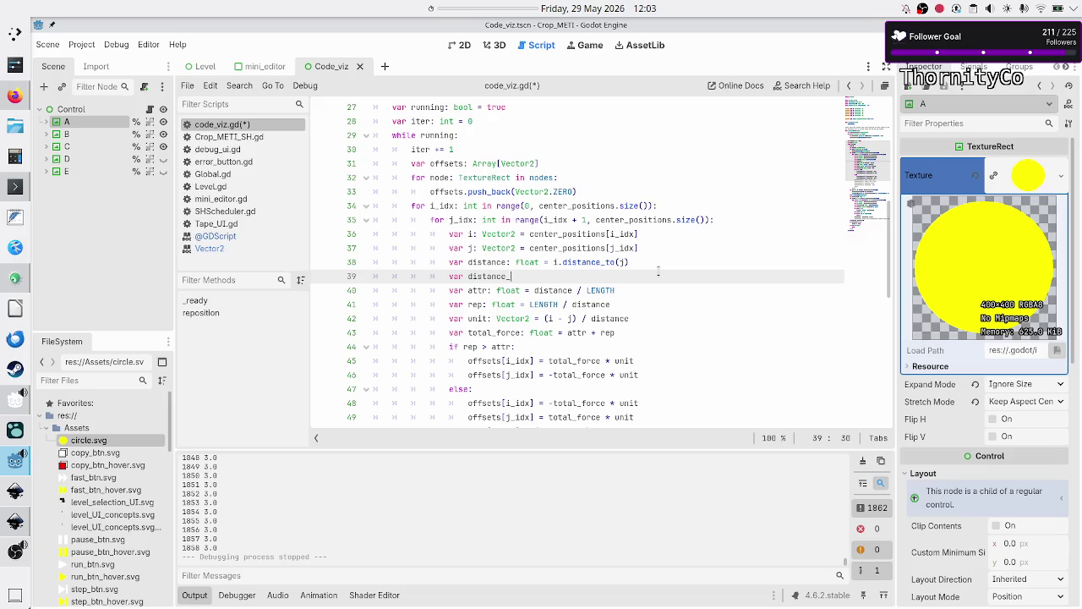
pyautogui.write('pow: ')
pyautogui.write('float = dista')
pyautogui.press('Return')
pyautogui.write('* distance')
pyautogui.press('Escape')
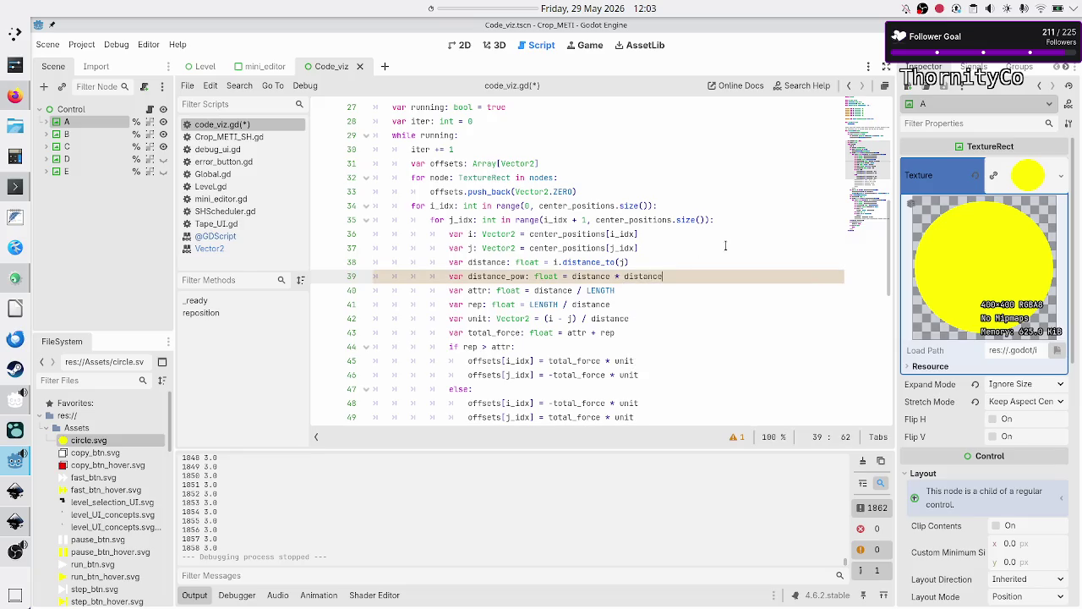
pyautogui.press('BackSpace')
pyautogui.press('BackSpace')
pyautogui.press('BackSpace')
pyautogui.press('BackSpace')
pyautogui.press('BackSpace')
pyautogui.press('BackSpace')
pyautogui.write('pow')
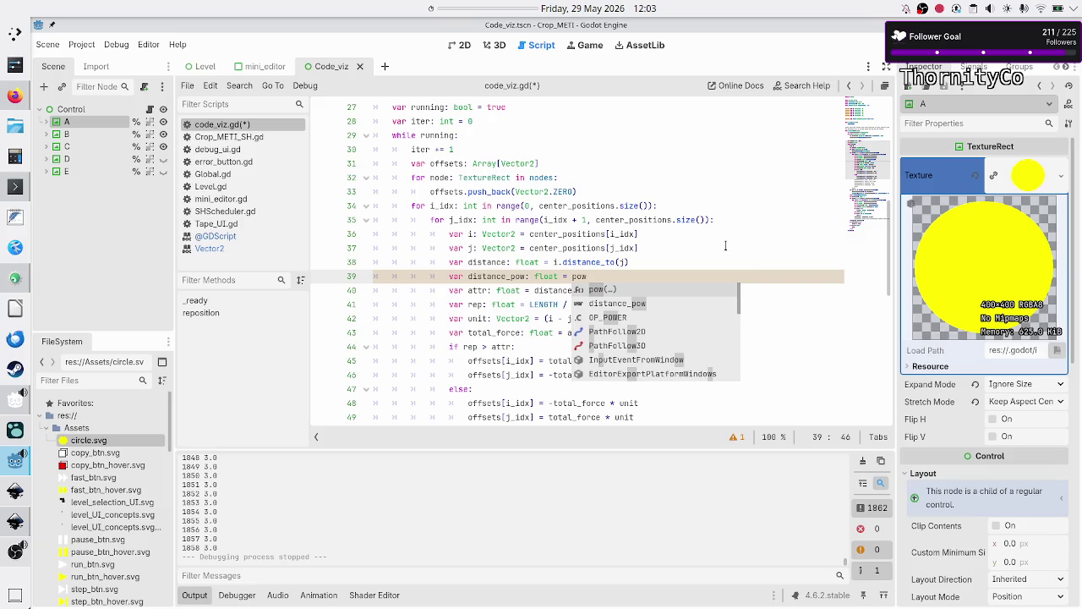
pyautogui.press('Return')
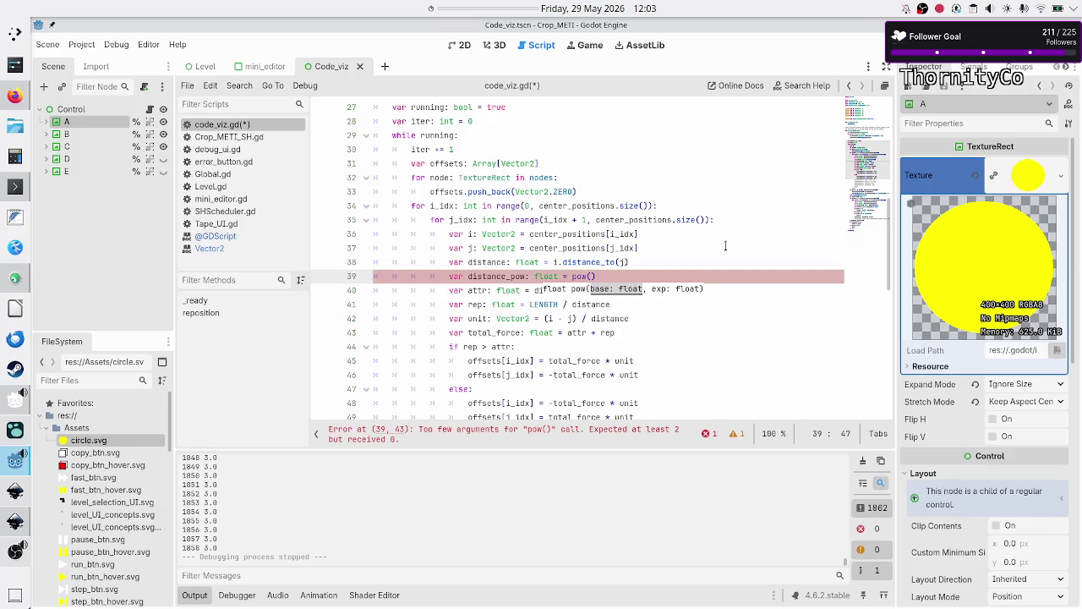
pyautogui.write('distance, 2')
pyautogui.write('.0')
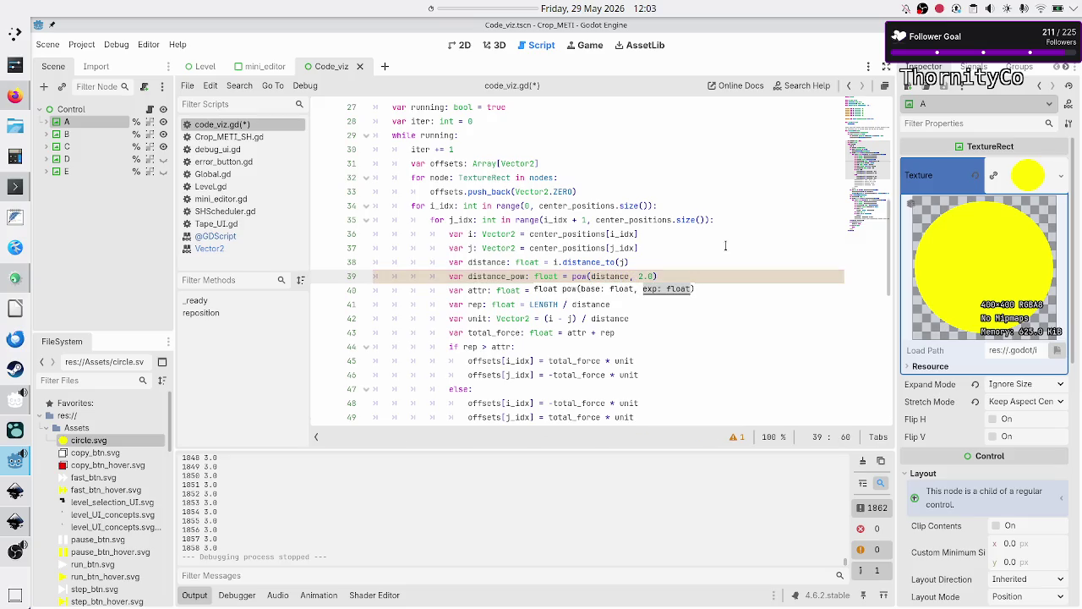
pyautogui.press('Down')
pyautogui.press('Home')
pyautogui.press('Home')
# Declare var exp: float = 2.0 and use exp as the pow exponent
pyautogui.press('Up')
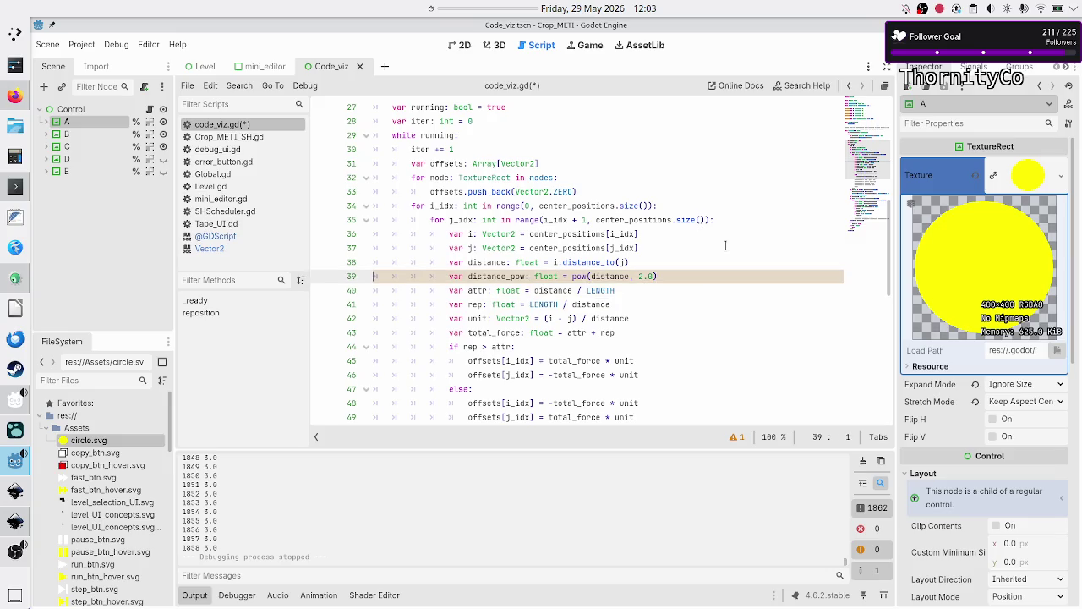
pyautogui.press('Left')
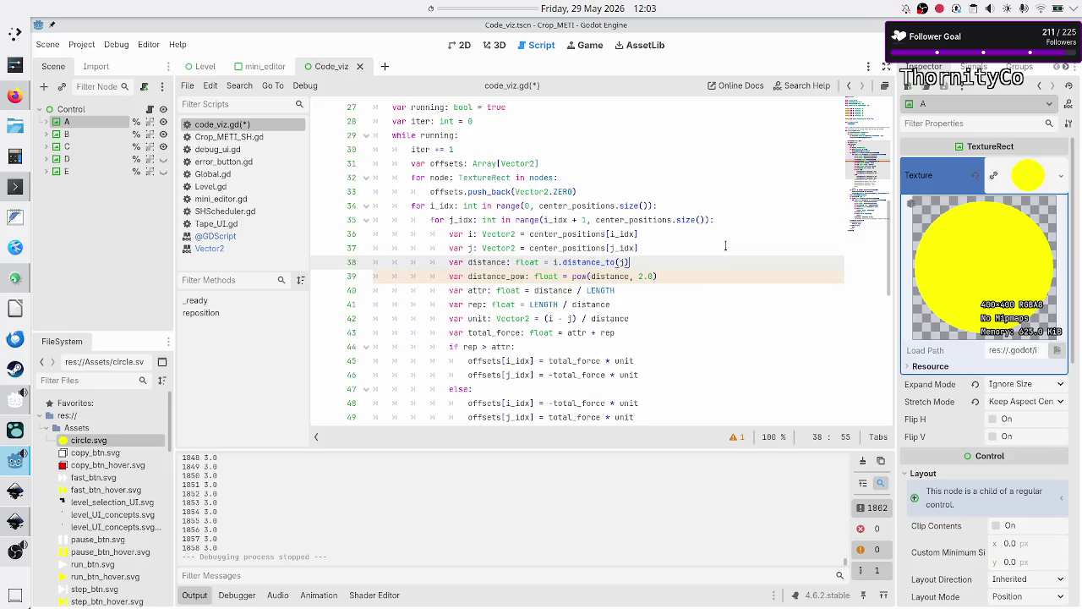
pyautogui.press('Return')
pyautogui.write('var exp: ')
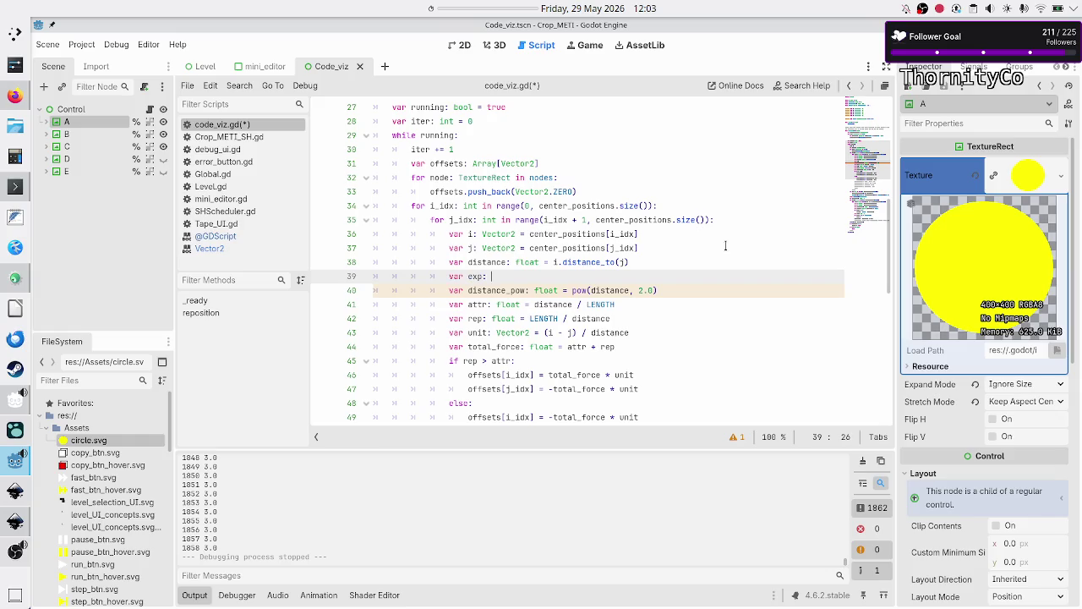
pyautogui.write('float')
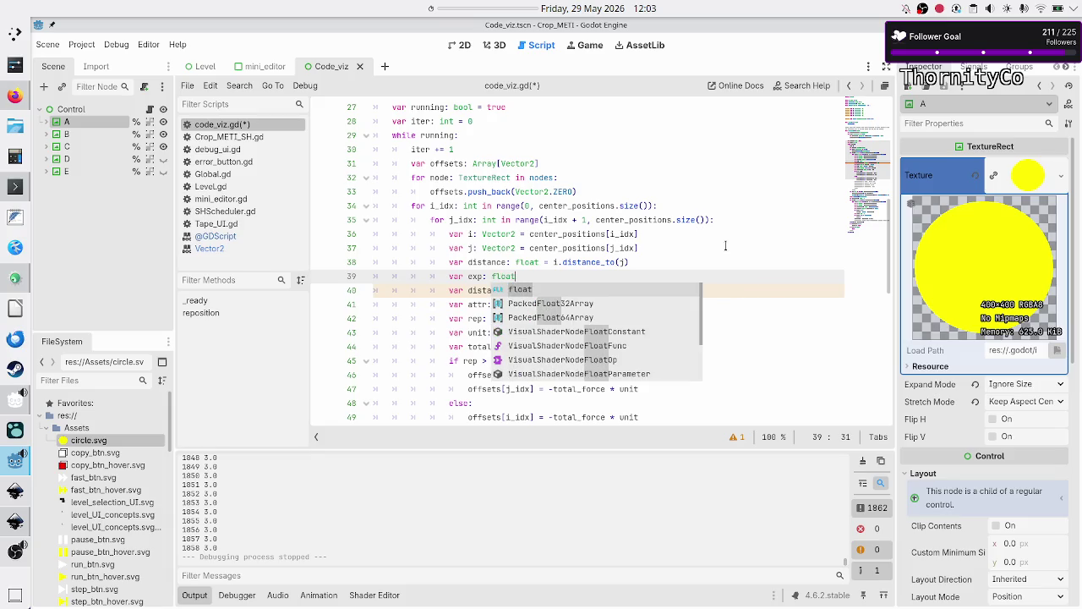
pyautogui.write(' = 2.0')
pyautogui.press('Down')
pyautogui.press('End')
pyautogui.press('Left')
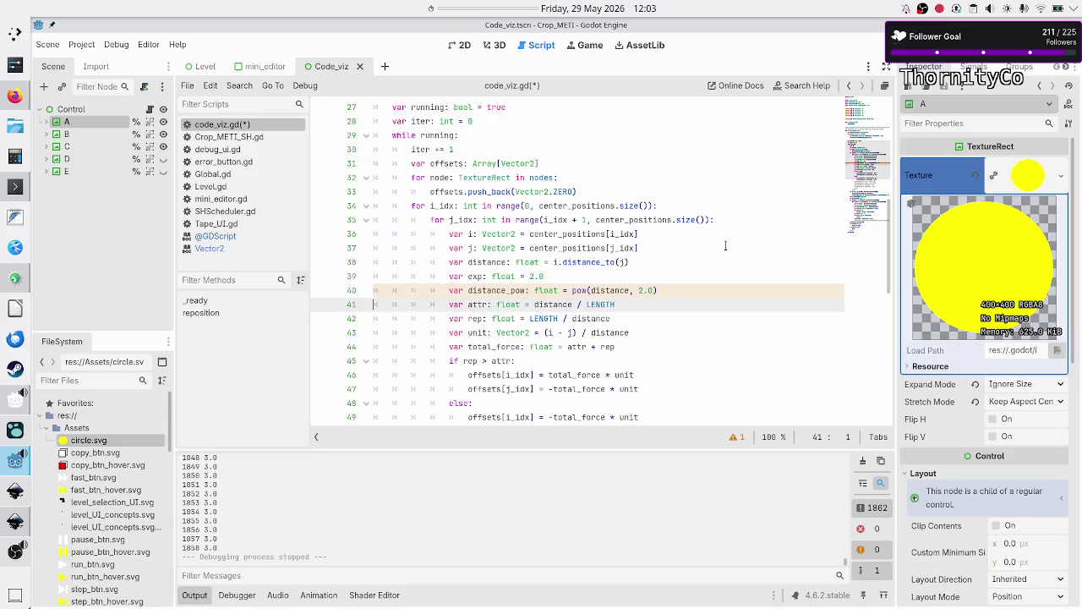
pyautogui.press('BackSpace')
pyautogui.press('BackSpace')
pyautogui.press('BackSpace')
pyautogui.write('exp')
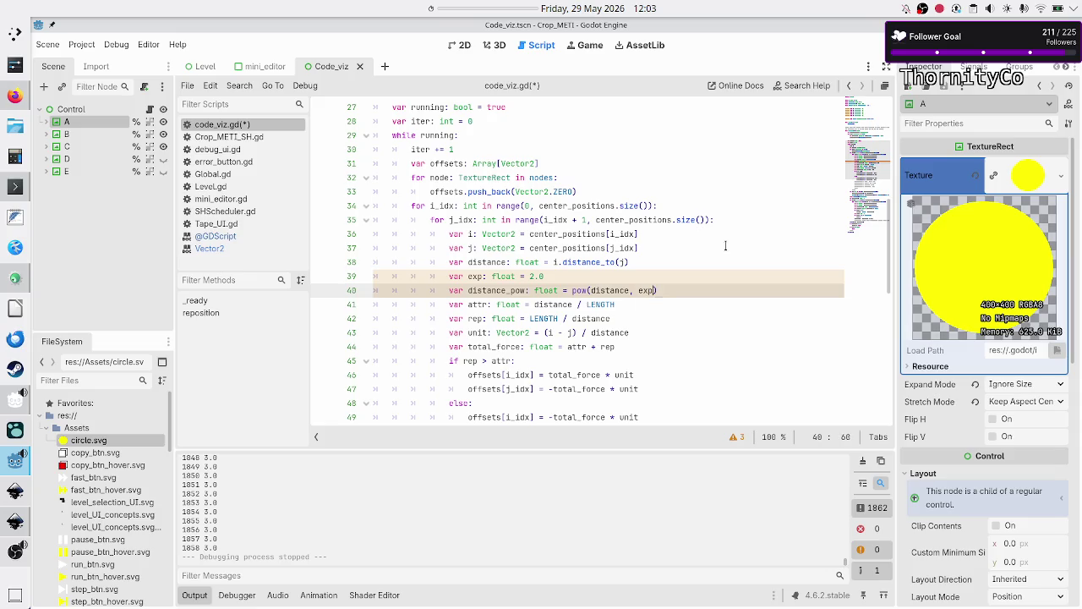
# Make the attr and rep lines use distance_pow instead of distance
pyautogui.press('Down')
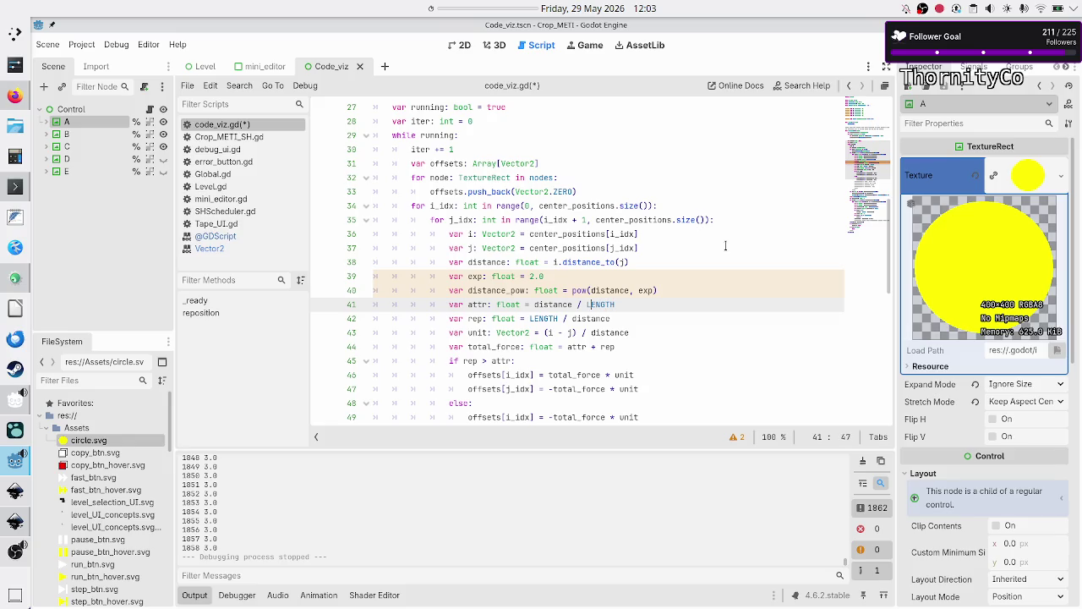
pyautogui.write('_pow')
pyautogui.press('Down')
pyautogui.press('Right')
pyautogui.press('Right')
pyautogui.write('pow')
pyautogui.press('Down')
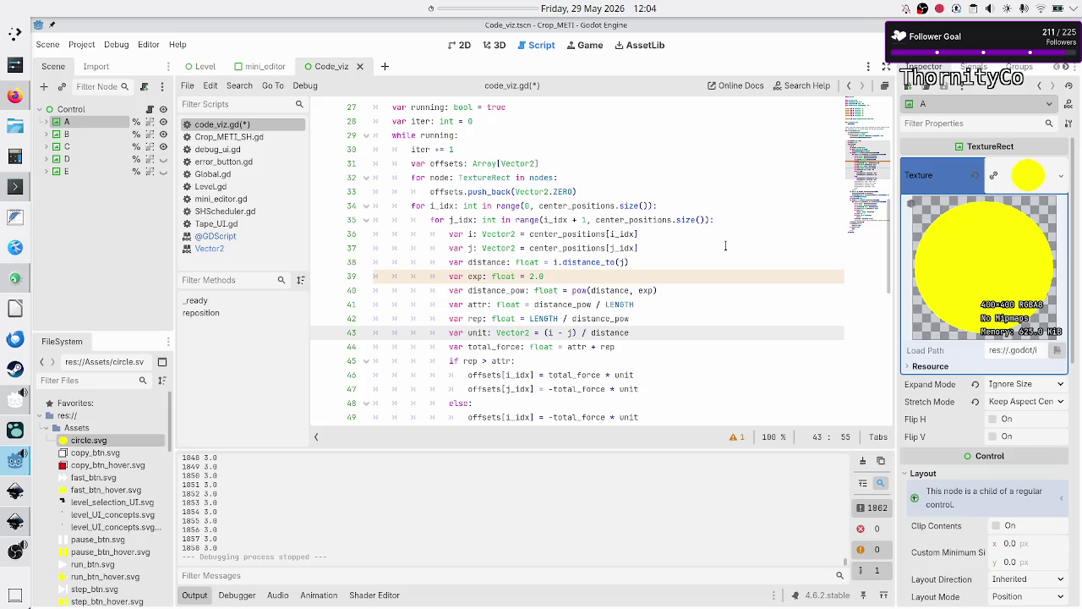
# Change exp to 1.0, save the script and test-run the game
pyautogui.press('Up')
pyautogui.press('Up')
pyautogui.press('Up')
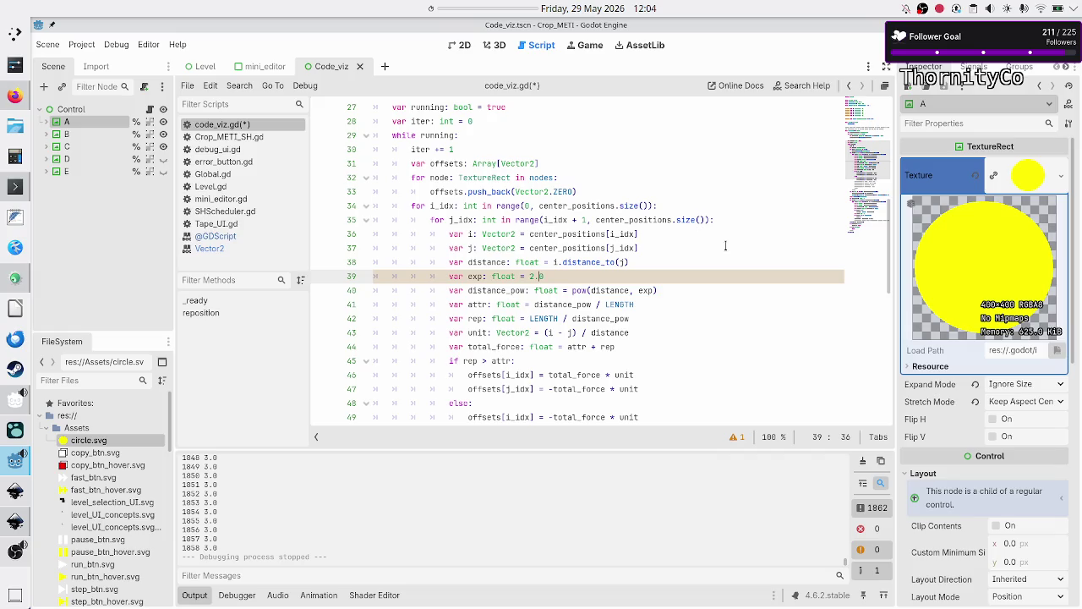
pyautogui.press('BackSpace')
pyautogui.write('1')
pyautogui.press('Down')
pyautogui.press('Home')
pyautogui.hotkey('ctrl', 's')
pyautogui.press('F6')
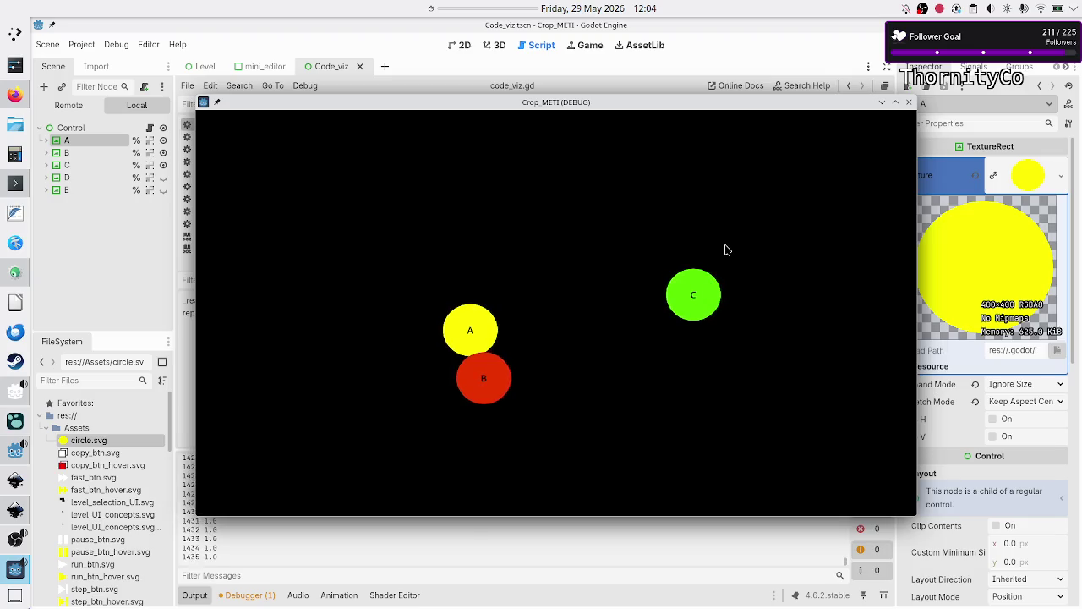
pyautogui.click(909, 101)
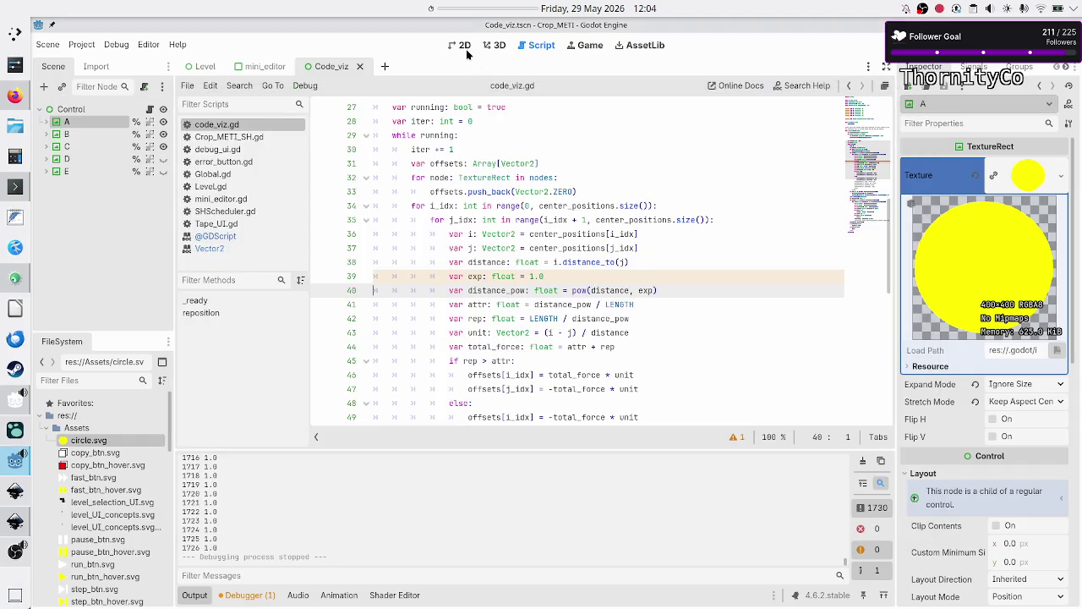
# In the 2D view, drag circles A, B and C closer together and run the scene
pyautogui.click(490, 153)
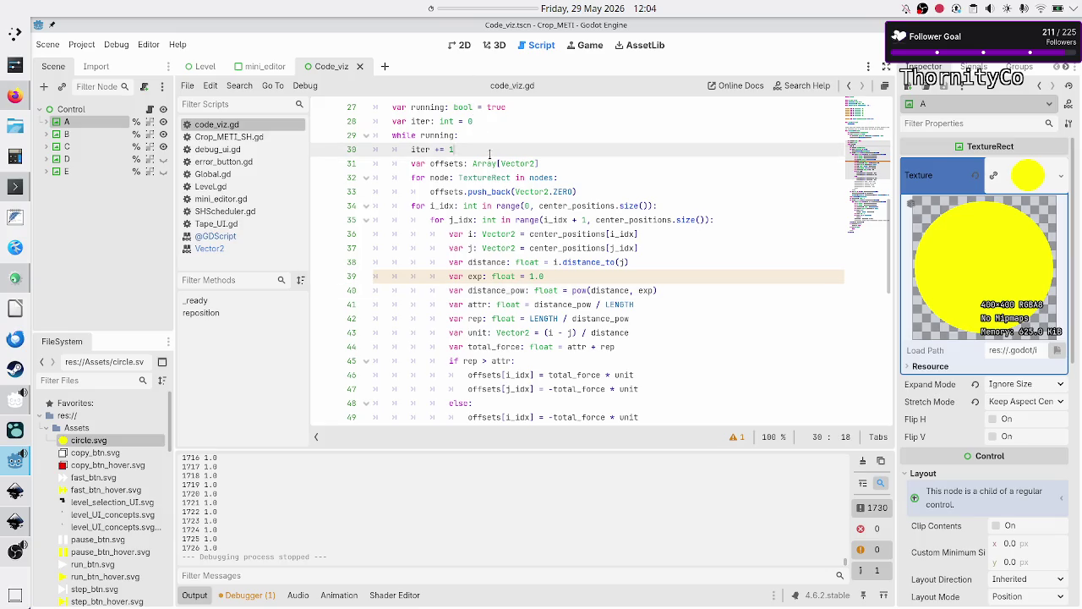
pyautogui.click(460, 45)
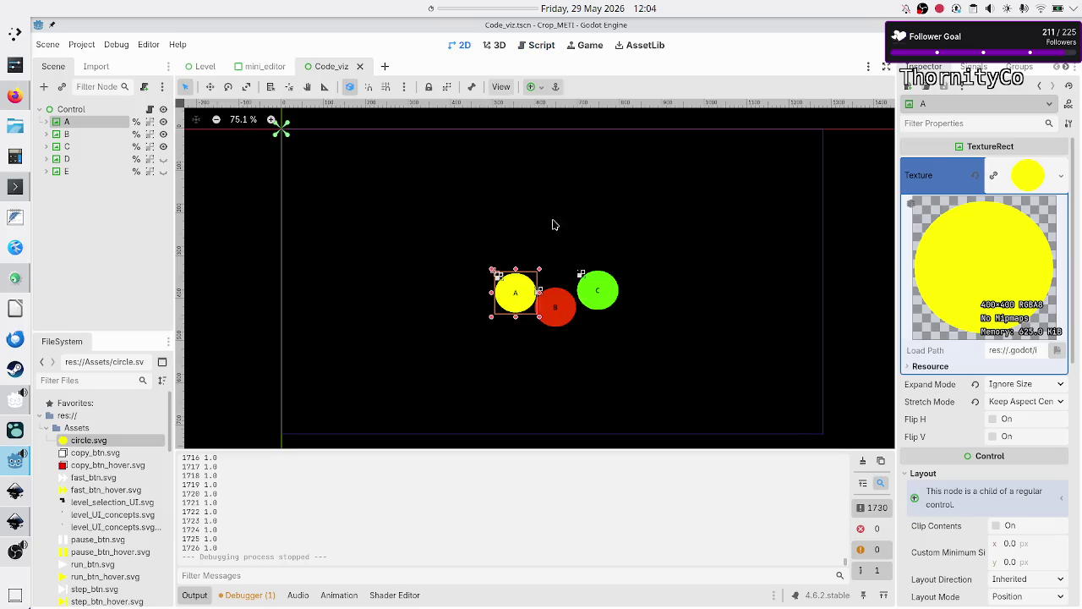
pyautogui.moveTo(521, 304); pyautogui.dragTo(548, 265)
pyautogui.moveTo(558, 317); pyautogui.dragTo(529, 309)
pyautogui.moveTo(602, 306); pyautogui.dragTo(581, 305)
pyautogui.click(624, 286)
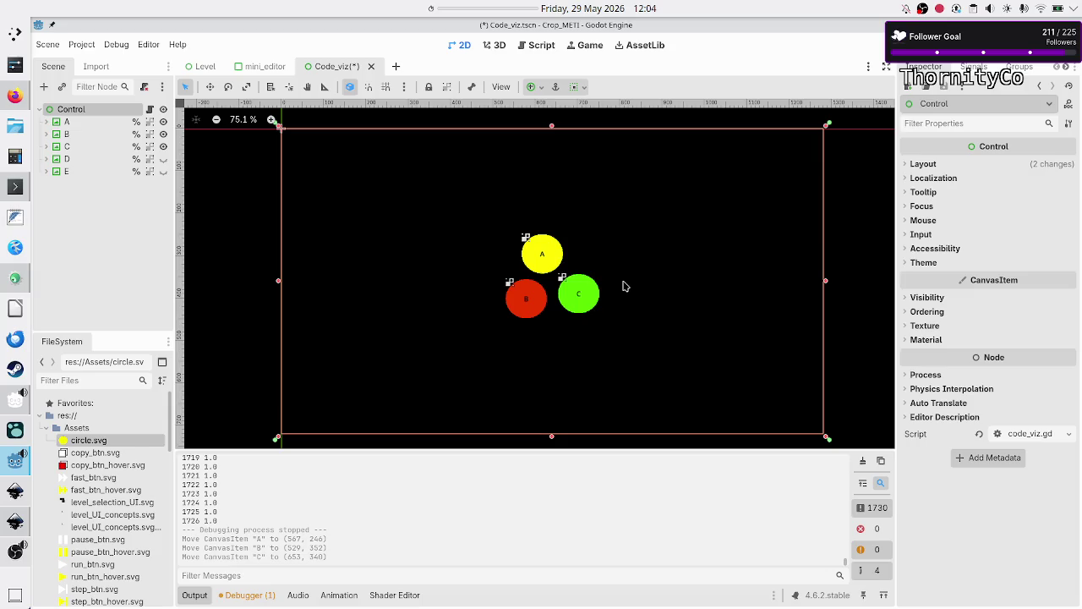
pyautogui.press('F6')
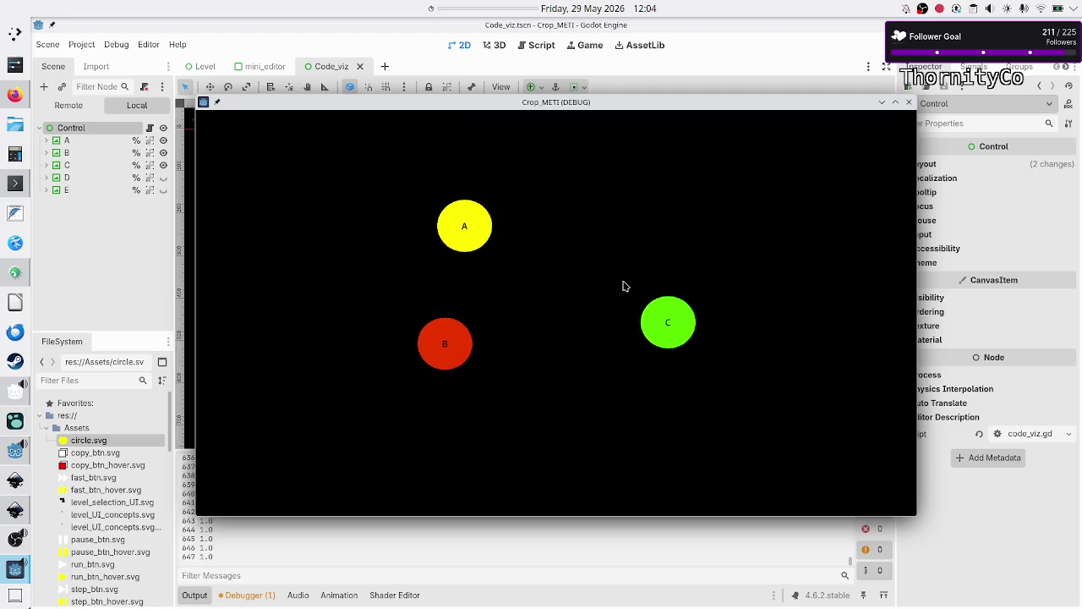
# Reposition B left, A up-left, then bring C and B next to A and rerun
pyautogui.click(907, 104)
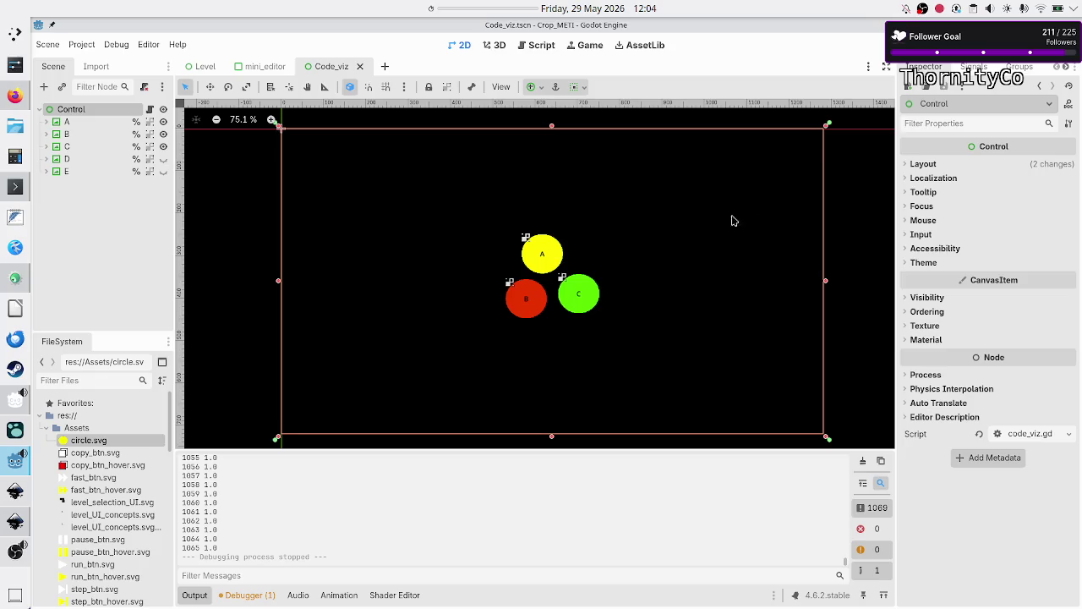
pyautogui.click(531, 302)
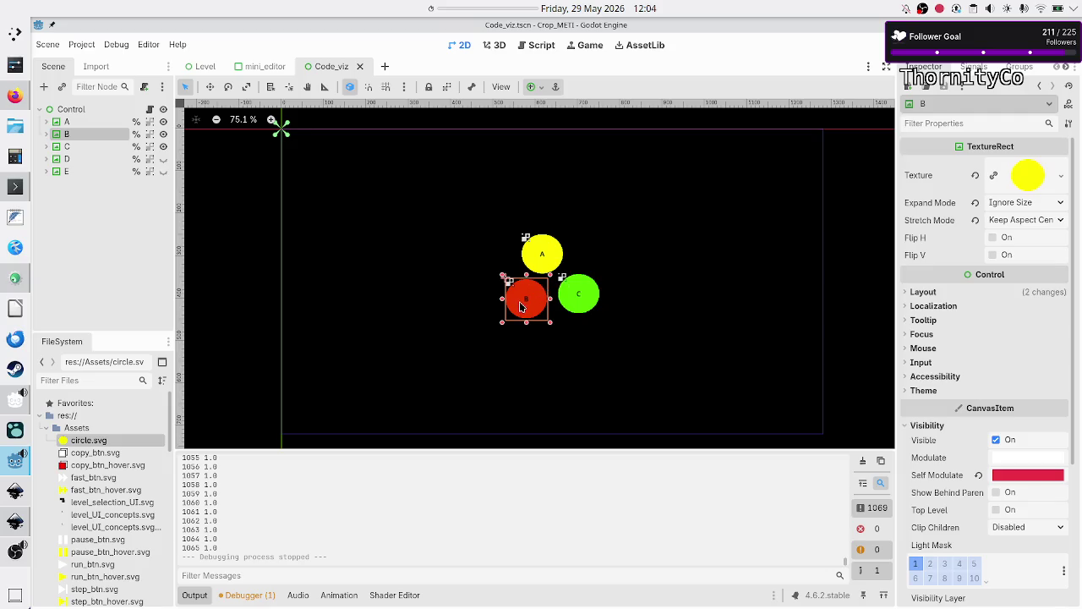
pyautogui.moveTo(522, 307); pyautogui.dragTo(433, 321)
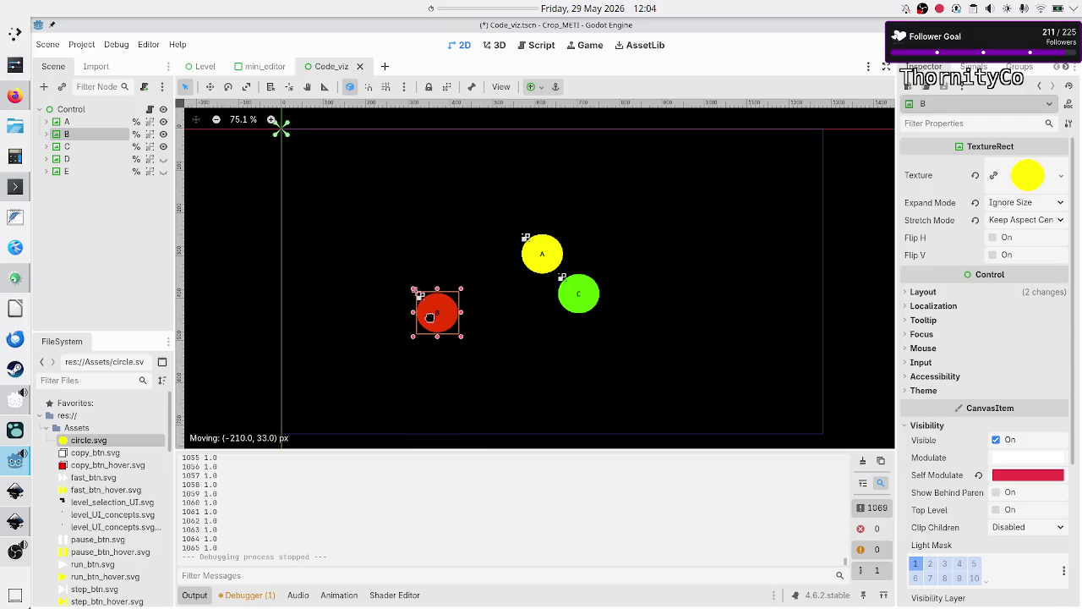
pyautogui.click(536, 266)
pyautogui.moveTo(536, 266); pyautogui.dragTo(493, 226)
pyautogui.moveTo(574, 301); pyautogui.dragTo(621, 327)
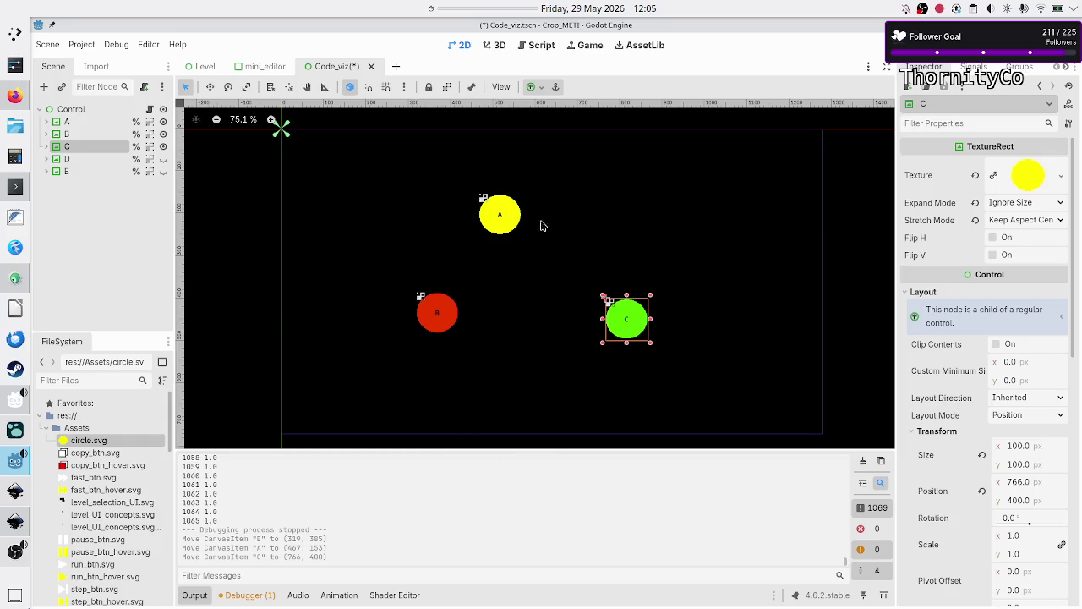
pyautogui.moveTo(618, 327)
pyautogui.mouseDown()
pyautogui.moveTo(547, 287)
pyautogui.moveTo(520, 255)
pyautogui.mouseUp()
pyautogui.moveTo(435, 313)
pyautogui.mouseDown()
pyautogui.moveTo(484, 244)
pyautogui.moveTo(520, 250)
pyautogui.moveTo(511, 244)
pyautogui.mouseUp()
pyautogui.press('F6')
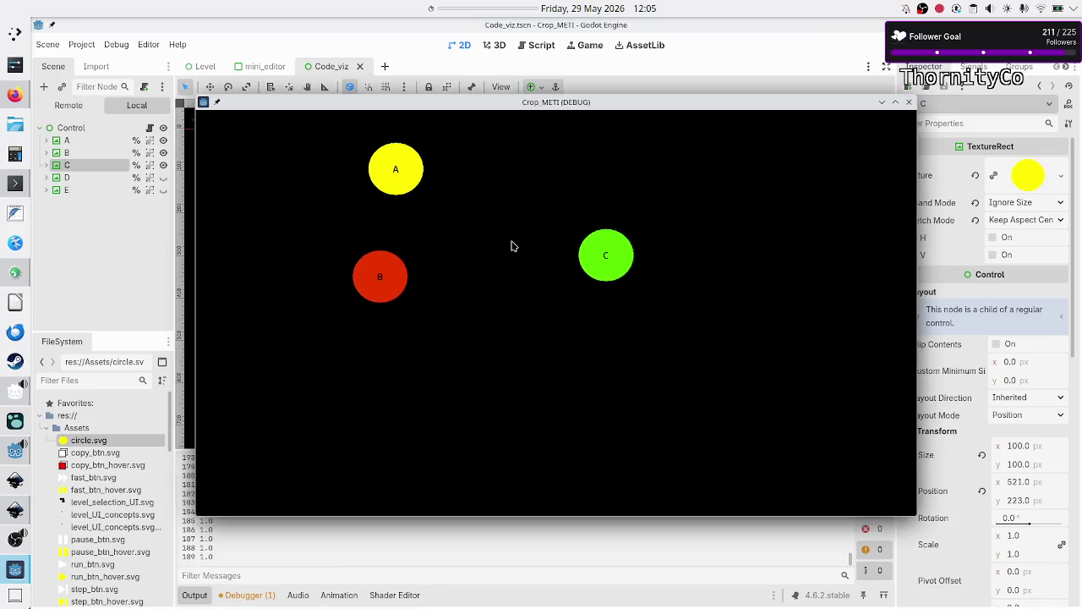
# Move circle B up and to the right and run the game again
pyautogui.click(909, 103)
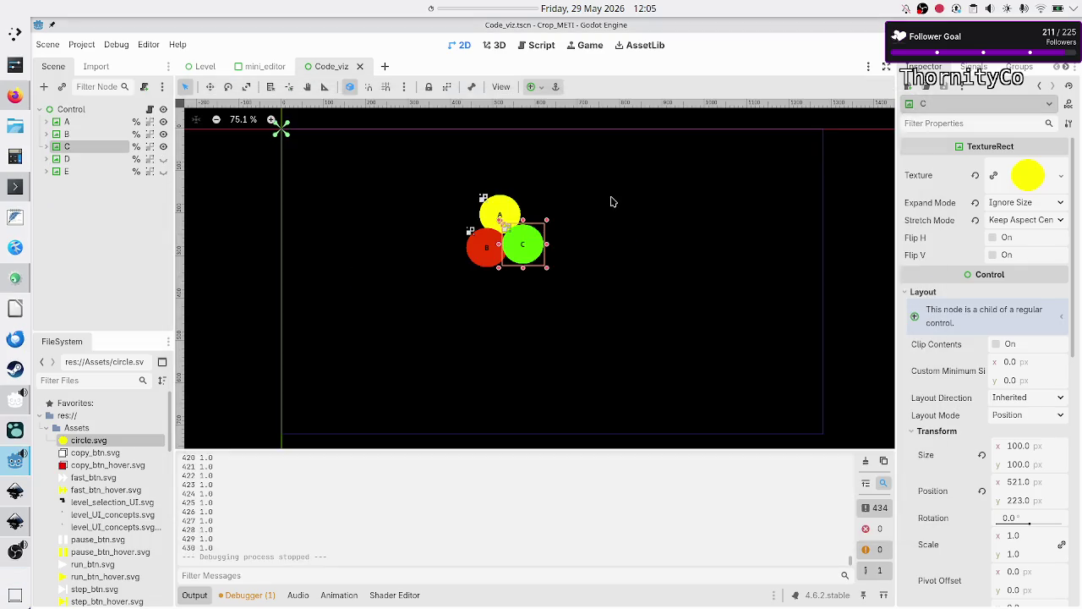
pyautogui.moveTo(477, 261)
pyautogui.mouseDown()
pyautogui.moveTo(492, 226)
pyautogui.moveTo(527, 253)
pyautogui.moveTo(509, 224)
pyautogui.mouseUp()
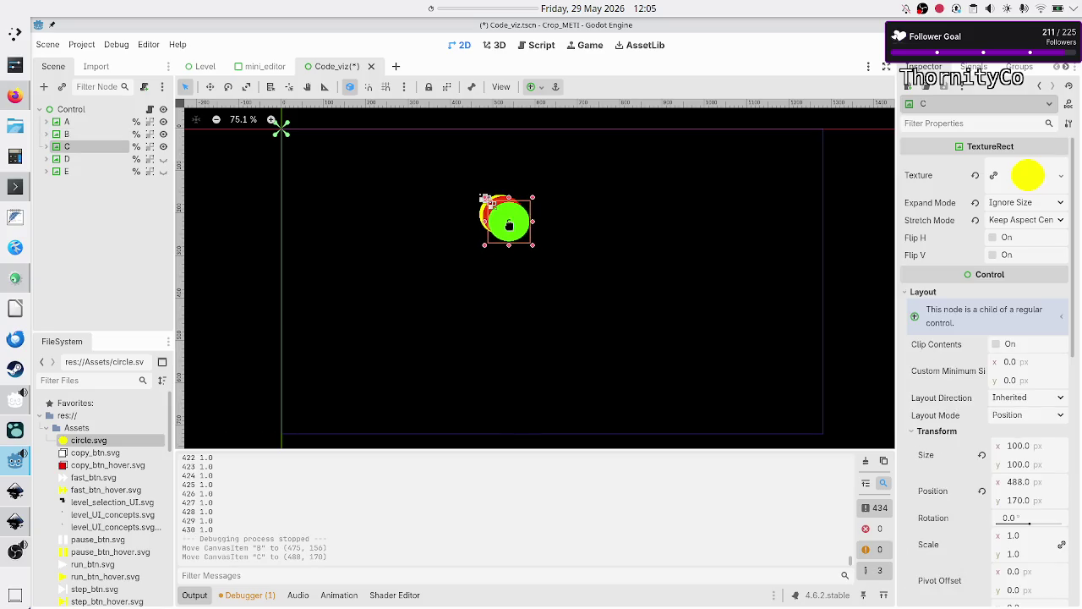
pyautogui.press('F6')
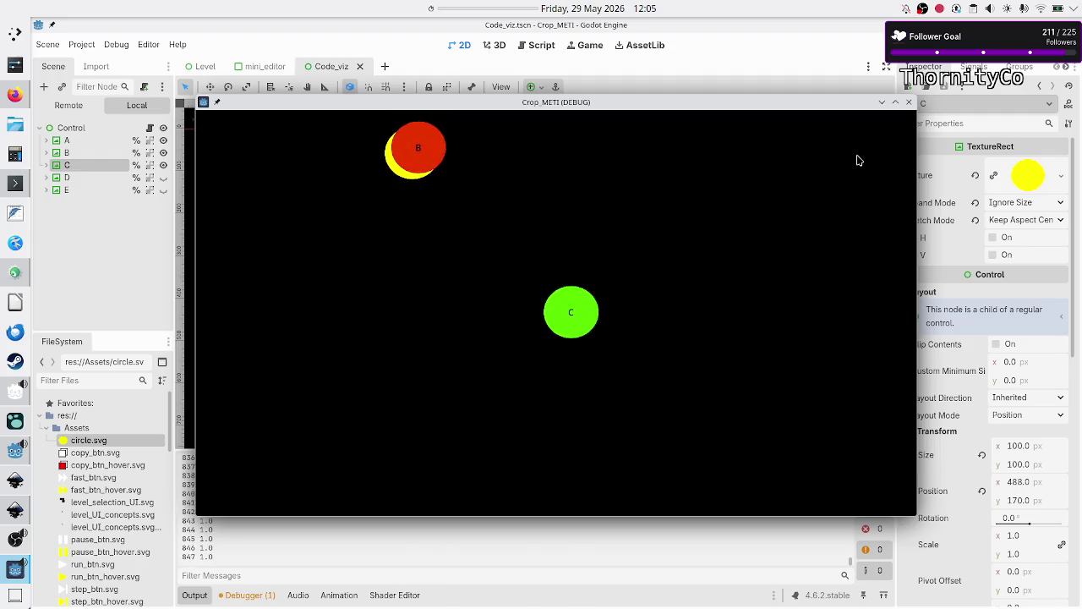
pyautogui.press('F6')
# Spread C right and B down-left, then shift B and C again and rerun
pyautogui.click(910, 103)
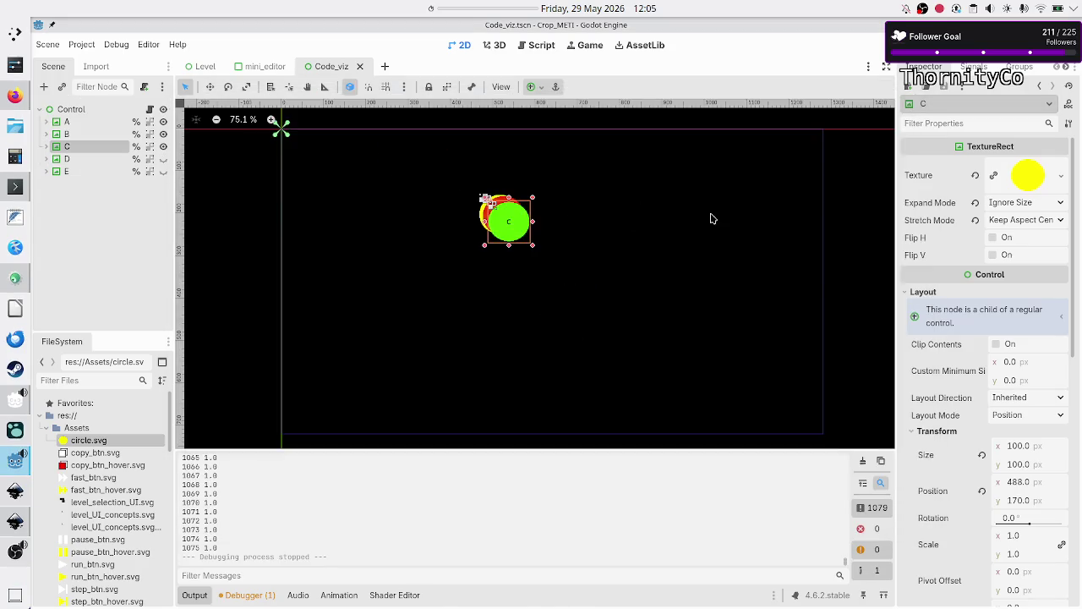
pyautogui.moveTo(508, 230)
pyautogui.mouseDown()
pyautogui.moveTo(558, 246)
pyautogui.moveTo(596, 292)
pyautogui.mouseUp()
pyautogui.moveTo(505, 228)
pyautogui.mouseDown()
pyautogui.moveTo(454, 315)
pyautogui.moveTo(441, 295)
pyautogui.mouseUp()
pyautogui.click(510, 394)
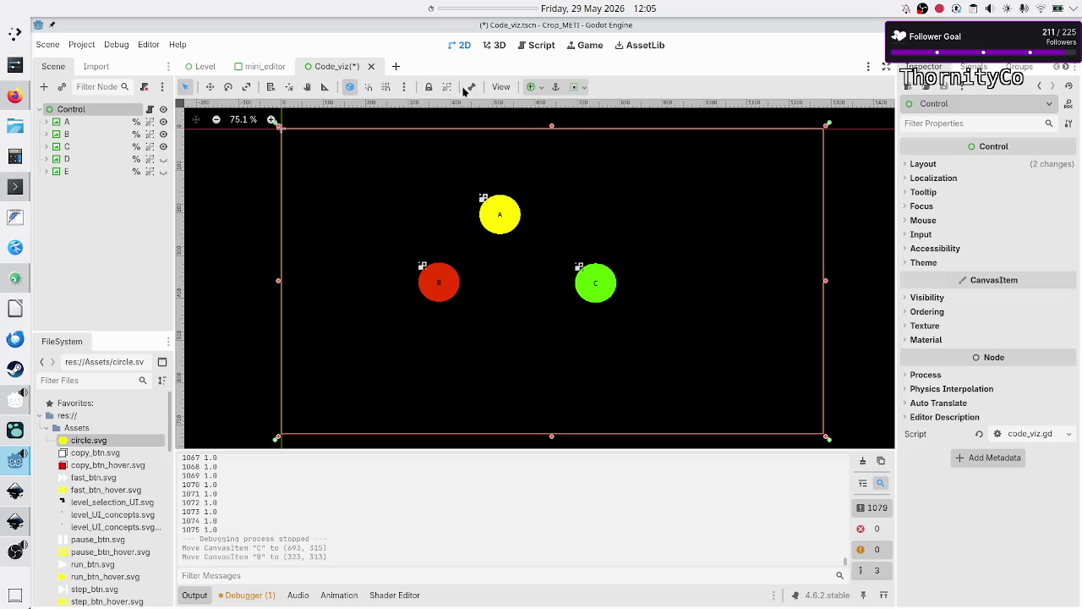
pyautogui.moveTo(440, 279); pyautogui.dragTo(503, 242)
pyautogui.moveTo(602, 286)
pyautogui.mouseDown()
pyautogui.moveTo(542, 234)
pyautogui.moveTo(668, 192)
pyautogui.mouseUp()
pyautogui.moveTo(496, 250)
pyautogui.mouseDown()
pyautogui.moveTo(527, 345)
pyautogui.moveTo(557, 358)
pyautogui.moveTo(527, 357)
pyautogui.moveTo(591, 355)
pyautogui.mouseUp()
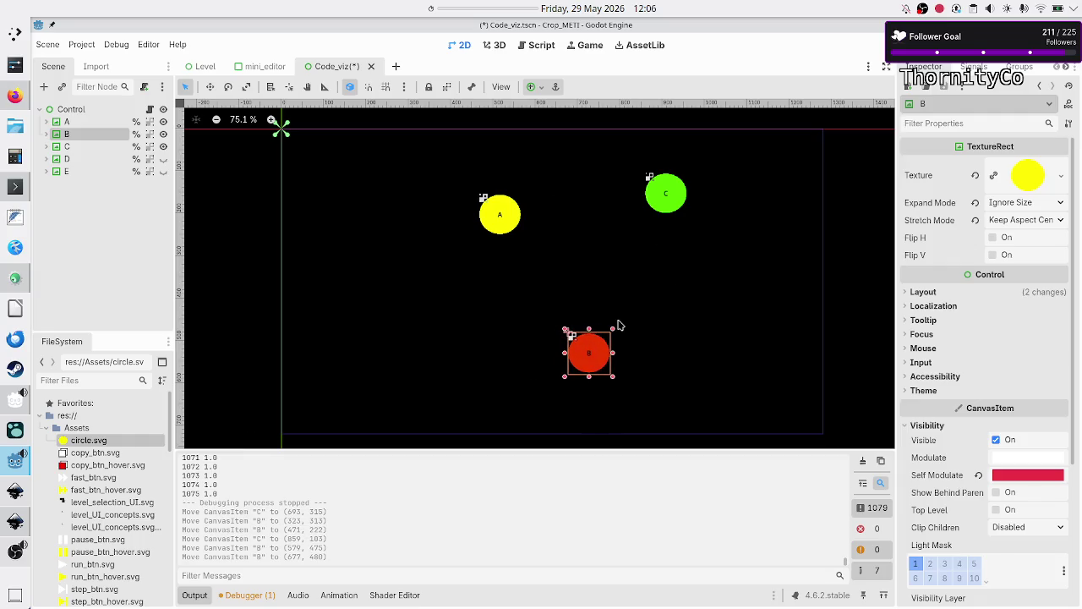
pyautogui.press('F6')
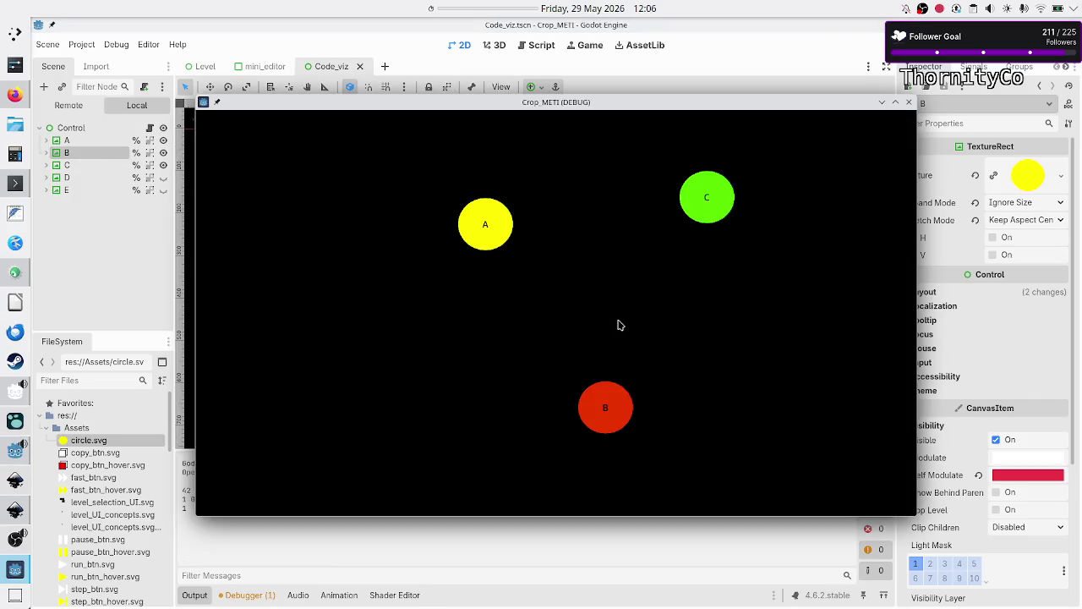
# Move circle C down-left and circle A down-right toward B
pyautogui.click(909, 102)
pyautogui.moveTo(666, 209); pyautogui.dragTo(622, 270)
pyautogui.moveTo(501, 230)
pyautogui.mouseDown()
pyautogui.moveTo(538, 296)
pyautogui.moveTo(533, 289)
pyautogui.mouseUp()
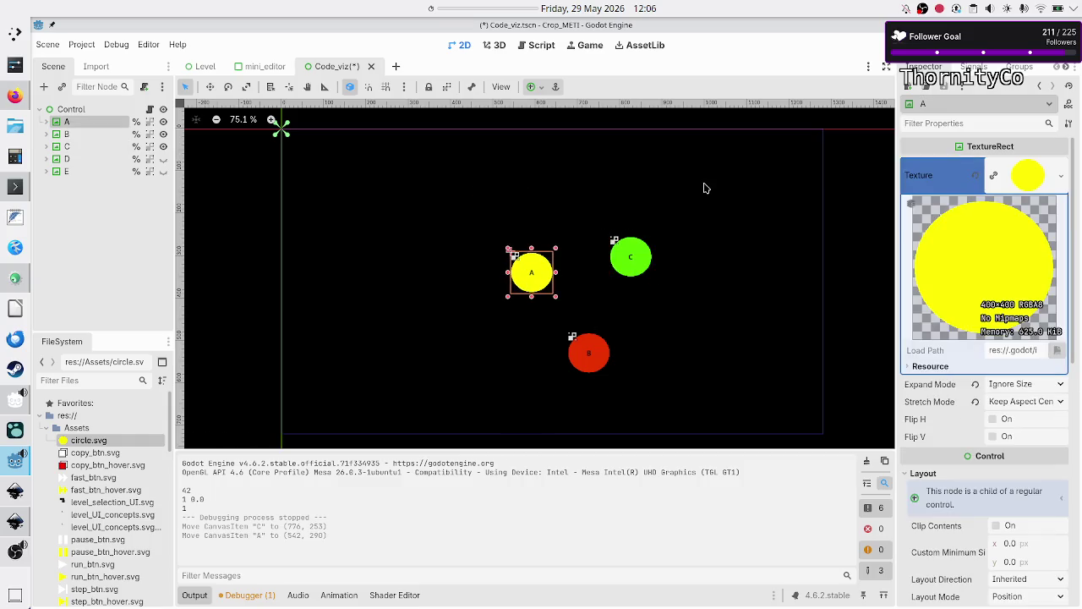
# Run the game, then move A to the upper left, C to the top right, B down-left
pyautogui.press('F5')
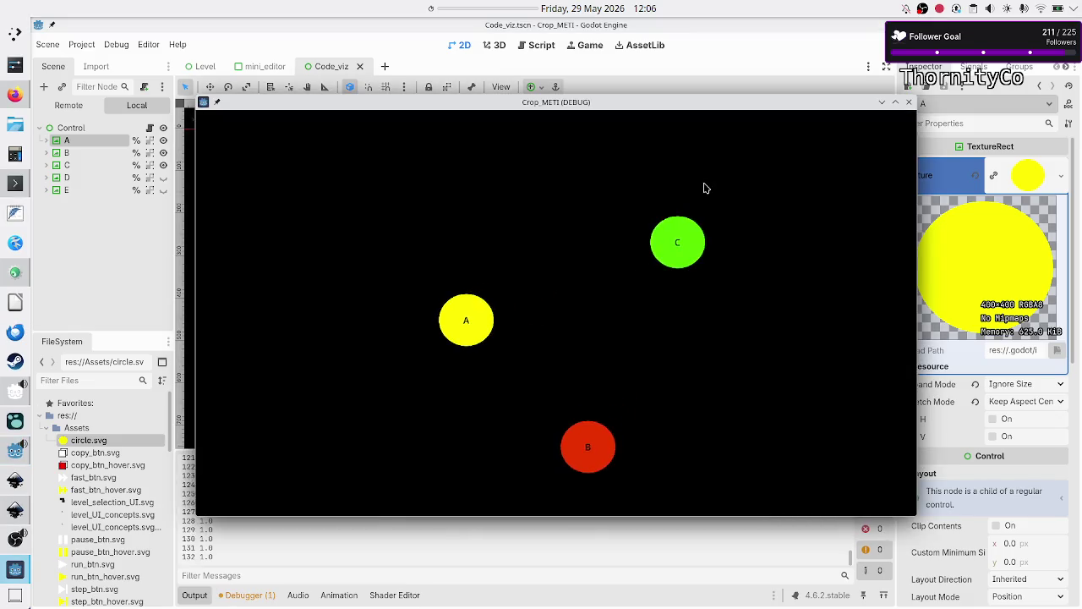
pyautogui.click(909, 102)
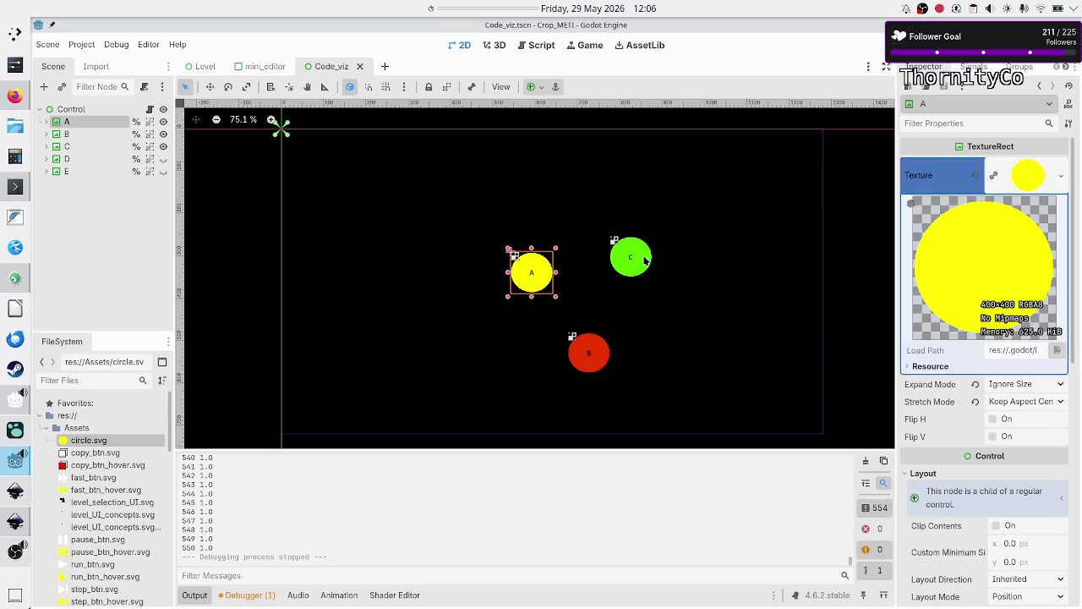
pyautogui.moveTo(533, 279)
pyautogui.mouseDown()
pyautogui.moveTo(419, 193)
pyautogui.moveTo(343, 171)
pyautogui.mouseUp()
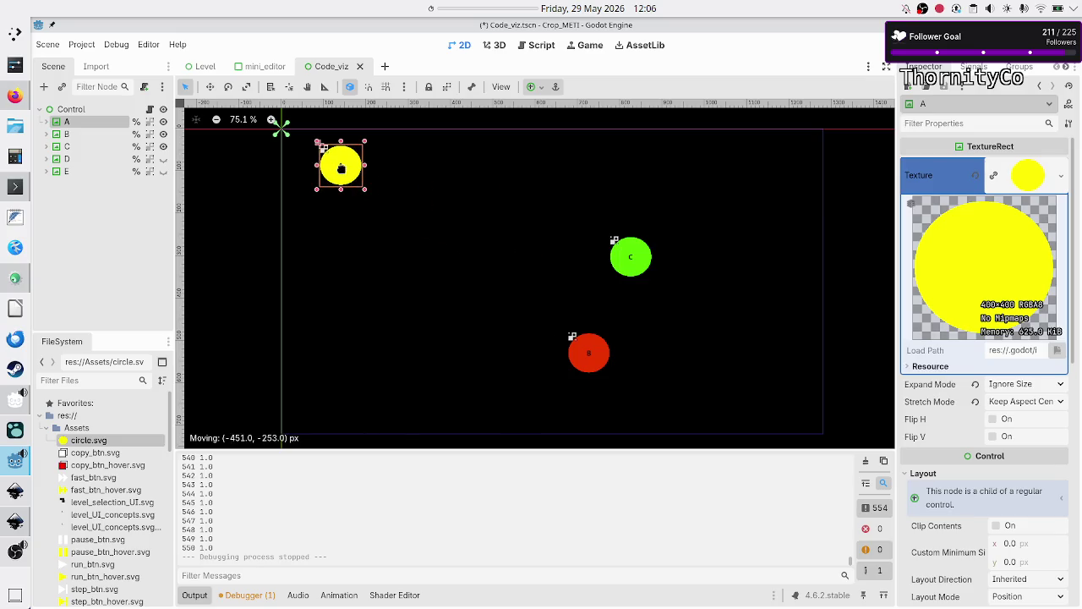
pyautogui.moveTo(640, 254); pyautogui.dragTo(799, 161)
pyautogui.moveTo(592, 369); pyautogui.dragTo(537, 419)
# Save the scene, test-run it and collapse the Output panel
pyautogui.hotkey('ctrl', 's')
pyautogui.press('F6')
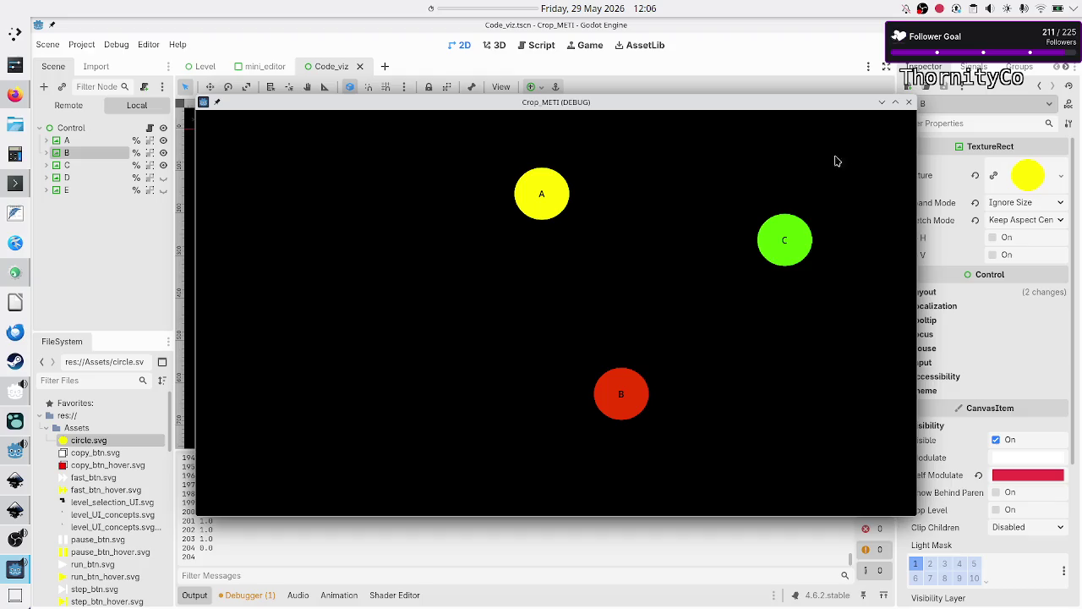
pyautogui.click(909, 103)
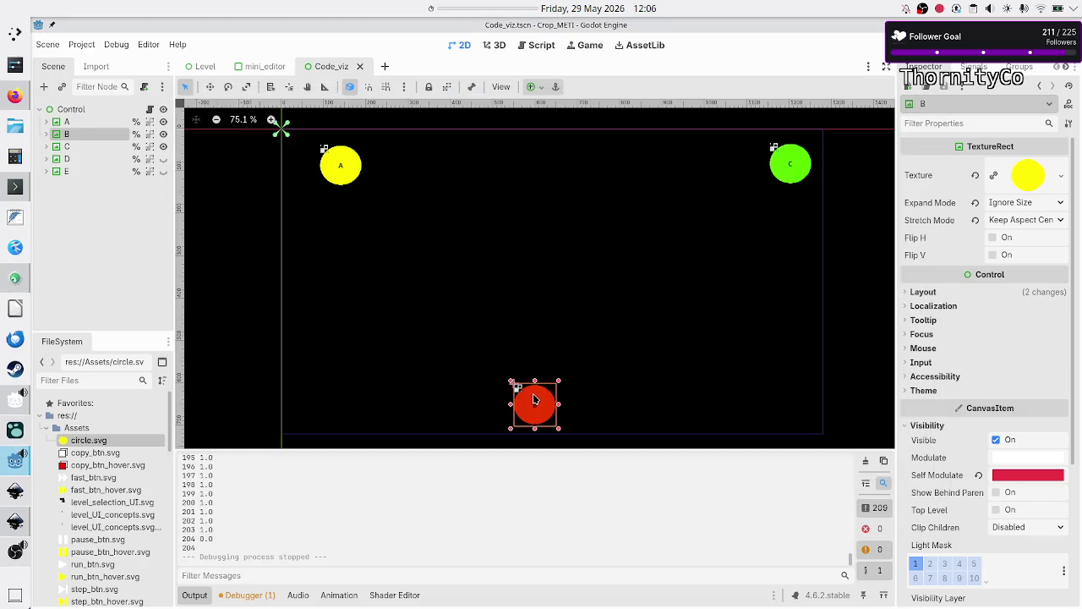
pyautogui.click(194, 595)
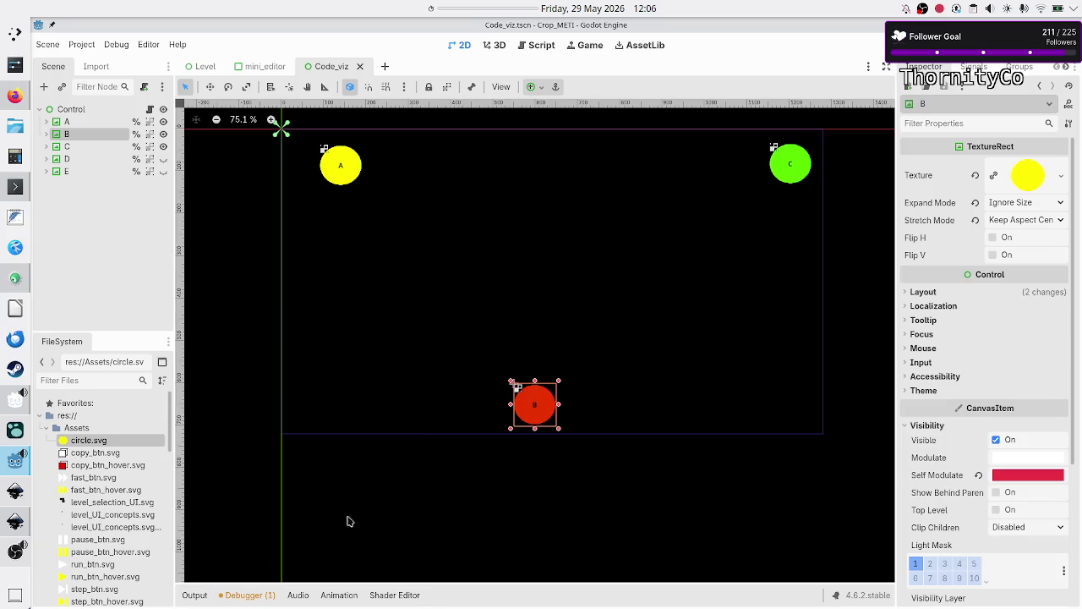
# Move circle B farther down, A farther up-left and C farther up-right
pyautogui.moveTo(534, 405)
pyautogui.mouseDown()
pyautogui.moveTo(525, 519)
pyautogui.moveTo(505, 555)
pyautogui.moveTo(510, 545)
pyautogui.mouseUp()
pyautogui.scroll(-3, 613, 283)
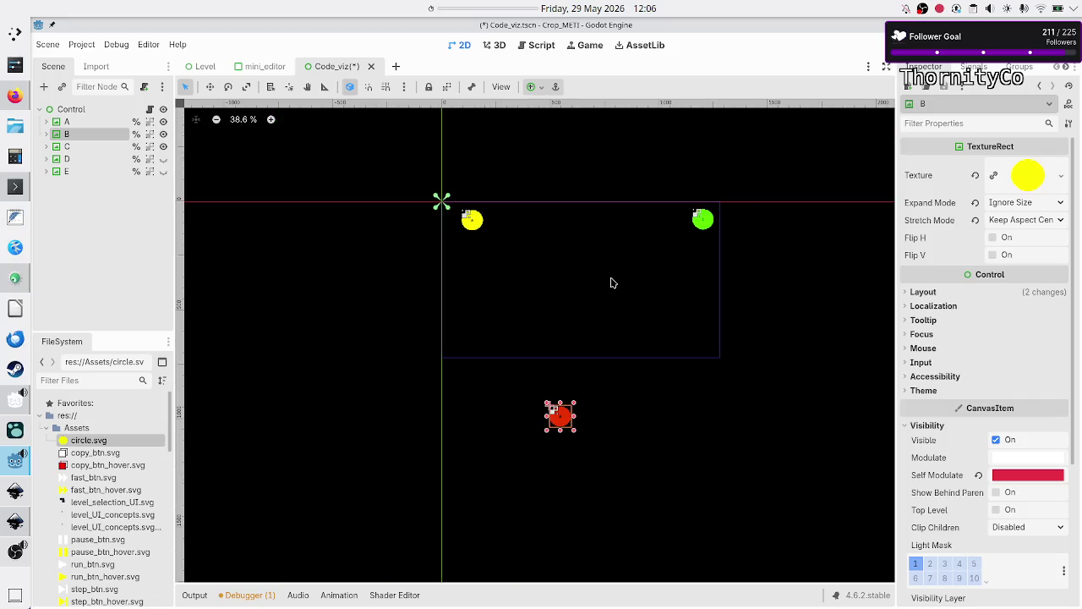
pyautogui.moveTo(472, 220); pyautogui.dragTo(332, 167)
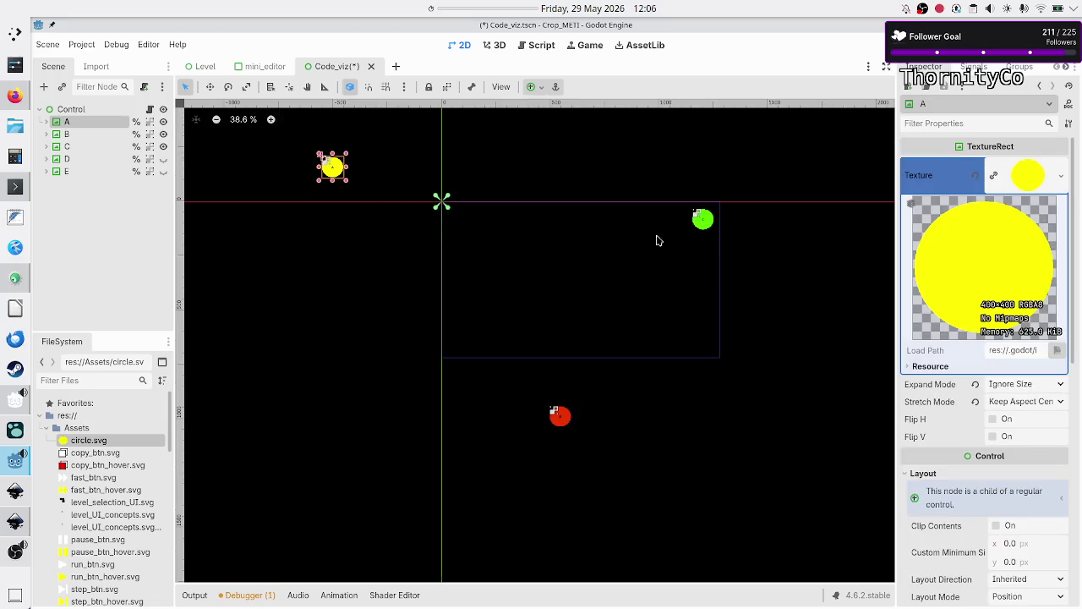
pyautogui.moveTo(704, 226); pyautogui.dragTo(783, 172)
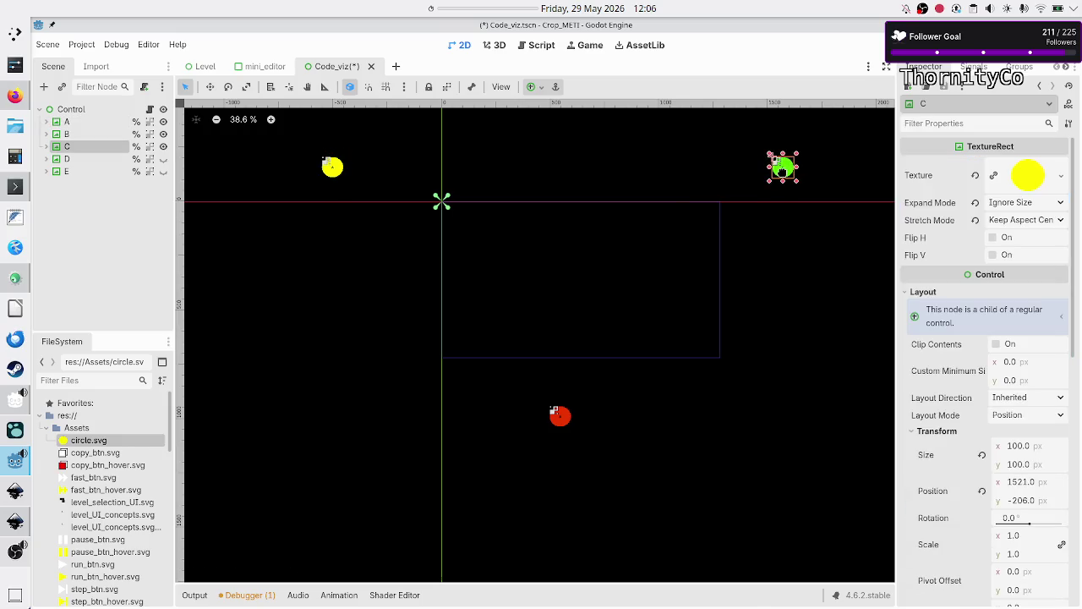
# Save and test-run the scene, deselect circle C and bring up the Canva whiteboard
pyautogui.press('F6')
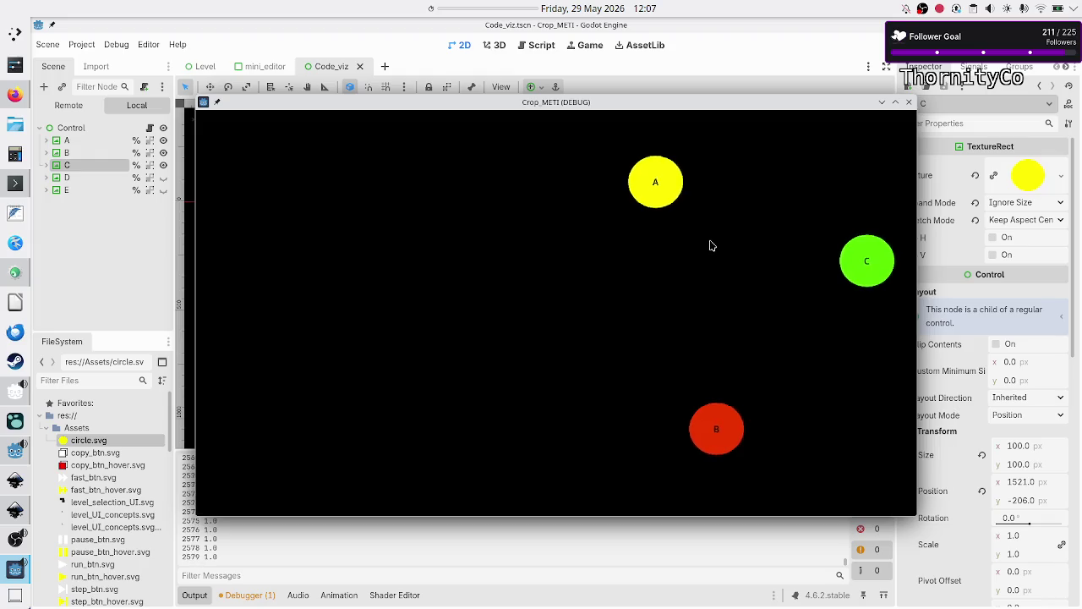
pyautogui.click(908, 105)
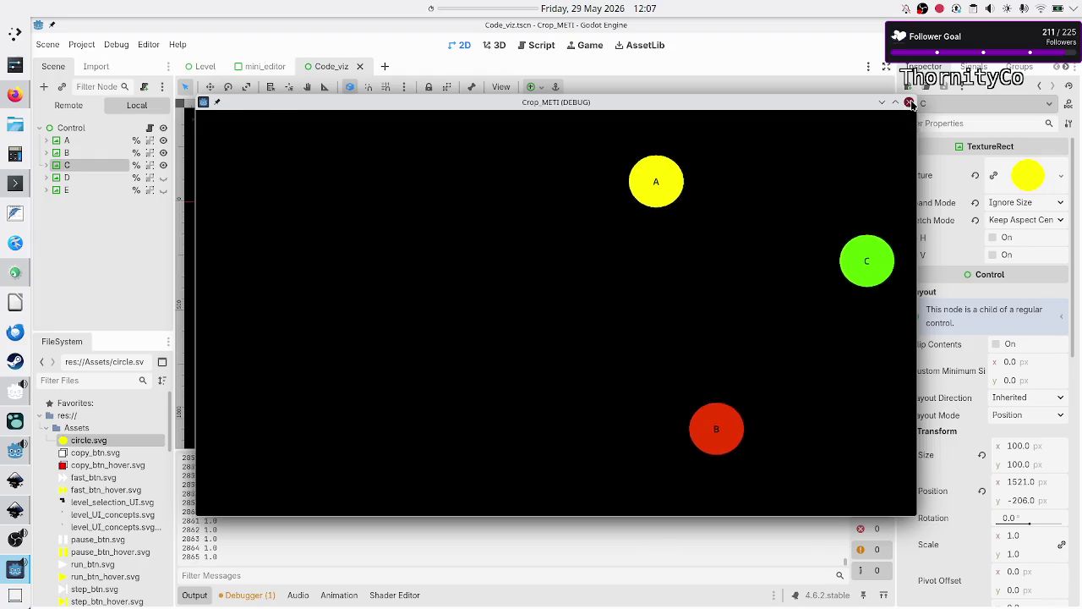
pyautogui.click(555, 177)
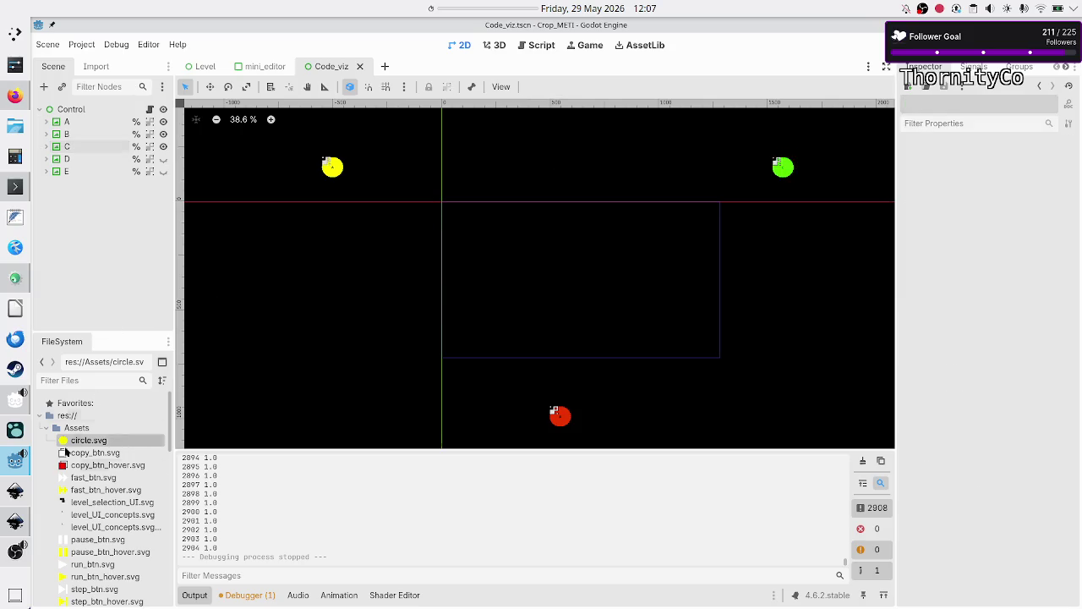
pyautogui.click(12, 96)
# Find free space on the Canva whiteboard and pen the axes of a force-over-time decay graph
pyautogui.scroll(10, 397, 203)
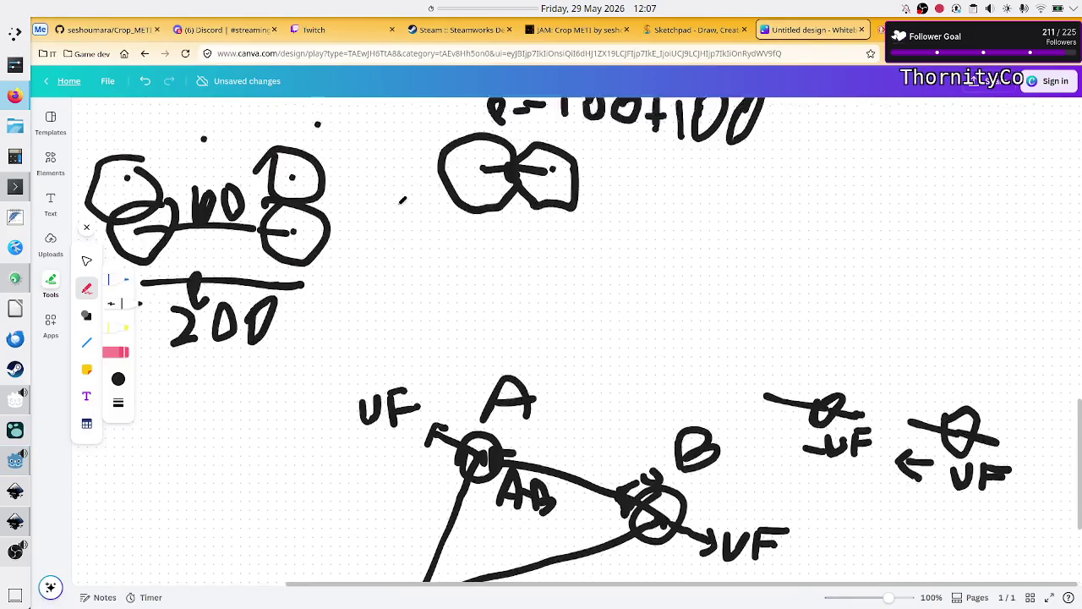
pyautogui.scroll(10, 398, 209)
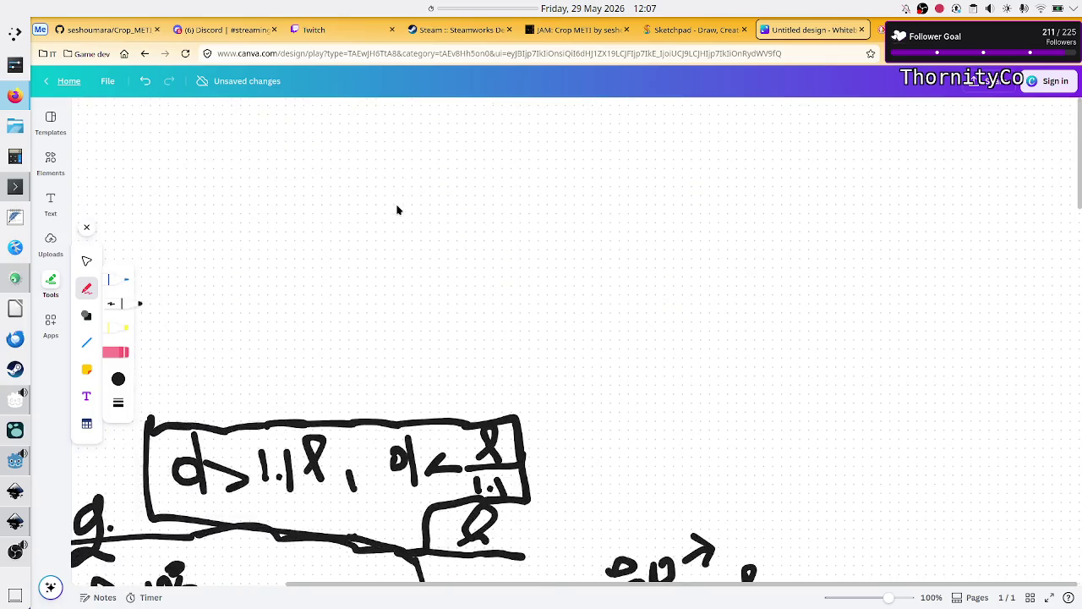
pyautogui.scroll(-5, 399, 206)
pyautogui.hscroll(3, 399, 206)
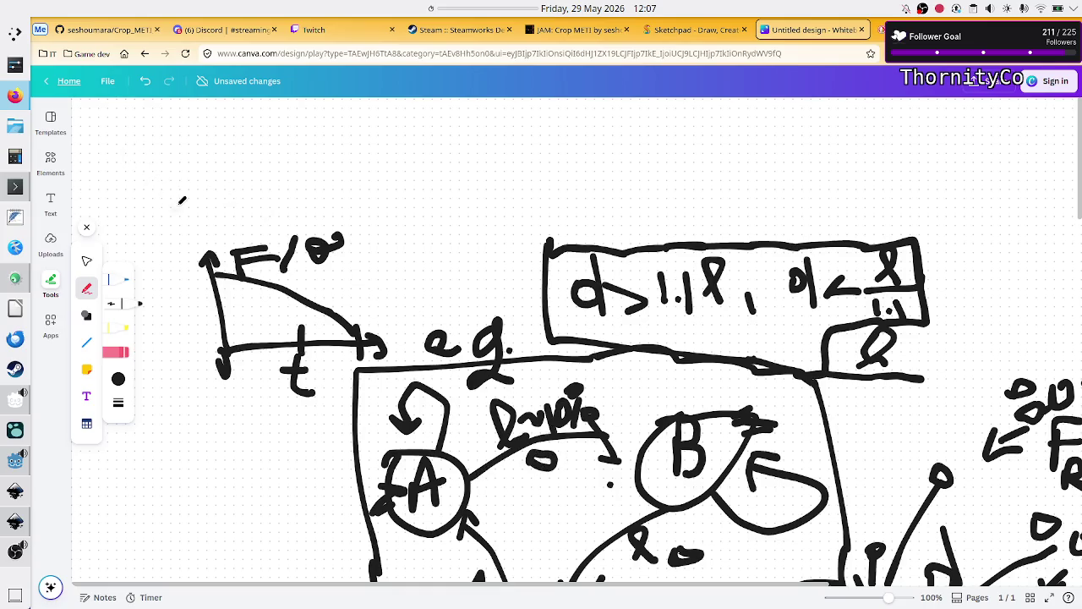
pyautogui.moveTo(178, 203)
pyautogui.mouseDown()
pyautogui.moveTo(195, 417)
pyautogui.moveTo(377, 410)
pyautogui.moveTo(405, 274)
pyautogui.moveTo(386, 188)
pyautogui.moveTo(222, 199)
pyautogui.moveTo(193, 216)
pyautogui.moveTo(179, 200)
pyautogui.mouseUp()
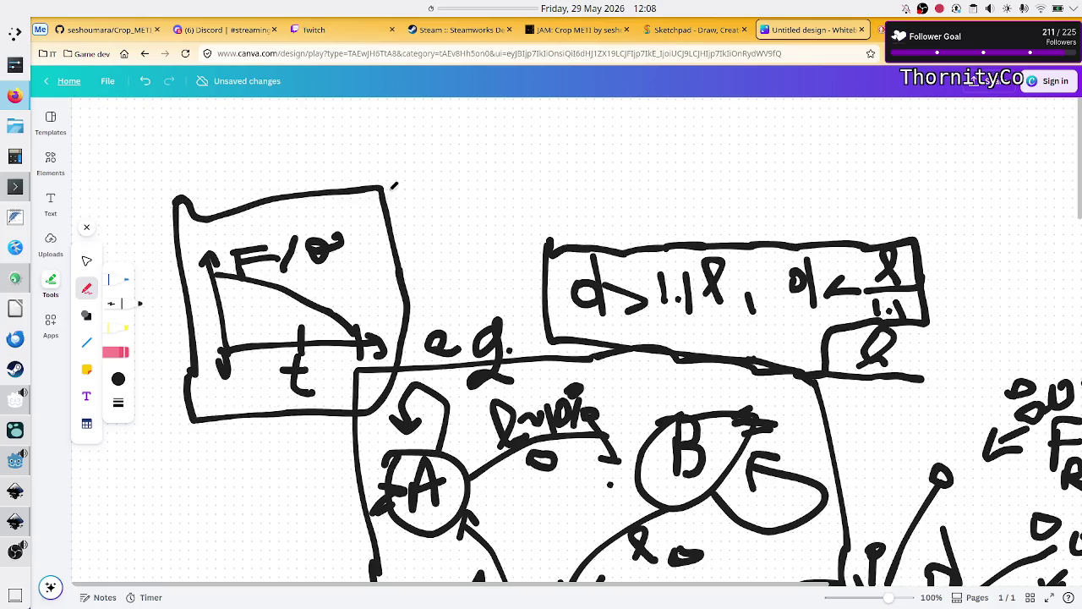
pyautogui.scroll(-10, 488, 188)
pyautogui.scroll(-8, 488, 187)
pyautogui.hscroll(5, 484, 198)
pyautogui.scroll(3, 483, 199)
pyautogui.scroll(2, 483, 198)
pyautogui.scroll(-2, 484, 198)
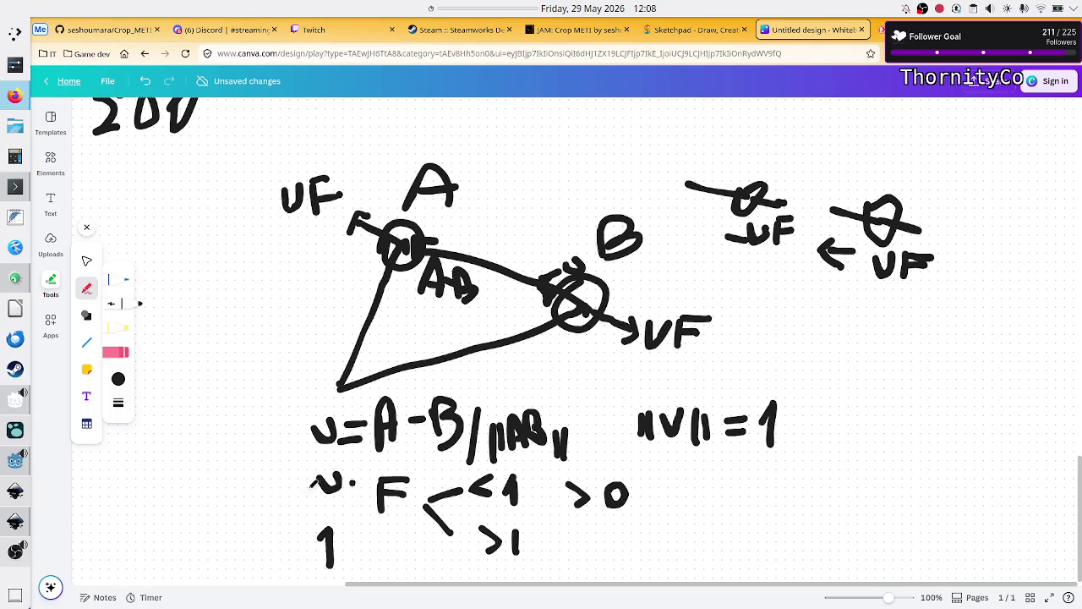
# Draw a fraction bar under v·F and write a new U·F·K formula
pyautogui.moveTo(285, 501); pyautogui.dragTo(406, 513)
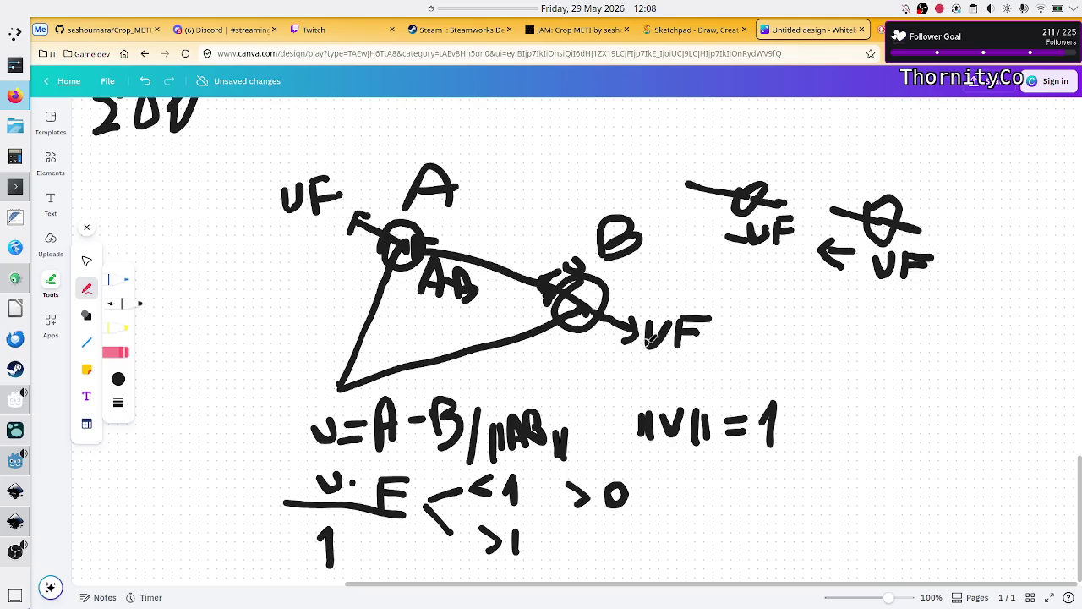
pyautogui.moveTo(380, 495); pyautogui.dragTo(398, 489)
pyautogui.hotkey('ctrl', 'z')
pyautogui.moveTo(737, 491)
pyautogui.mouseDown()
pyautogui.moveTo(760, 508)
pyautogui.moveTo(763, 488)
pyautogui.moveTo(814, 533)
pyautogui.mouseUp()
pyautogui.click(789, 509)
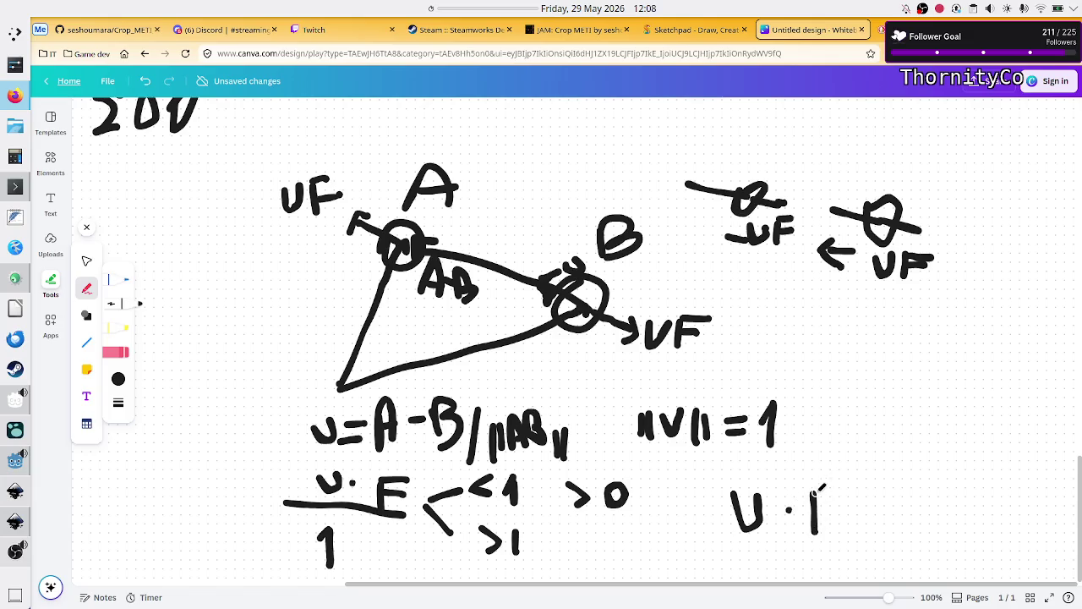
pyautogui.moveTo(815, 492)
pyautogui.mouseDown()
pyautogui.moveTo(838, 488)
pyautogui.moveTo(827, 501)
pyautogui.moveTo(841, 504)
pyautogui.mouseUp()
pyautogui.moveTo(898, 489); pyautogui.dragTo(895, 526)
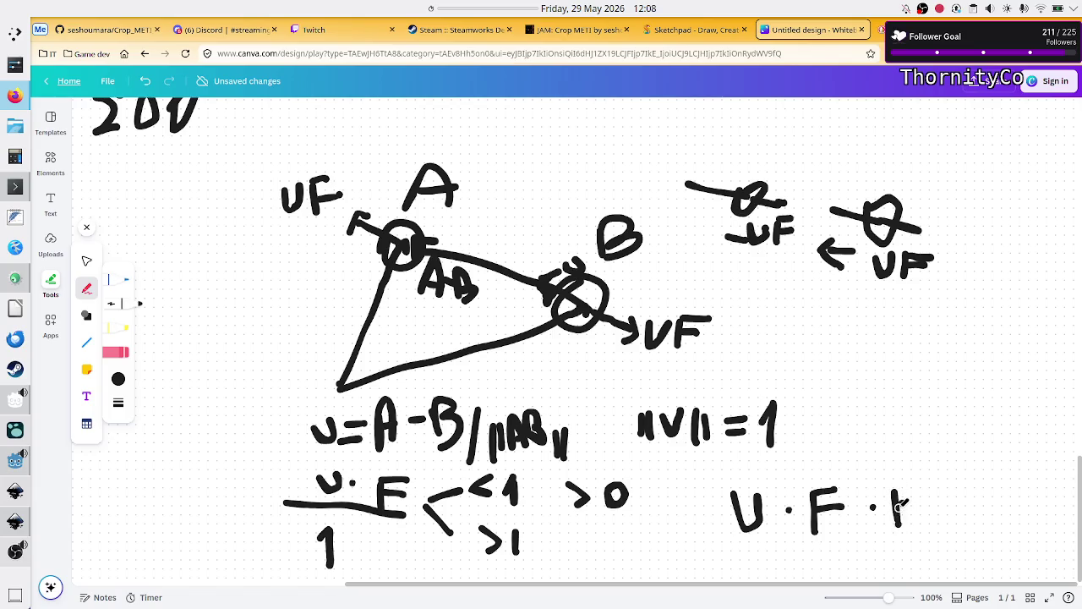
pyautogui.moveTo(900, 504)
pyautogui.mouseDown()
pyautogui.moveTo(936, 484)
pyautogui.moveTo(942, 524)
pyautogui.mouseUp()
# Sketch a K-versus-iter graph with a line falling from 1 to 0 and arrowed axes
pyautogui.scroll(-3, 864, 439)
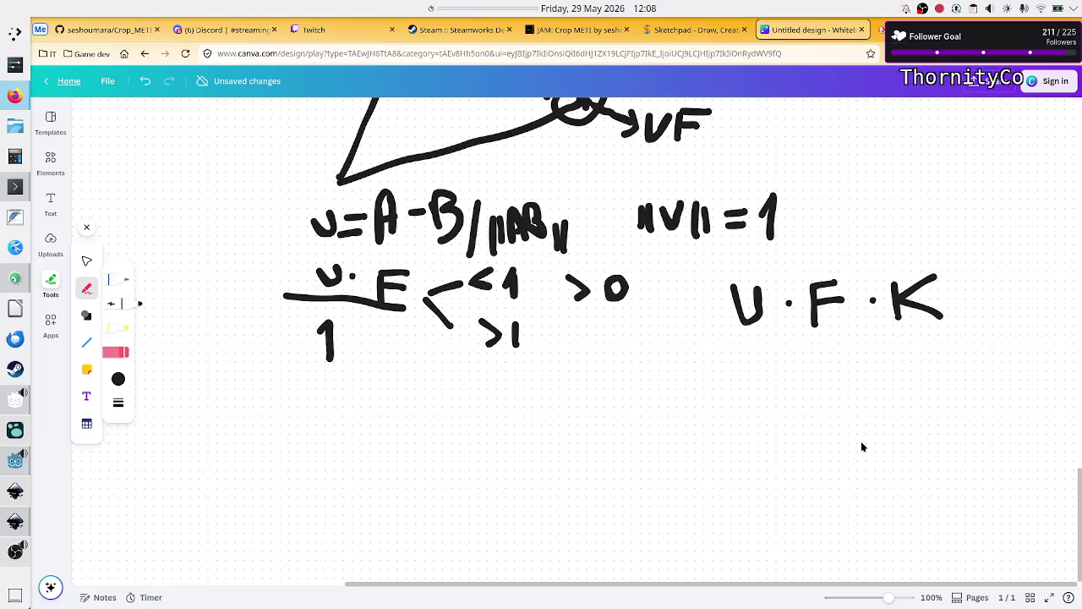
pyautogui.moveTo(743, 391)
pyautogui.mouseDown()
pyautogui.moveTo(747, 525)
pyautogui.moveTo(962, 521)
pyautogui.mouseUp()
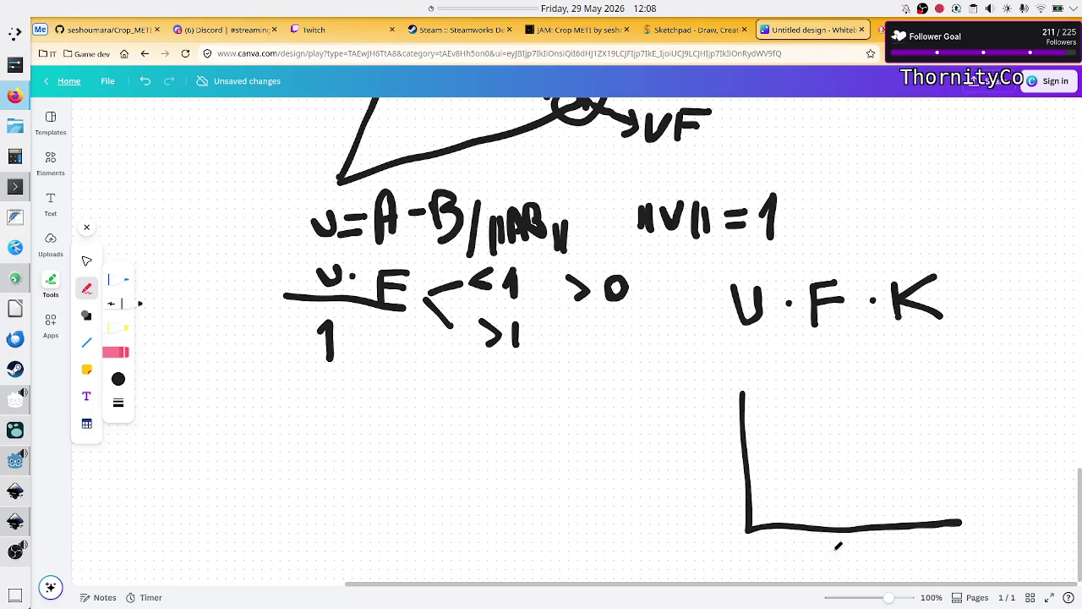
pyautogui.moveTo(820, 547)
pyautogui.mouseDown()
pyautogui.moveTo(828, 576)
pyautogui.moveTo(852, 551)
pyautogui.moveTo(871, 572)
pyautogui.moveTo(884, 555)
pyautogui.moveTo(894, 572)
pyautogui.mouseUp()
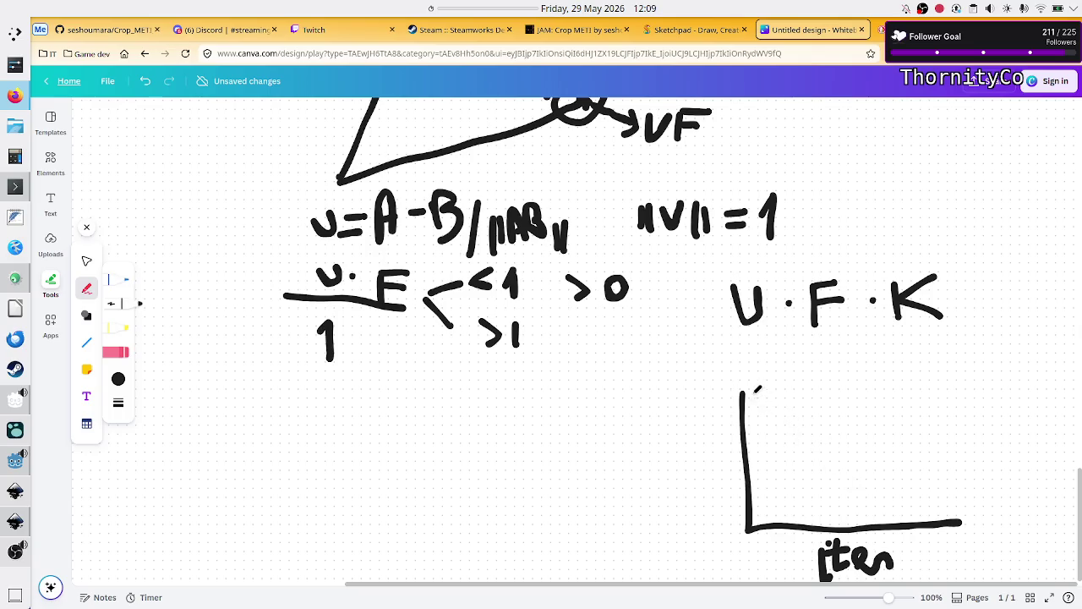
pyautogui.moveTo(749, 399); pyautogui.dragTo(919, 509)
pyautogui.moveTo(693, 391)
pyautogui.mouseDown()
pyautogui.moveTo(689, 412)
pyautogui.moveTo(717, 387)
pyautogui.moveTo(719, 414)
pyautogui.mouseUp()
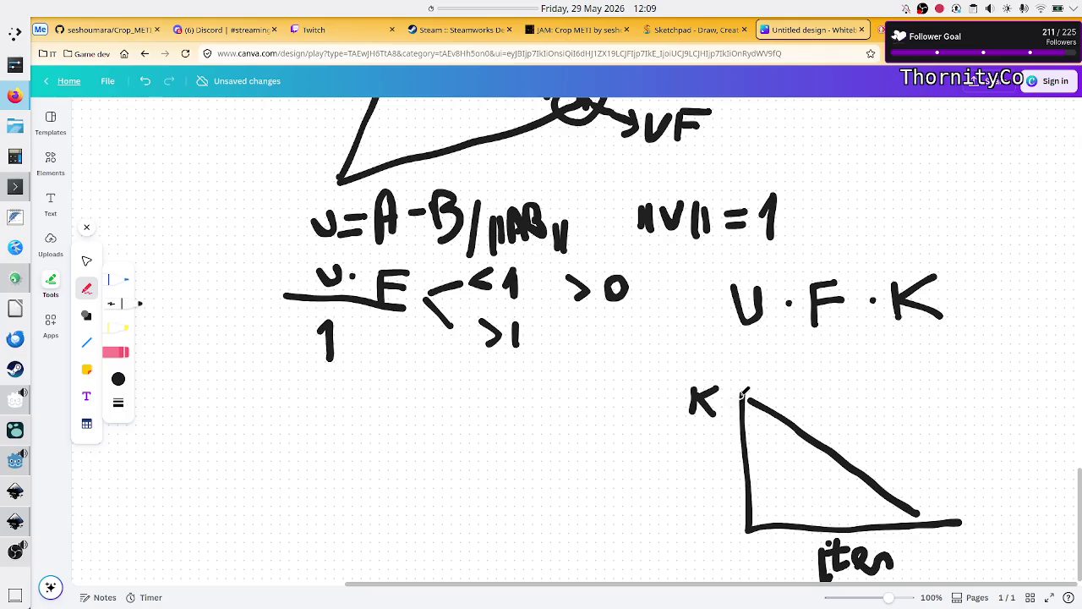
pyautogui.moveTo(725, 405); pyautogui.dragTo(755, 404)
pyautogui.moveTo(724, 421); pyautogui.dragTo(727, 437)
pyautogui.moveTo(741, 536)
pyautogui.mouseDown()
pyautogui.moveTo(732, 553)
pyautogui.moveTo(744, 536)
pyautogui.mouseUp()
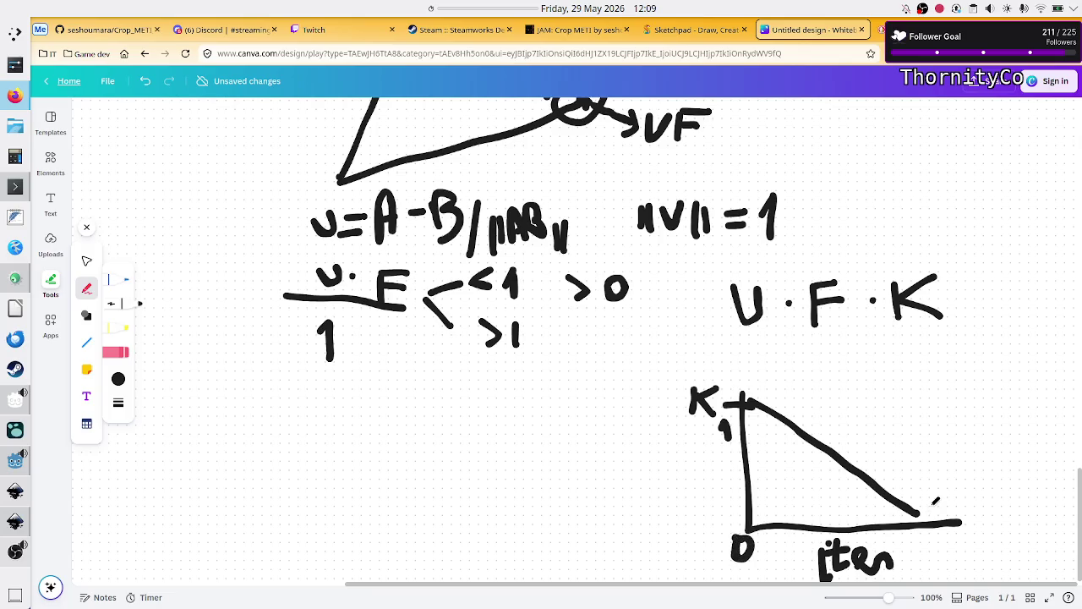
pyautogui.moveTo(942, 511)
pyautogui.mouseDown()
pyautogui.moveTo(991, 534)
pyautogui.moveTo(979, 549)
pyautogui.mouseUp()
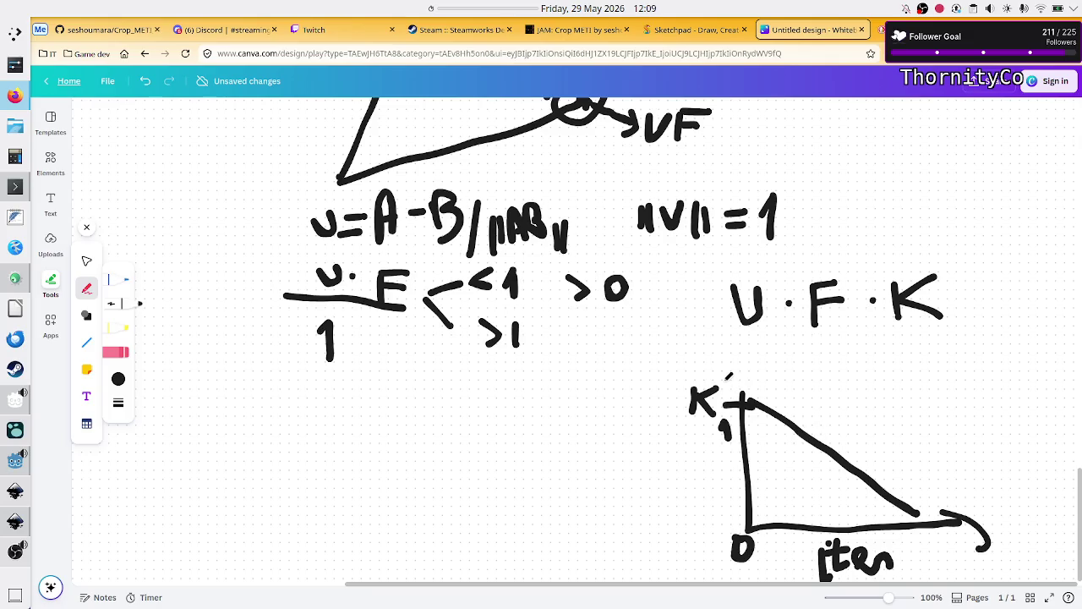
pyautogui.moveTo(721, 379); pyautogui.dragTo(757, 380)
# Circle F·K in the U·F·K formula and label the graph origin 0.0
pyautogui.moveTo(803, 345); pyautogui.dragTo(849, 341)
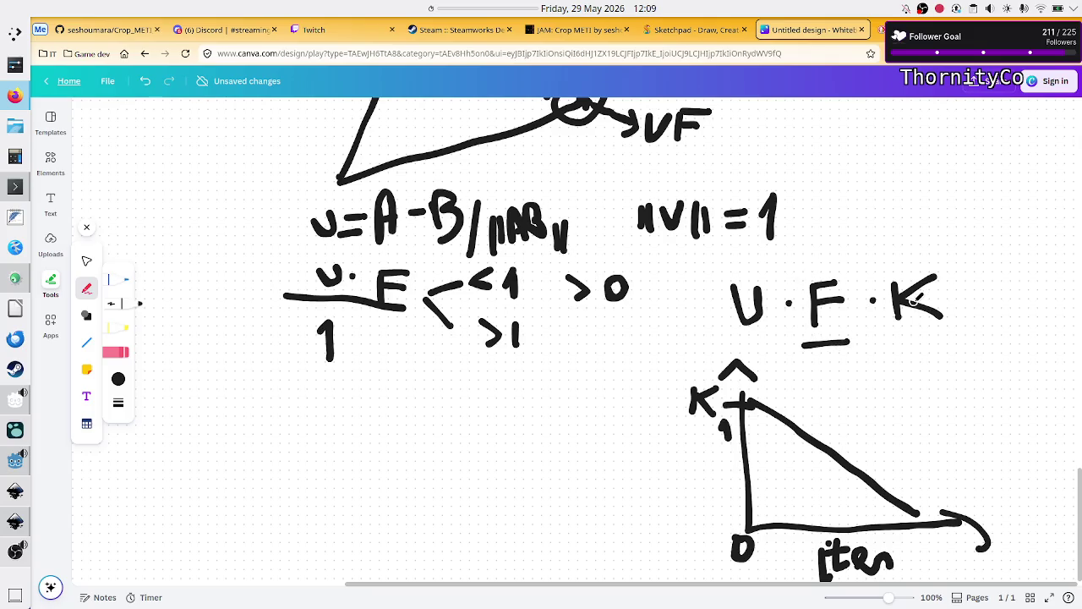
pyautogui.hotkey('ctrl', 'z')
pyautogui.moveTo(852, 270)
pyautogui.mouseDown()
pyautogui.moveTo(786, 288)
pyautogui.moveTo(884, 366)
pyautogui.moveTo(895, 256)
pyautogui.moveTo(783, 286)
pyautogui.mouseUp()
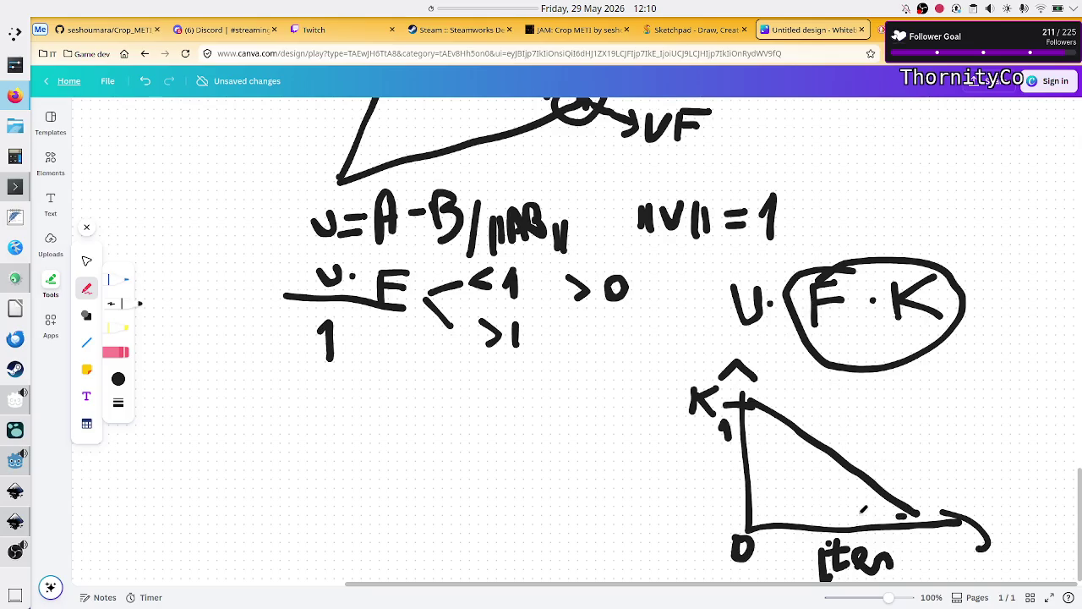
pyautogui.moveTo(689, 512); pyautogui.dragTo(704, 511)
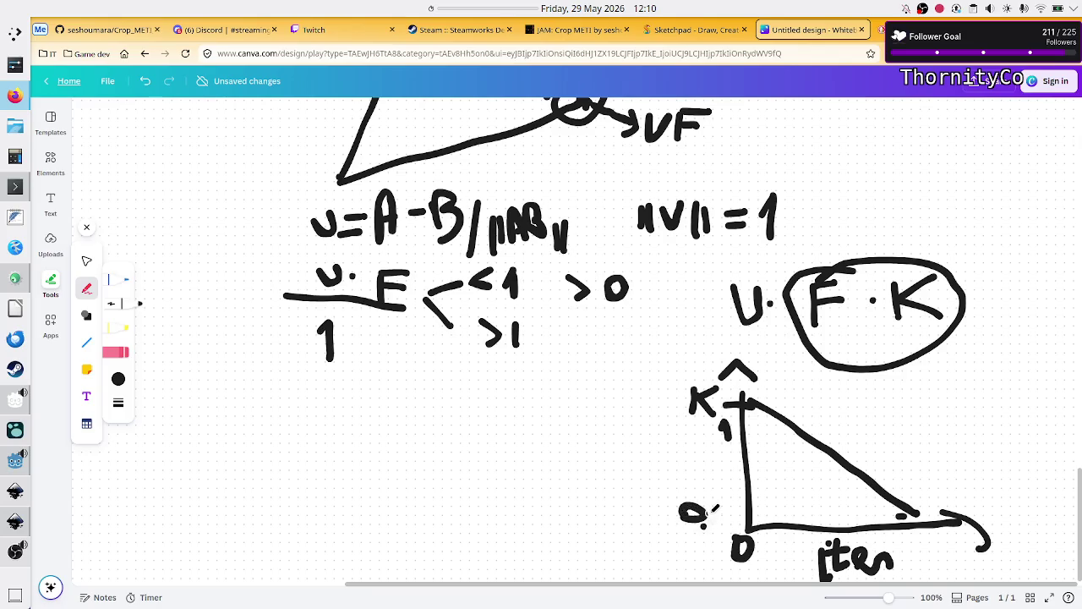
pyautogui.moveTo(719, 508)
pyautogui.mouseDown()
pyautogui.moveTo(720, 494)
pyautogui.moveTo(708, 509)
pyautogui.moveTo(720, 499)
pyautogui.moveTo(731, 535)
pyautogui.mouseUp()
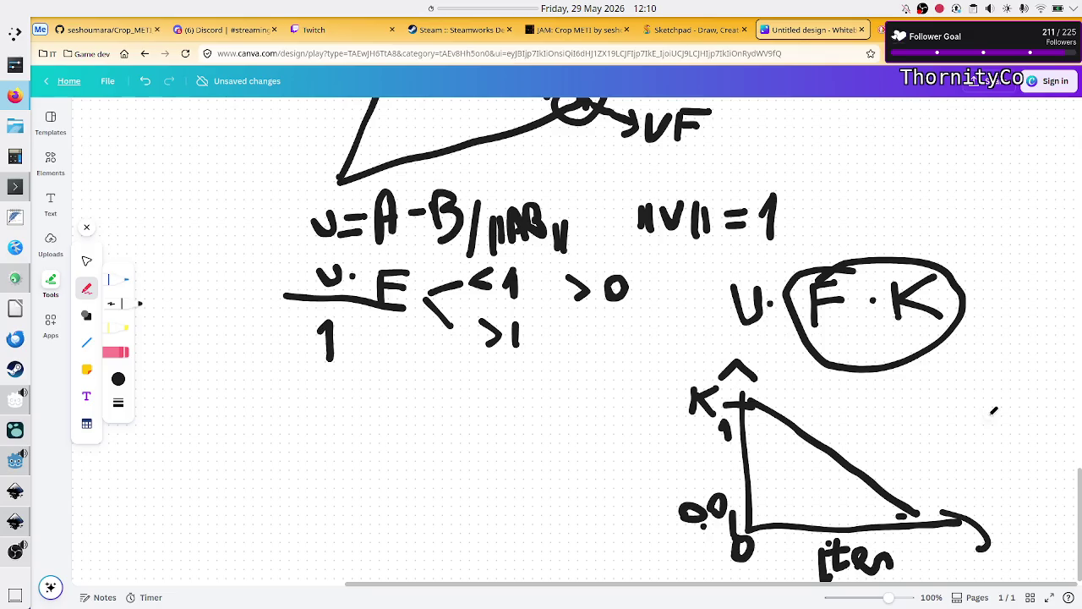
pyautogui.moveTo(932, 551); pyautogui.dragTo(965, 550)
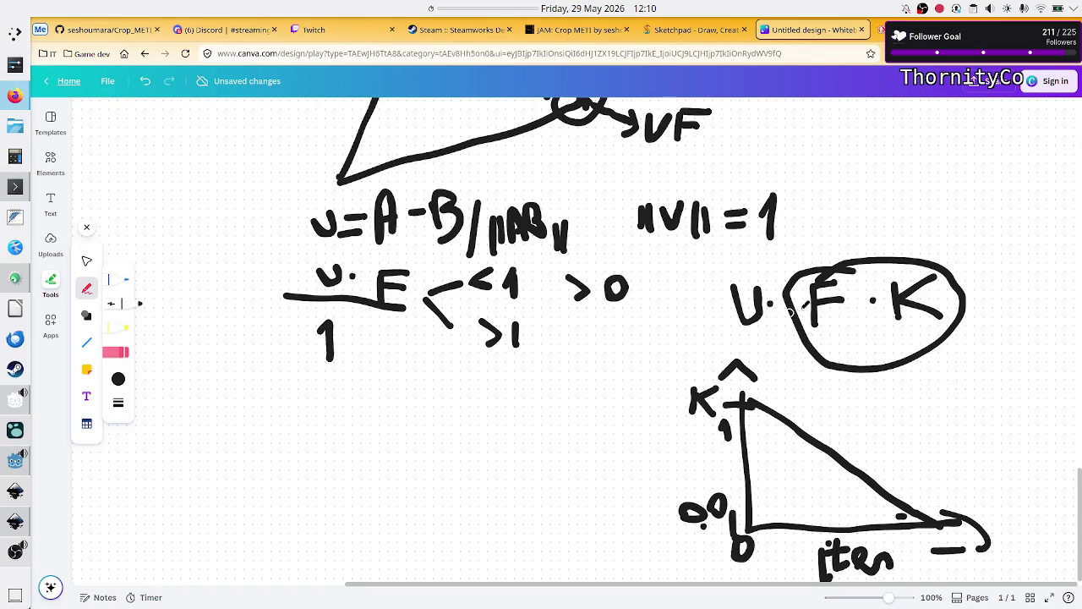
pyautogui.moveTo(950, 406)
pyautogui.mouseDown()
pyautogui.moveTo(938, 431)
pyautogui.moveTo(952, 406)
pyautogui.mouseUp()
pyautogui.scroll(3, 885, 285)
pyautogui.scroll(5, 884, 286)
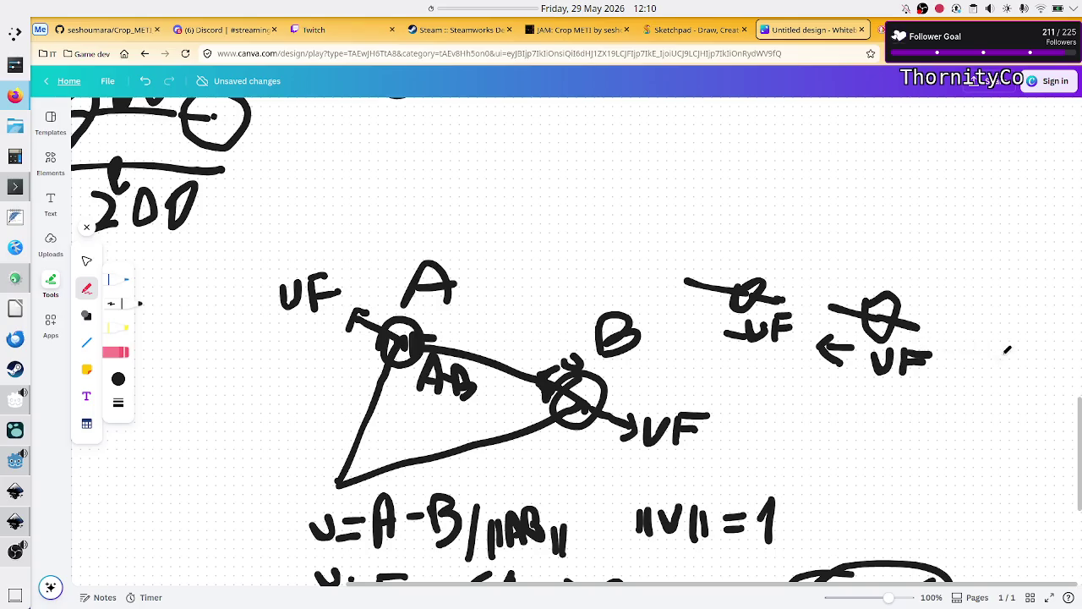
pyautogui.scroll(-5, 1003, 354)
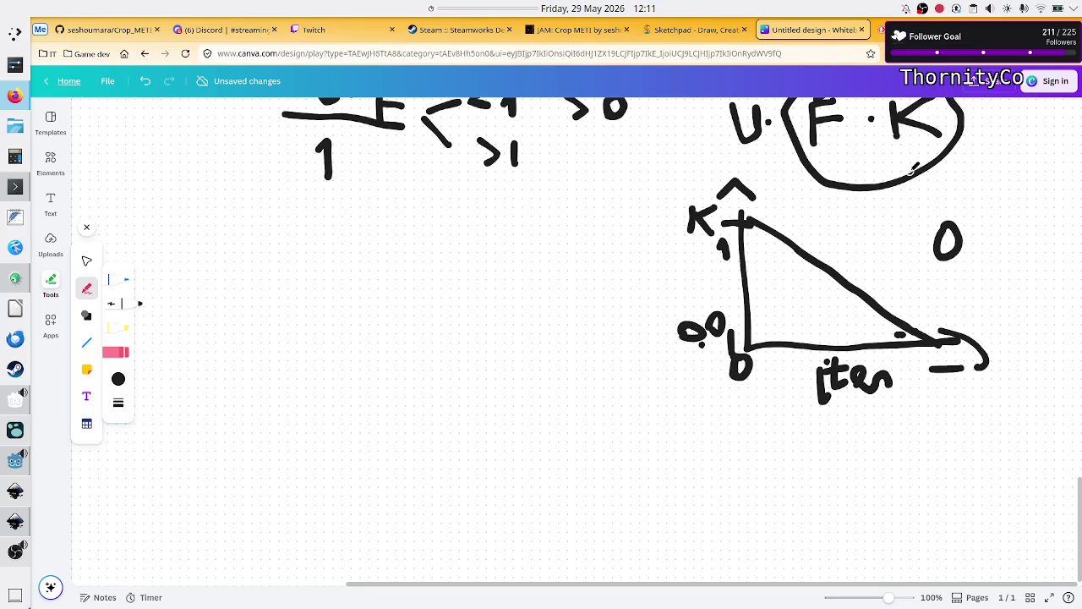
pyautogui.scroll(15, 483, 239)
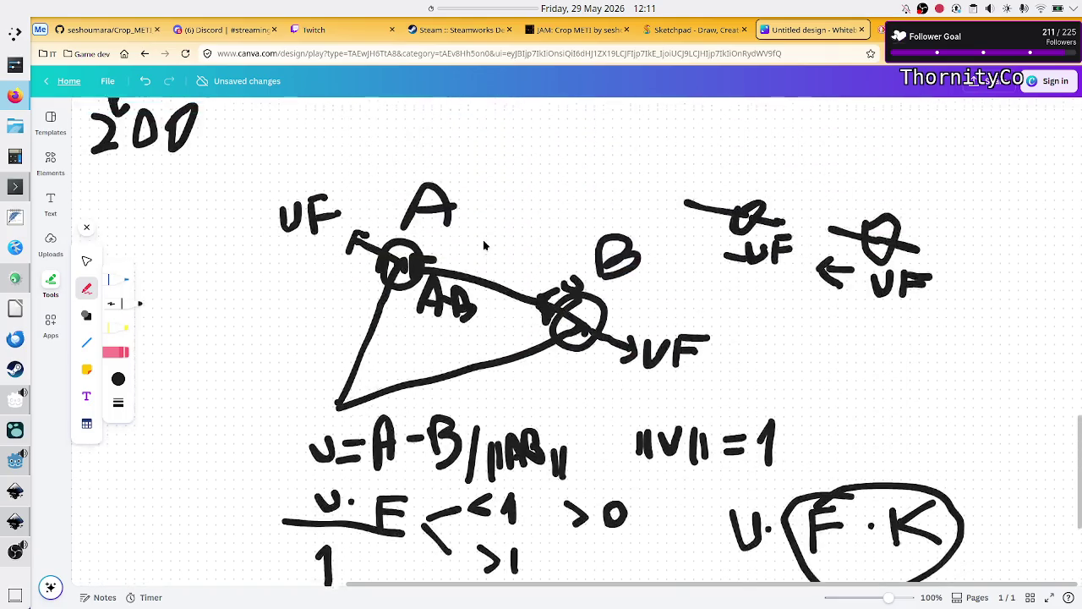
pyautogui.scroll(15, 484, 245)
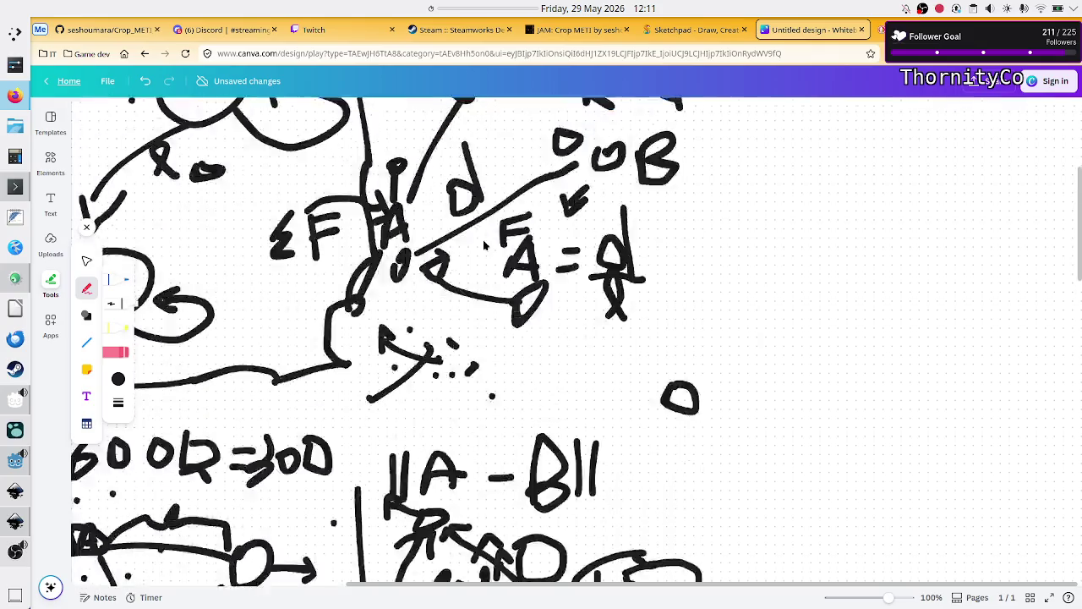
pyautogui.scroll(-5, 484, 245)
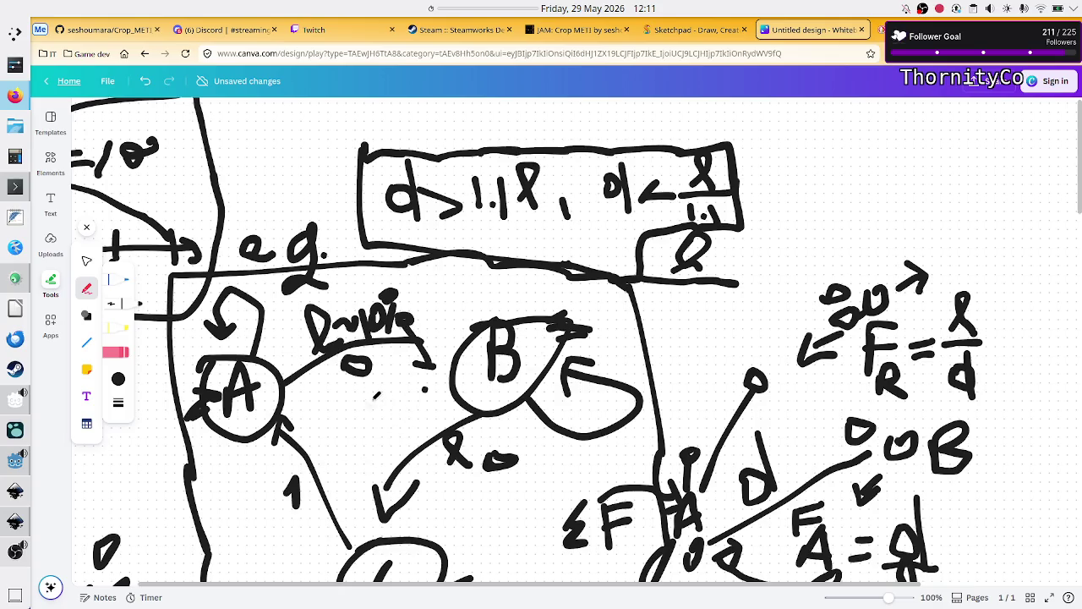
pyautogui.hscroll(-5, 376, 396)
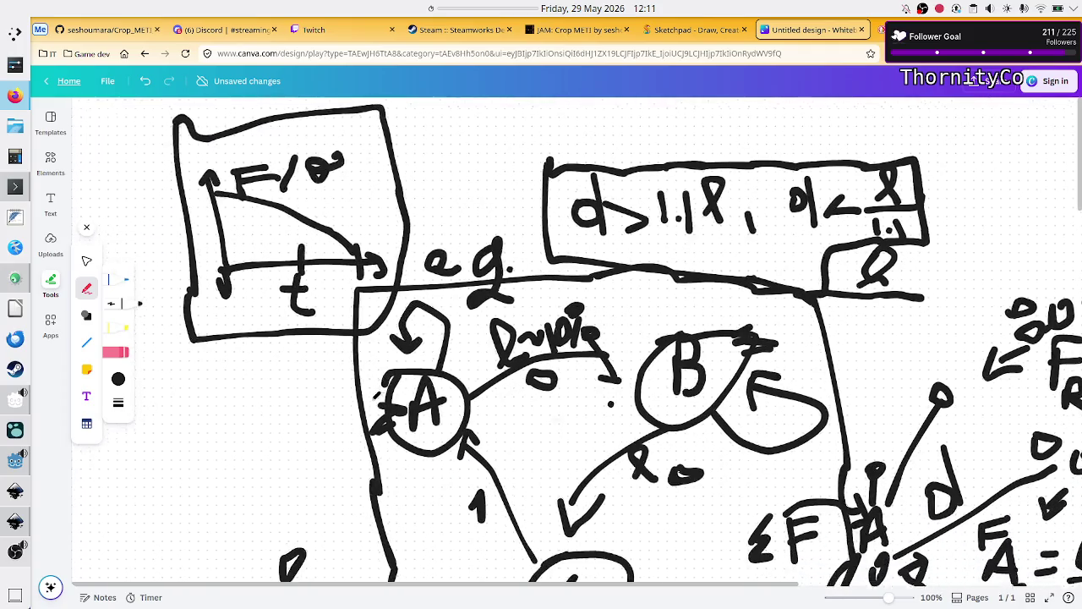
pyautogui.scroll(-1, 376, 395)
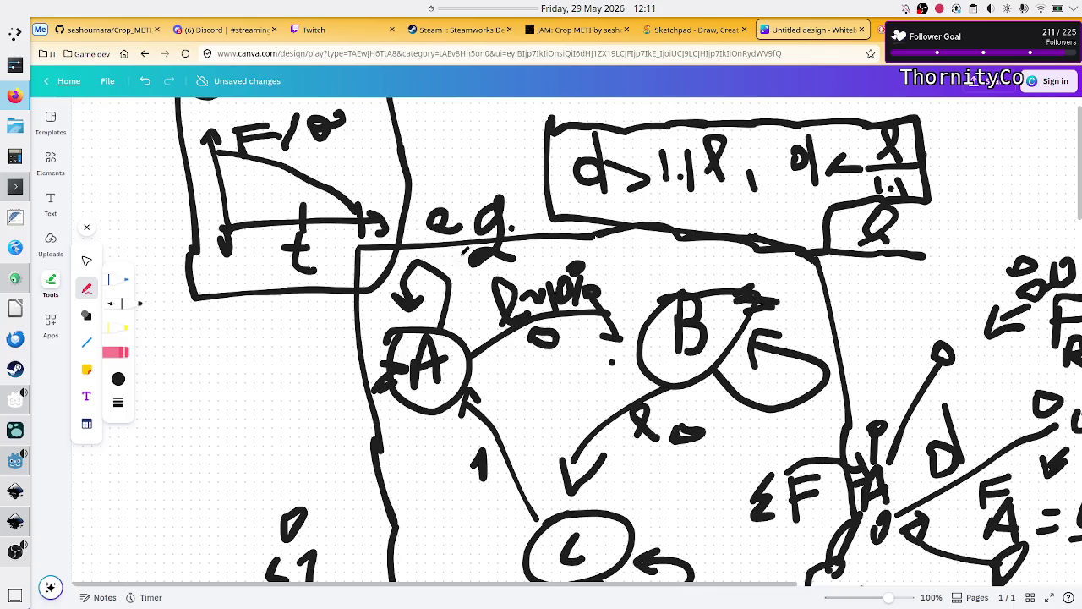
pyautogui.scroll(-10, 803, 304)
pyautogui.scroll(10, 799, 311)
pyautogui.hscroll(5, 805, 308)
pyautogui.hscroll(5, 805, 309)
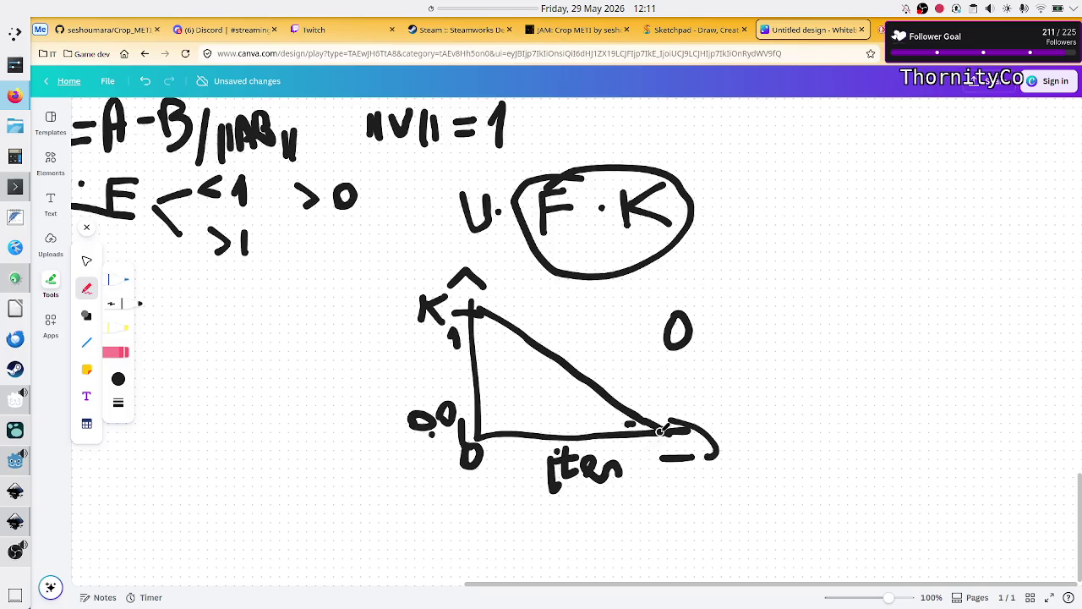
pyautogui.hotkey('alt', 'Tab')
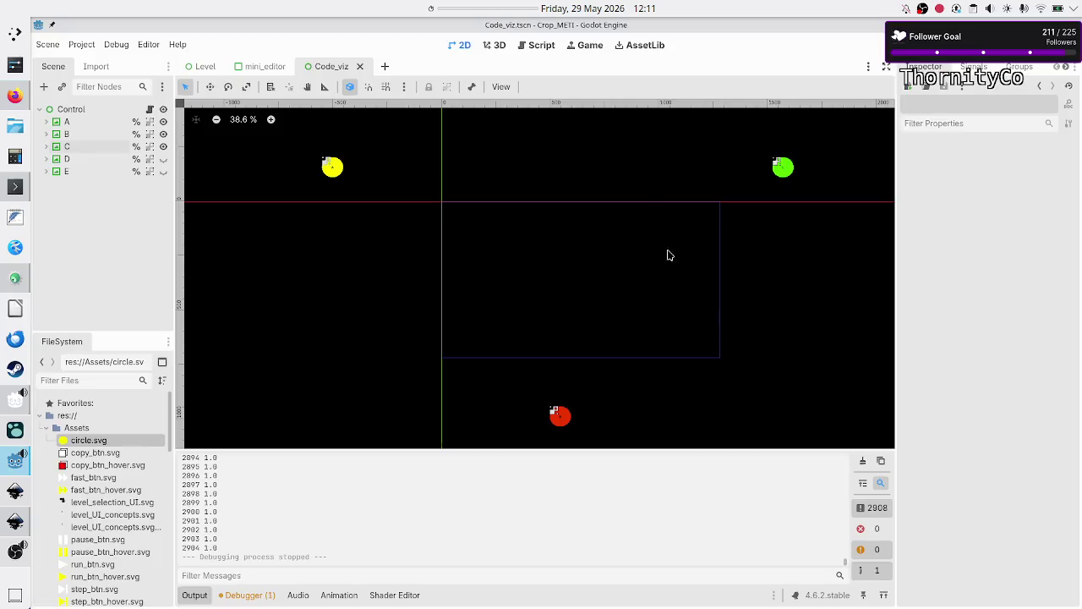
# Open code_viz.gd and highlight the total_error setup, new_distance calculation and LENGTH ratio
pyautogui.click(546, 45)
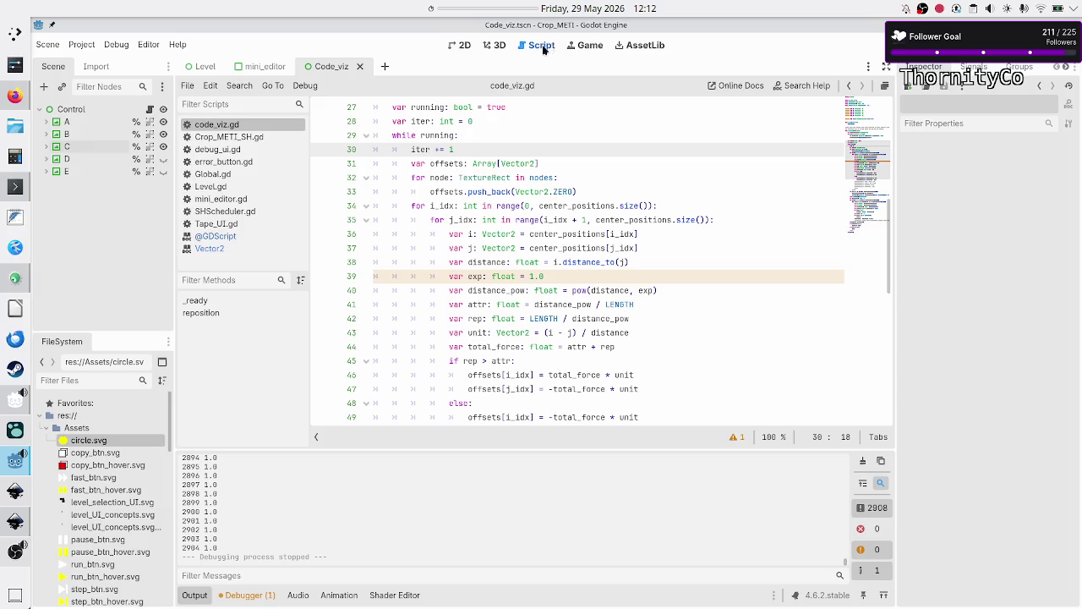
pyautogui.scroll(-10, 556, 305)
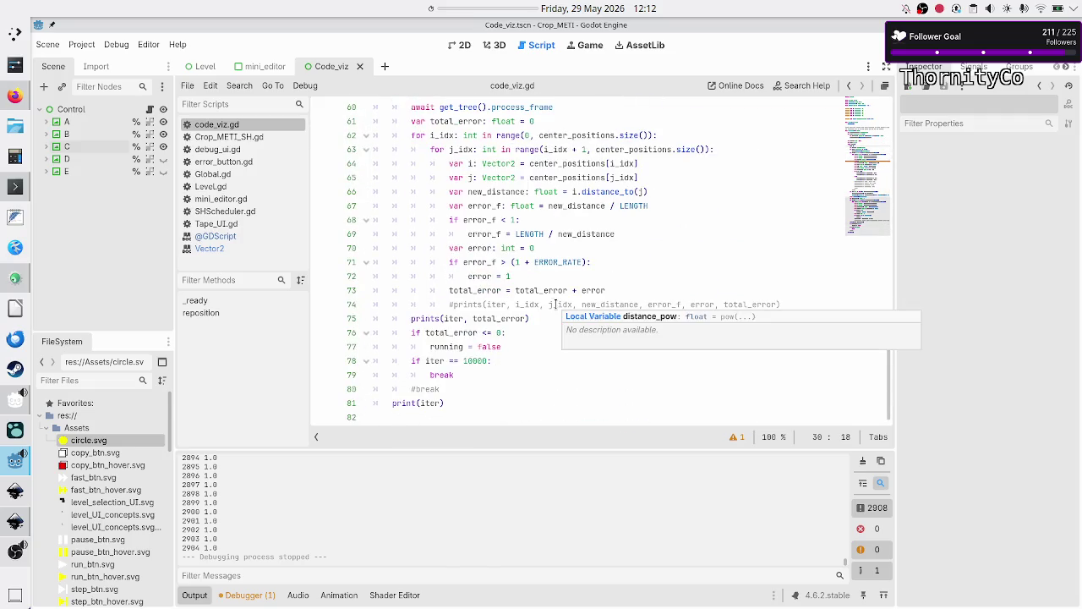
pyautogui.moveTo(435, 121); pyautogui.dragTo(492, 135)
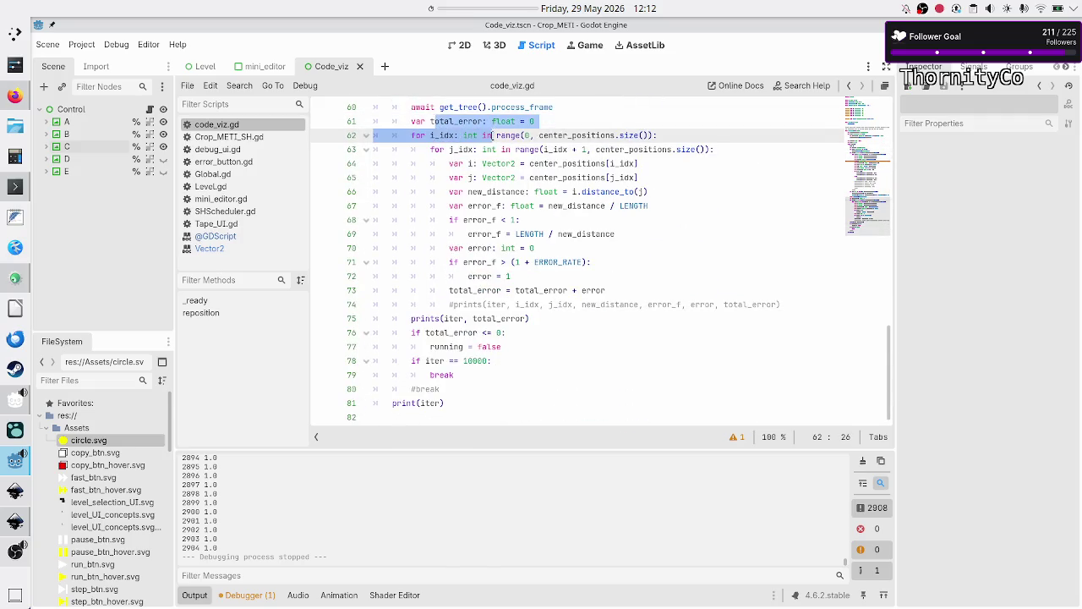
pyautogui.click(556, 163)
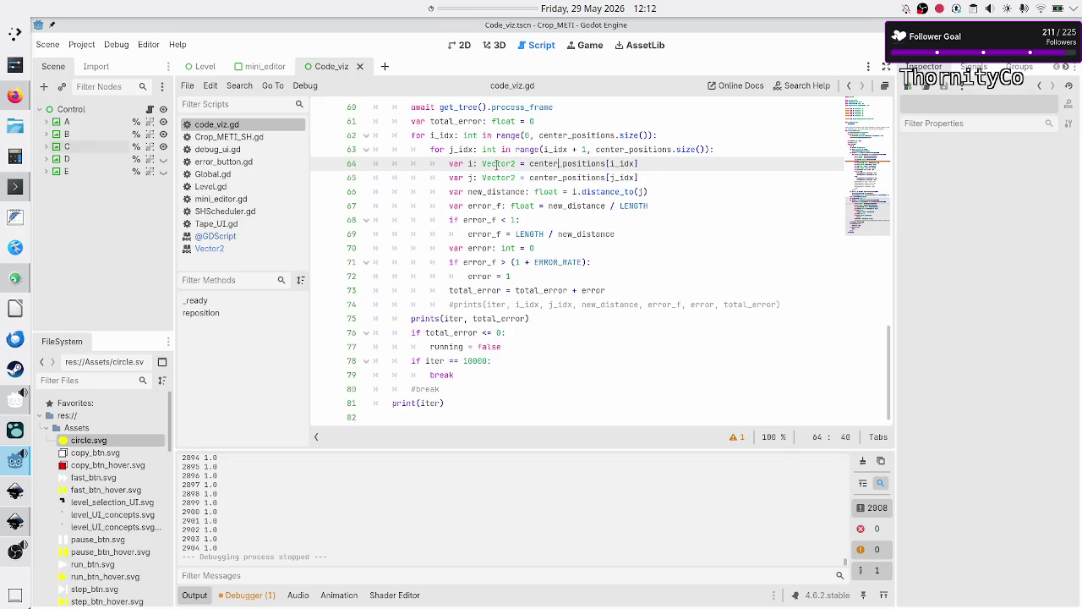
pyautogui.moveTo(651, 192)
pyautogui.mouseDown()
pyautogui.moveTo(476, 183)
pyautogui.moveTo(455, 192)
pyautogui.mouseUp()
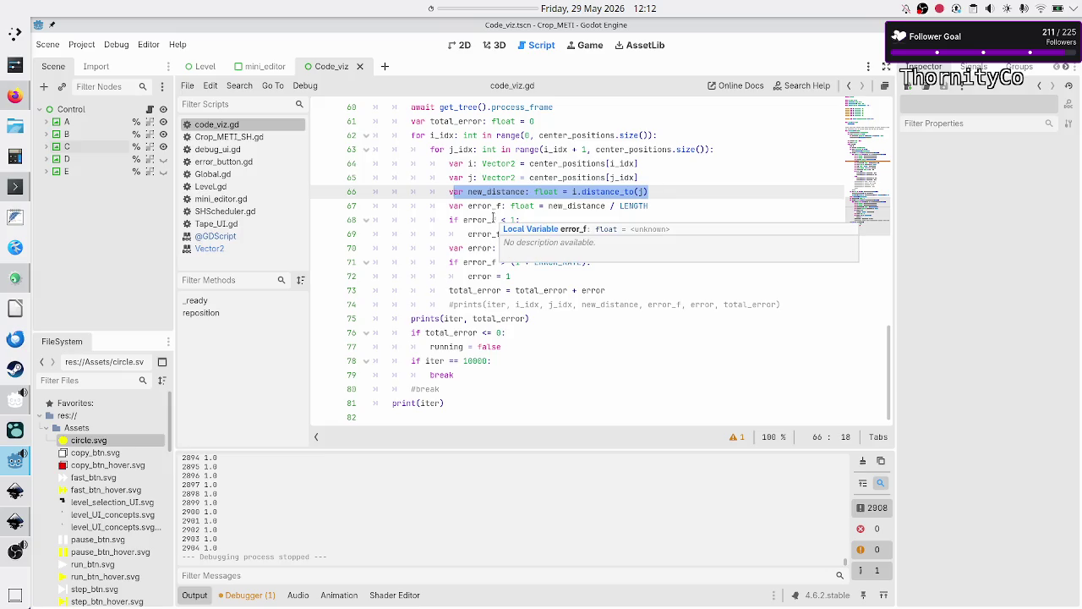
pyautogui.doubleClick(575, 206)
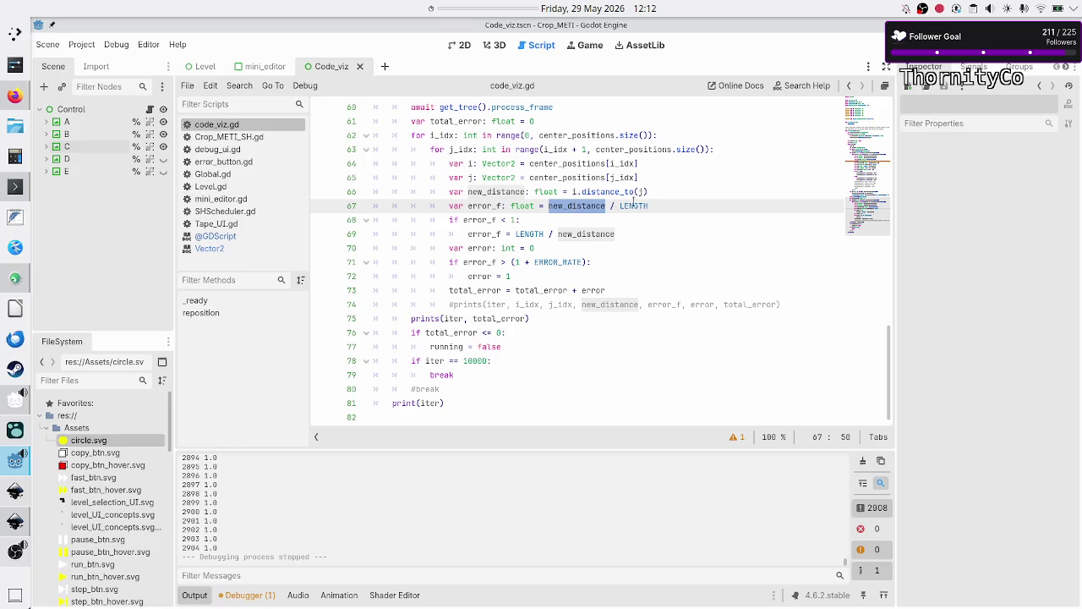
pyautogui.doubleClick(645, 205)
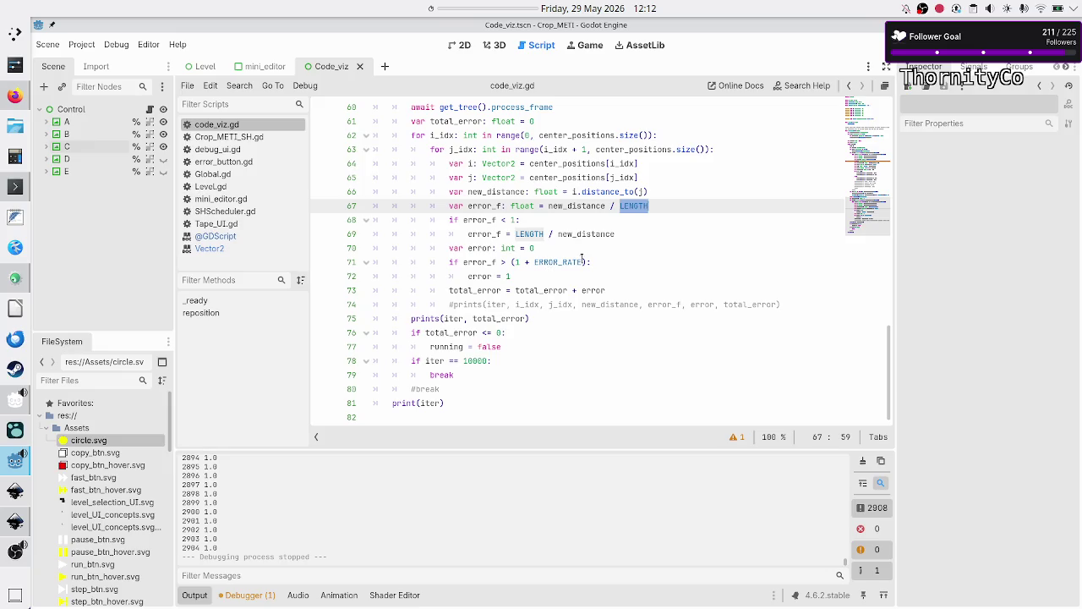
# Highlight the (1 + ERROR_RATE) threshold, the error = 1 line and the stop condition on lines 76–77
pyautogui.moveTo(599, 262); pyautogui.dragTo(506, 262)
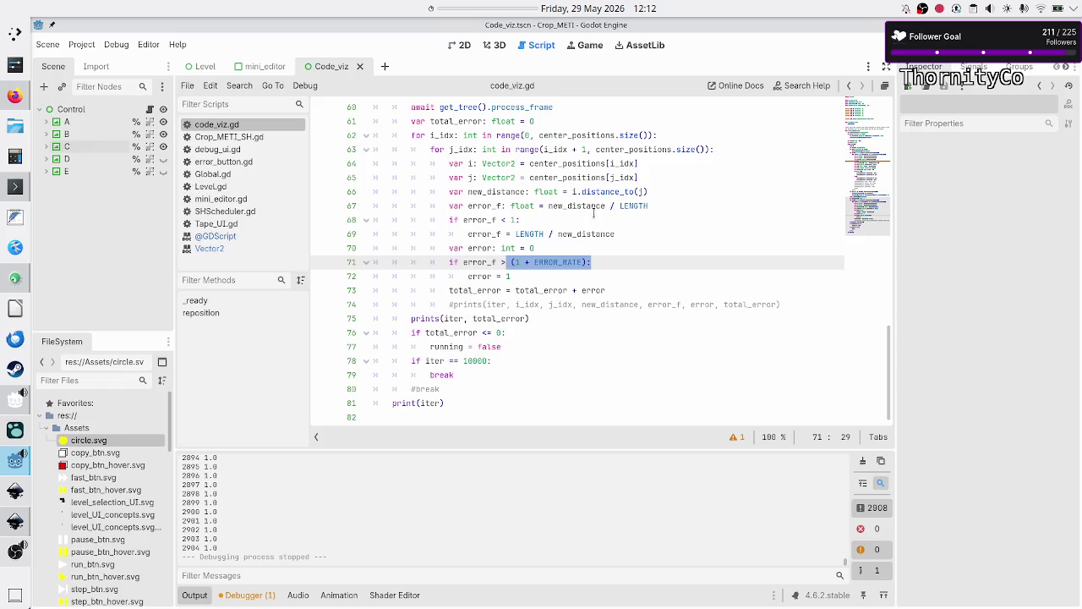
pyautogui.doubleClick(589, 205)
pyautogui.doubleClick(630, 205)
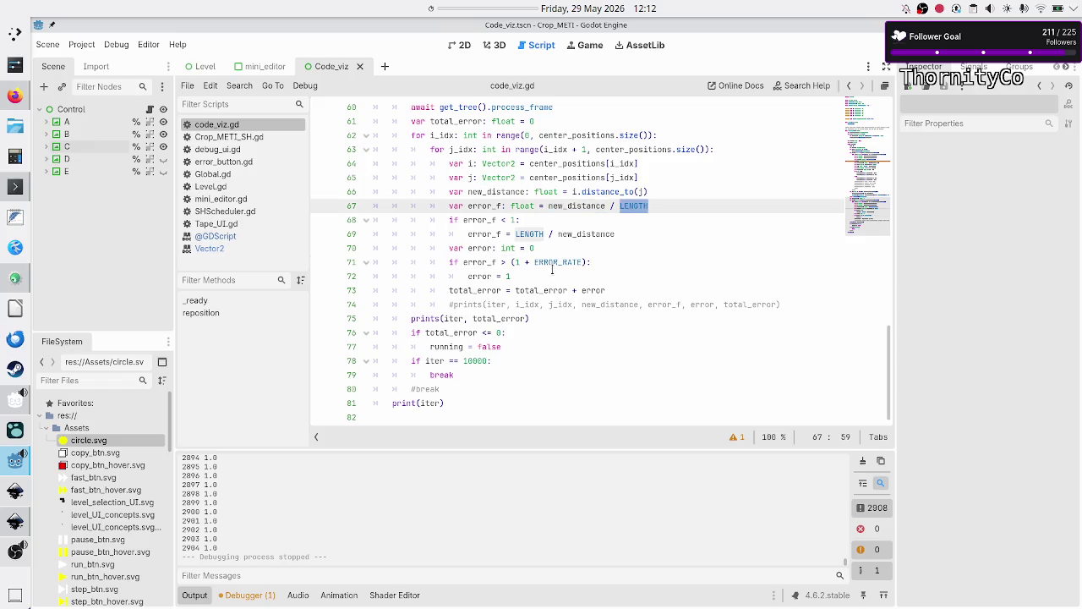
pyautogui.doubleClick(555, 263)
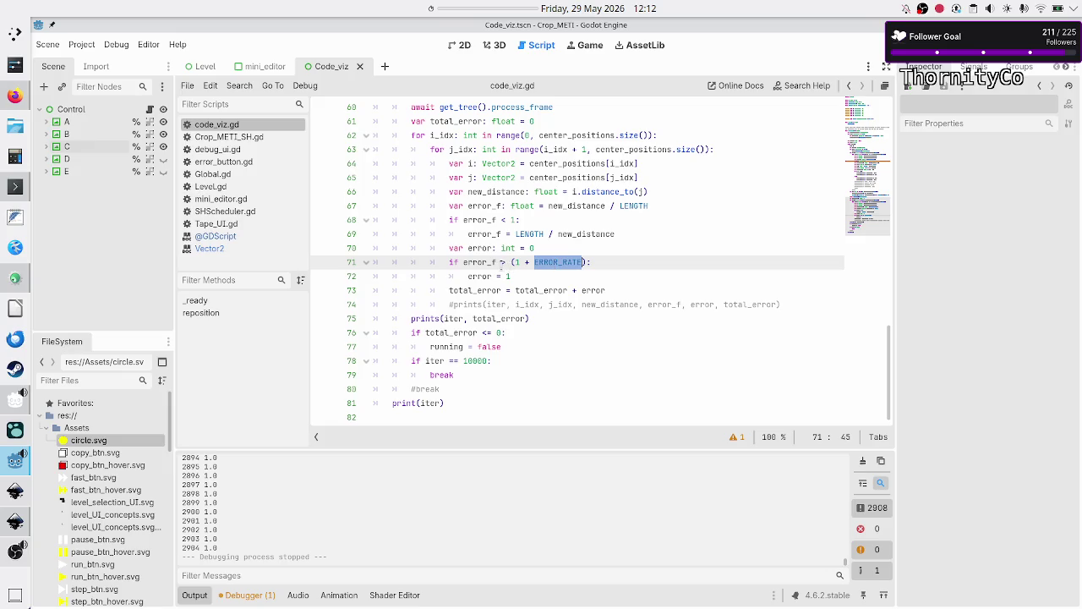
pyautogui.click(502, 264)
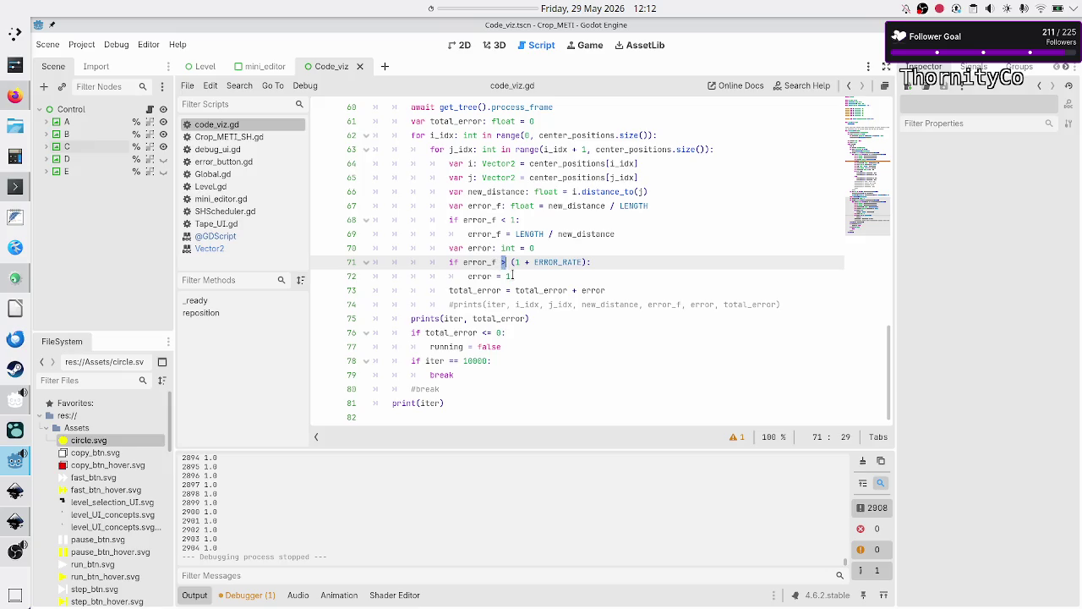
pyautogui.click(513, 276)
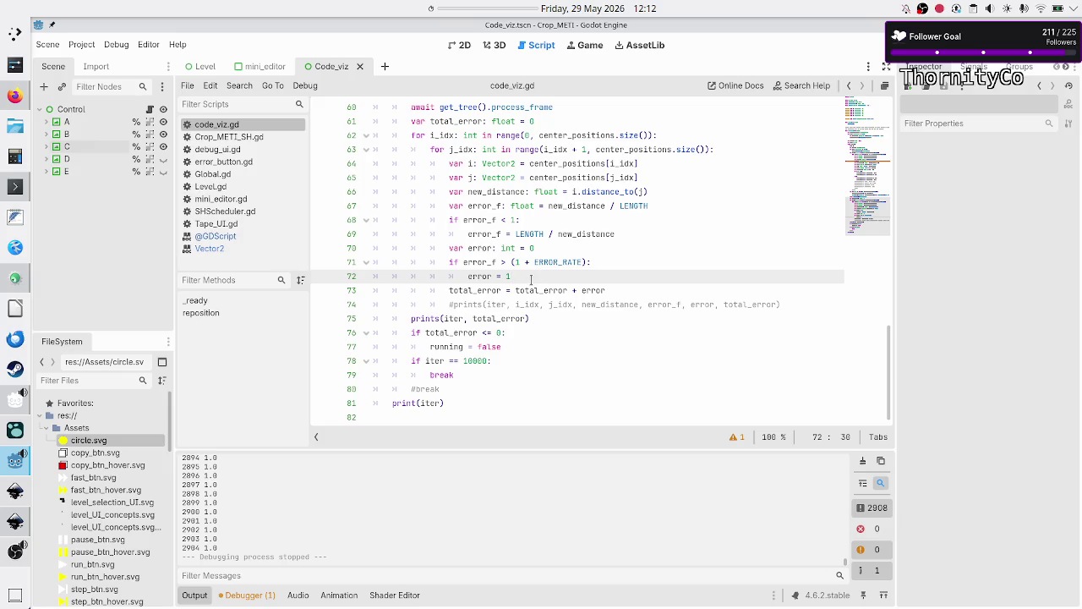
pyautogui.moveTo(410, 332); pyautogui.dragTo(525, 348)
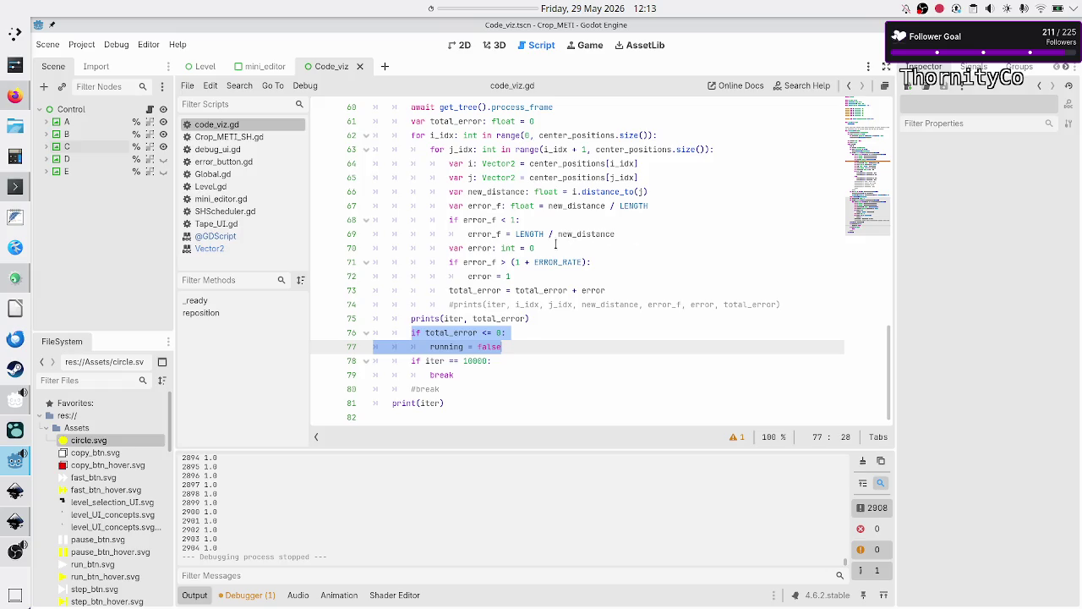
pyautogui.doubleClick(541, 263)
pyautogui.scroll(15, 582, 201)
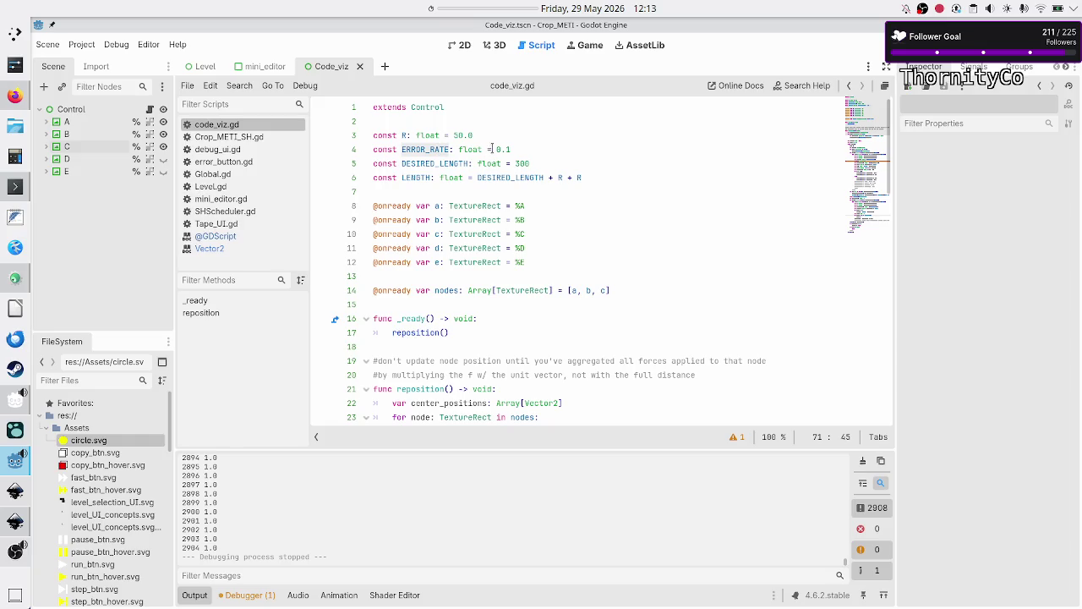
# Change ERROR_RATE from 0.1 to 0.5 and test-run the scene
pyautogui.click(511, 148)
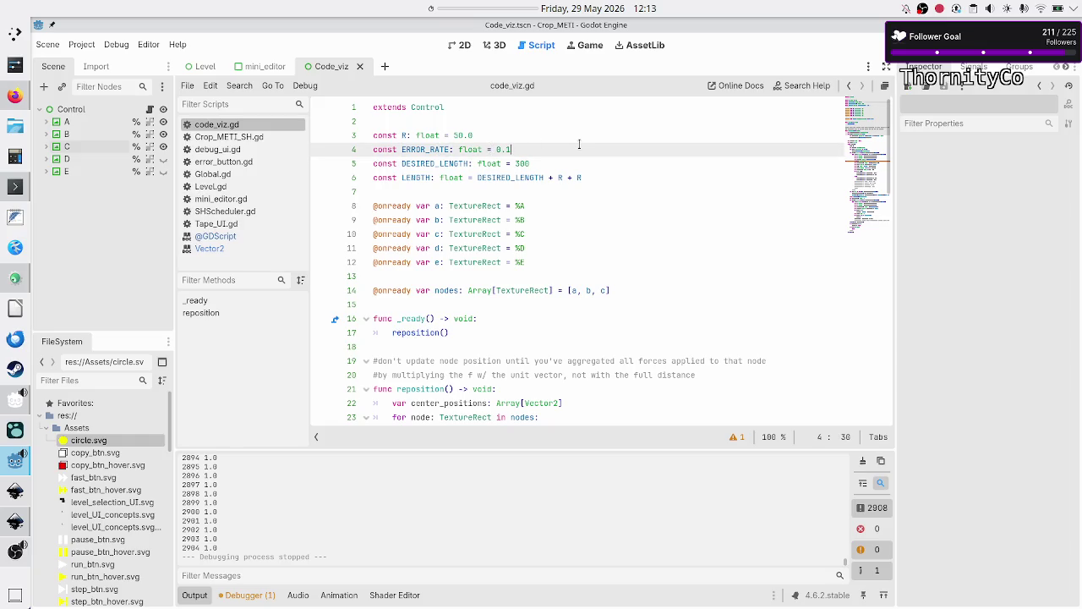
pyautogui.press('BackSpace')
pyautogui.write('5')
pyautogui.press('F6')
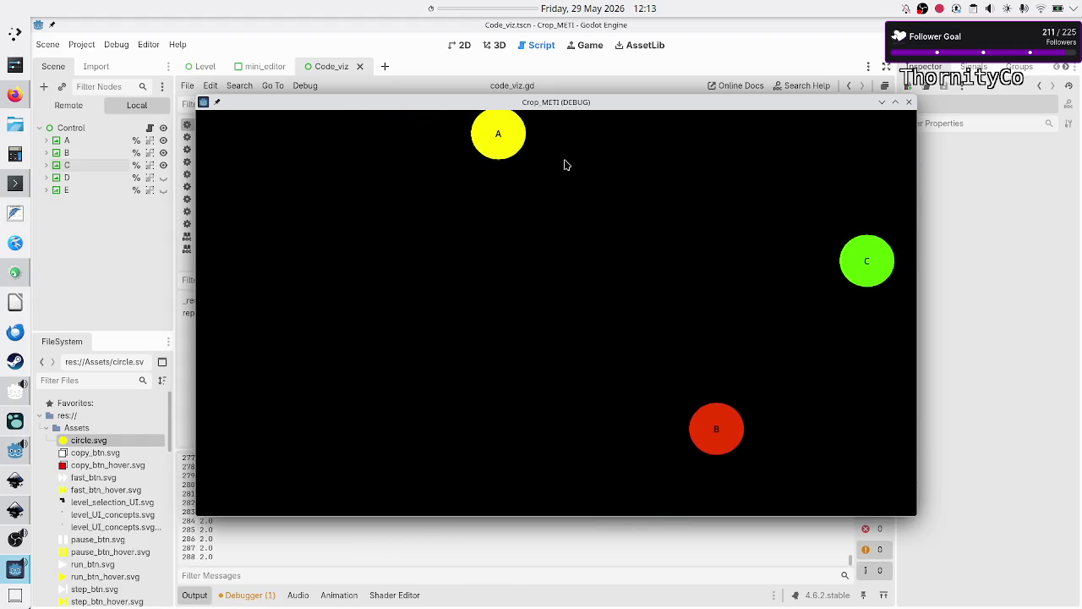
pyautogui.click(909, 102)
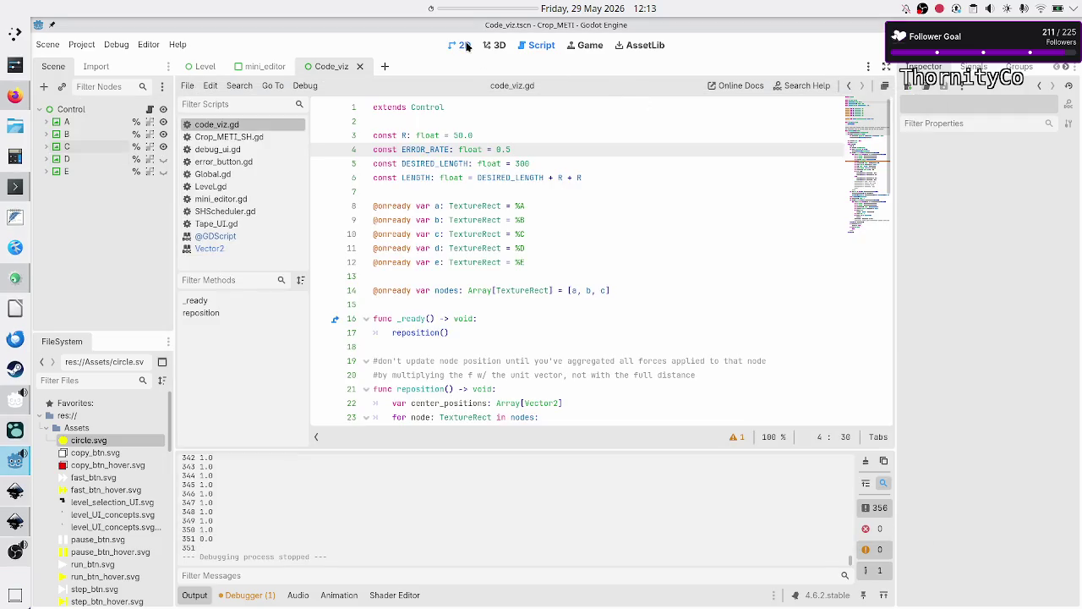
# Cluster circles A, B and C near the canvas centre, rerun the scene, then stop it
pyautogui.click(461, 44)
pyautogui.moveTo(333, 167)
pyautogui.mouseDown()
pyautogui.moveTo(480, 238)
pyautogui.moveTo(554, 295)
pyautogui.mouseUp()
pyautogui.moveTo(560, 415); pyautogui.dragTo(577, 323)
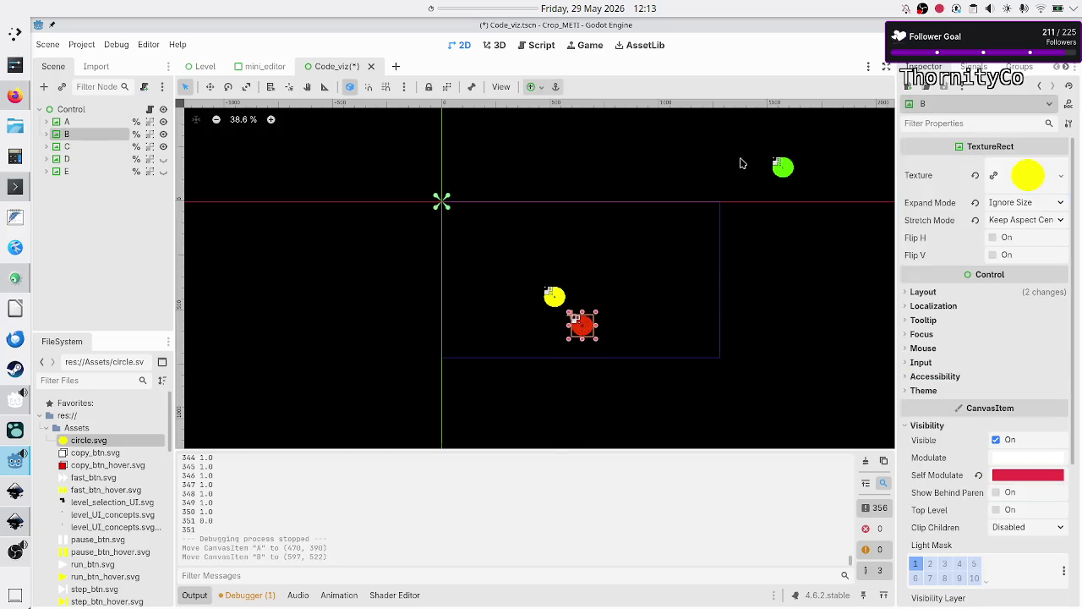
pyautogui.moveTo(783, 169); pyautogui.dragTo(589, 286)
pyautogui.press('F6')
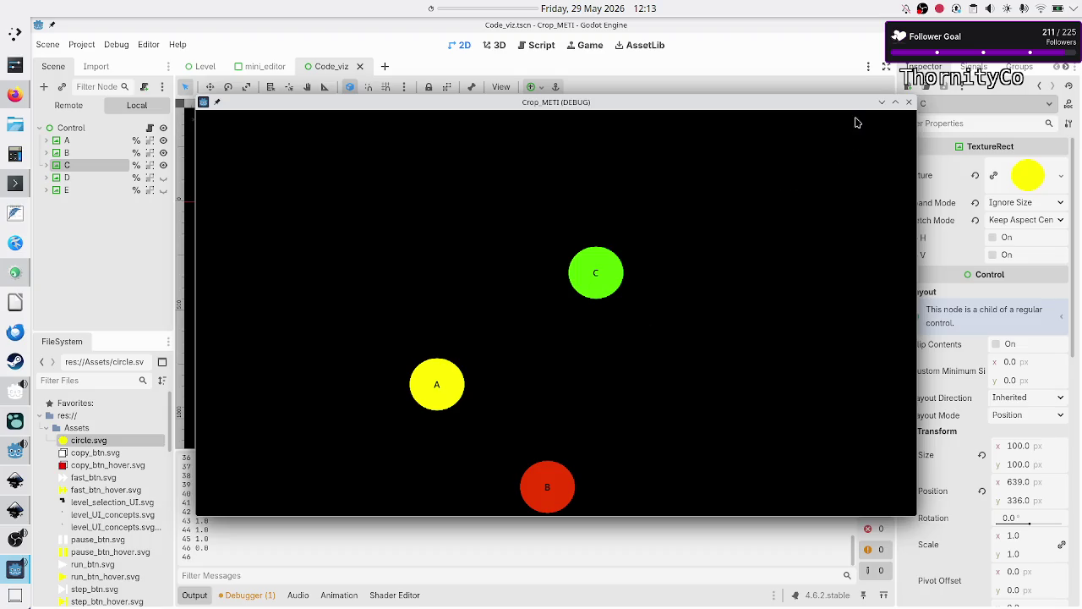
pyautogui.moveTo(845, 105)
pyautogui.mouseDown()
pyautogui.moveTo(821, 103)
pyautogui.moveTo(830, 83)
pyautogui.mouseUp()
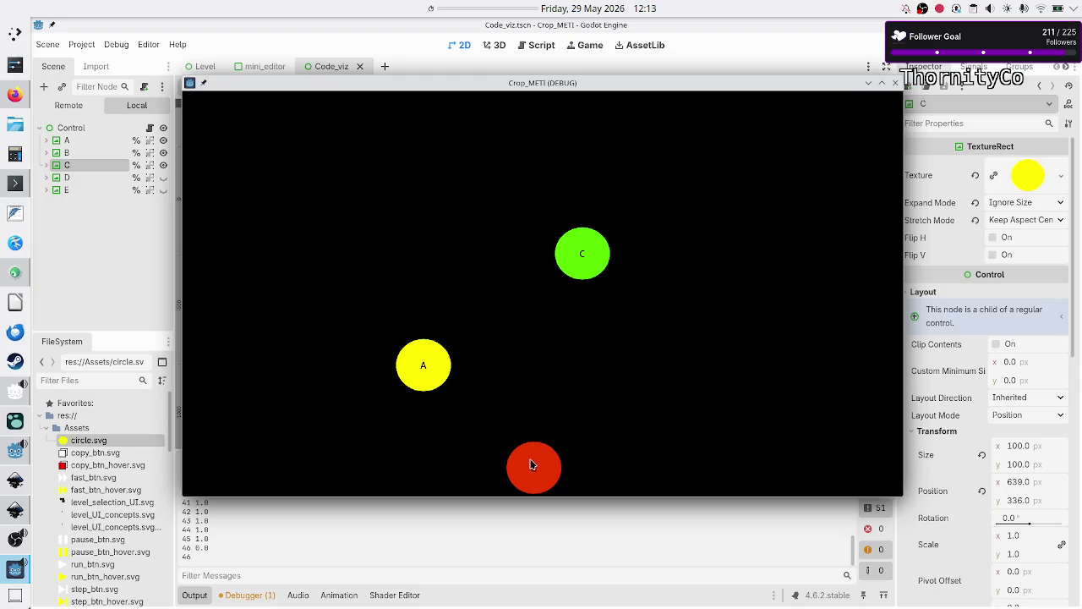
pyautogui.press('F8')
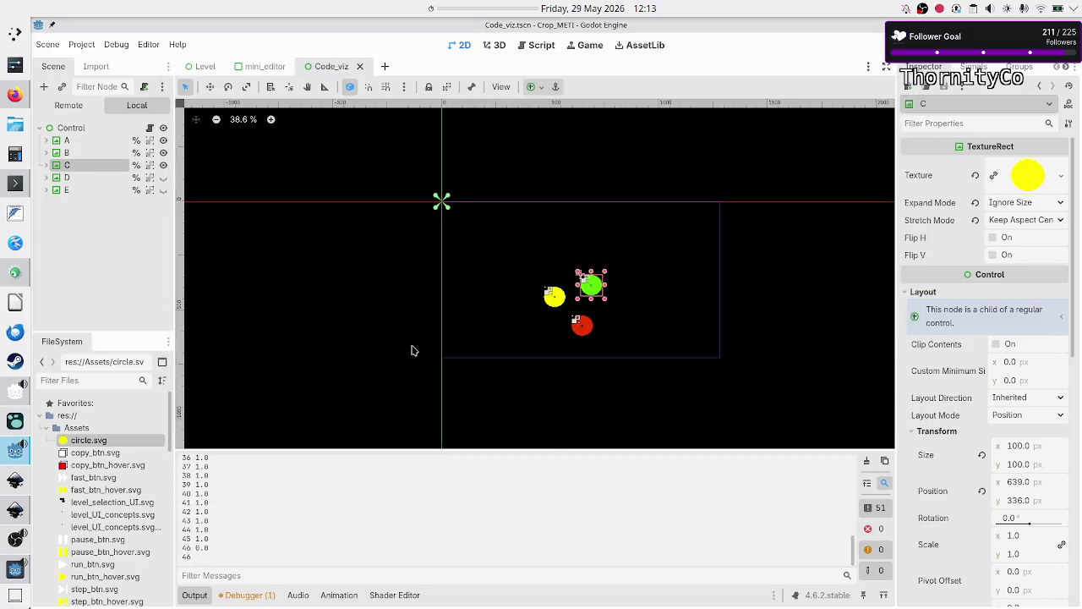
pyautogui.click(541, 45)
pyautogui.hotkey('shift', 'Left')
pyautogui.hotkey('shift', 'Left')
pyautogui.hotkey('shift', 'Left')
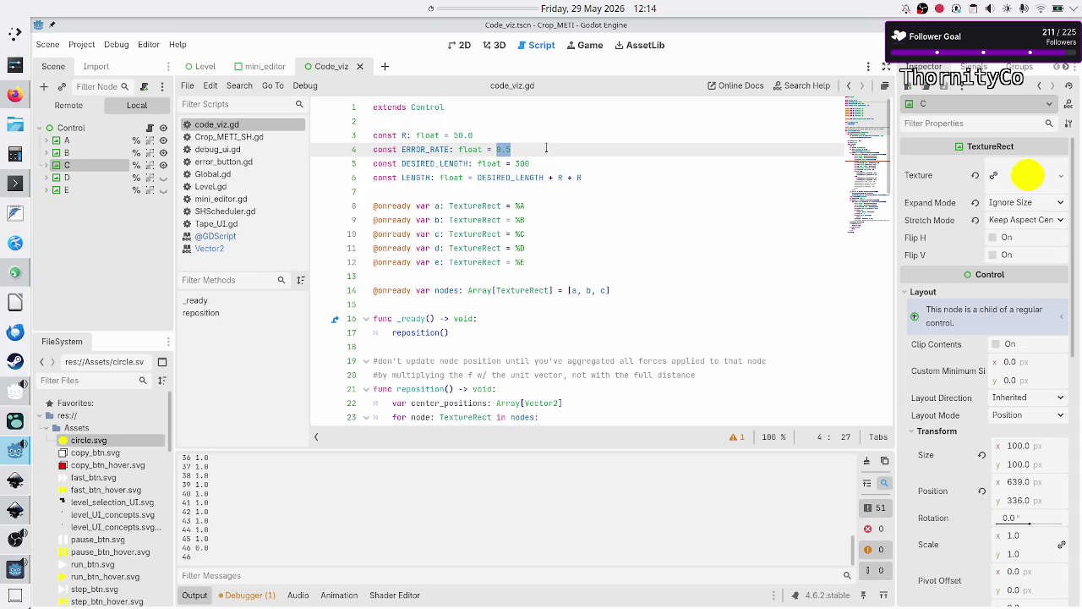
pyautogui.press('F5')
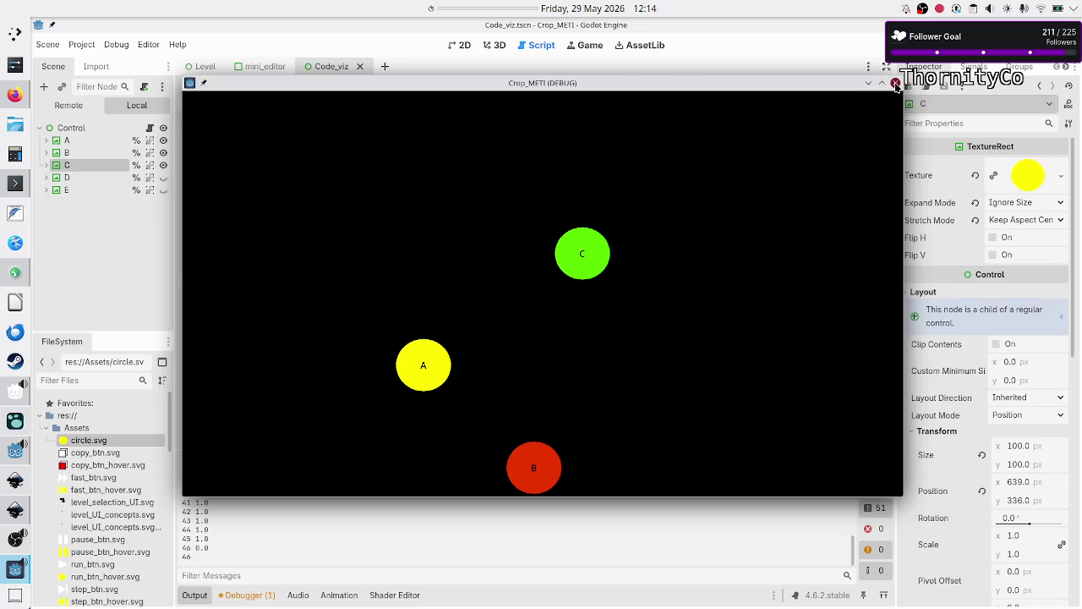
pyautogui.click(894, 83)
pyautogui.click(470, 47)
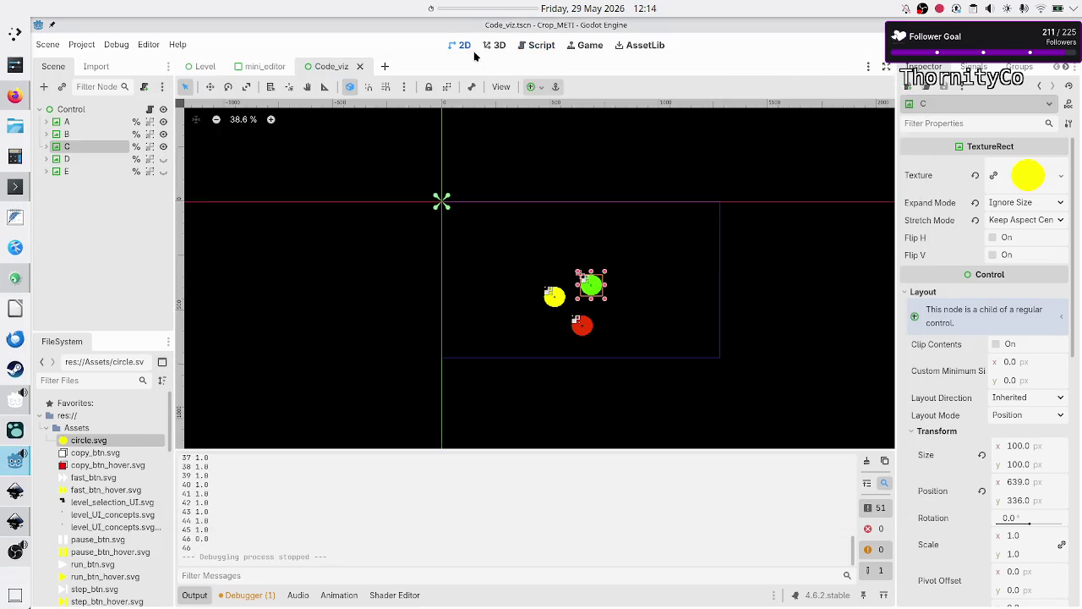
# Drag circle C down-left onto A and B, rerun the scene, and close it after 10000 iterations
pyautogui.moveTo(592, 290); pyautogui.dragTo(568, 315)
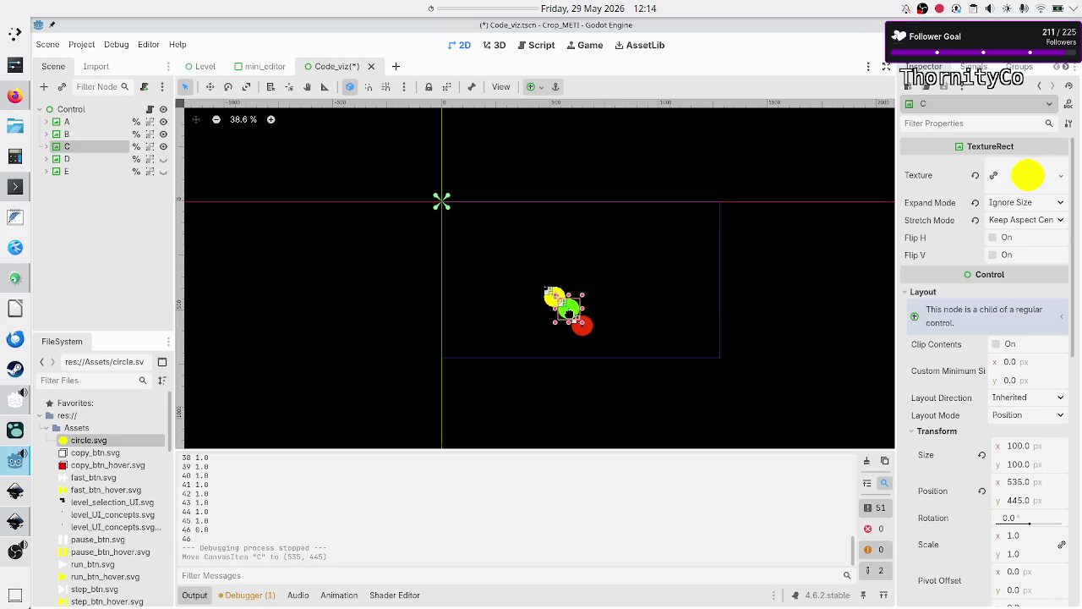
pyautogui.press('F6')
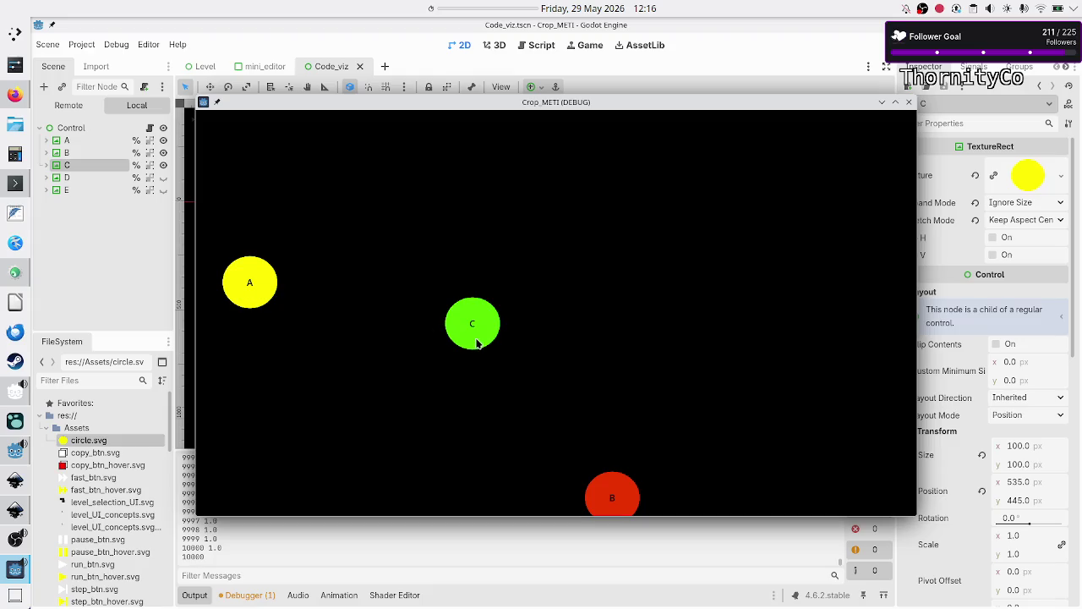
pyautogui.click(909, 102)
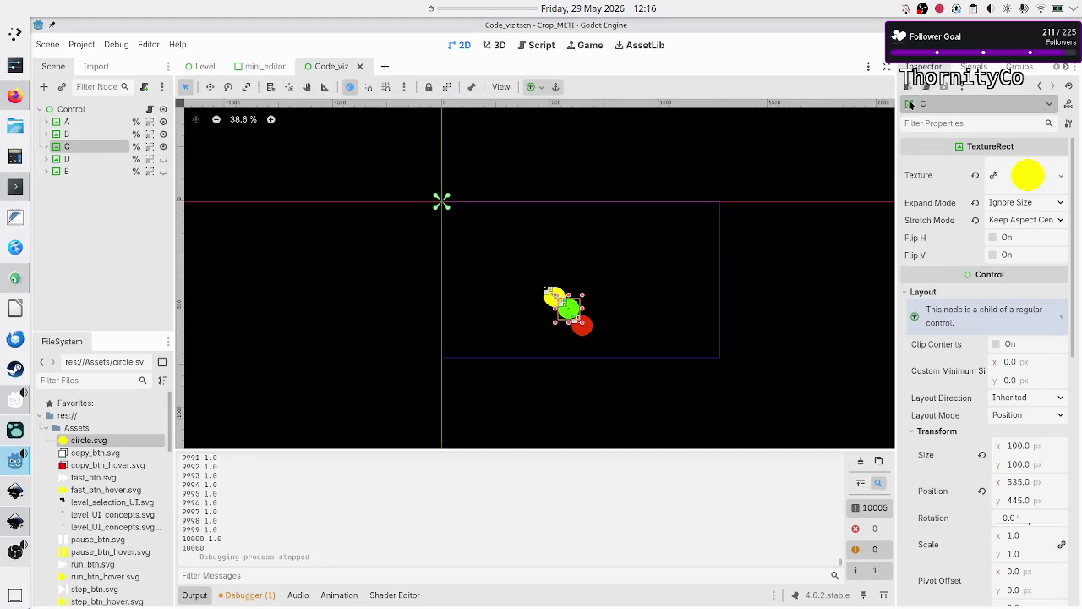
# Return to code_viz.gd and inspect the = 0.5 assignment on line 4
pyautogui.click(542, 45)
pyautogui.click(522, 149)
pyautogui.moveTo(529, 149); pyautogui.dragTo(488, 149)
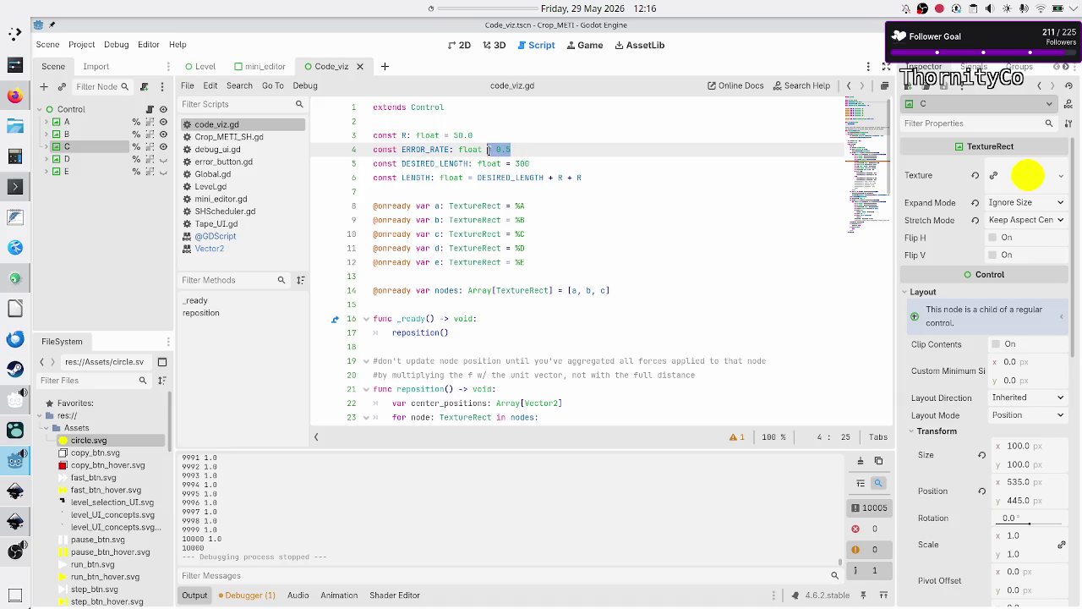
pyautogui.click(567, 149)
pyautogui.scroll(-13, 554, 226)
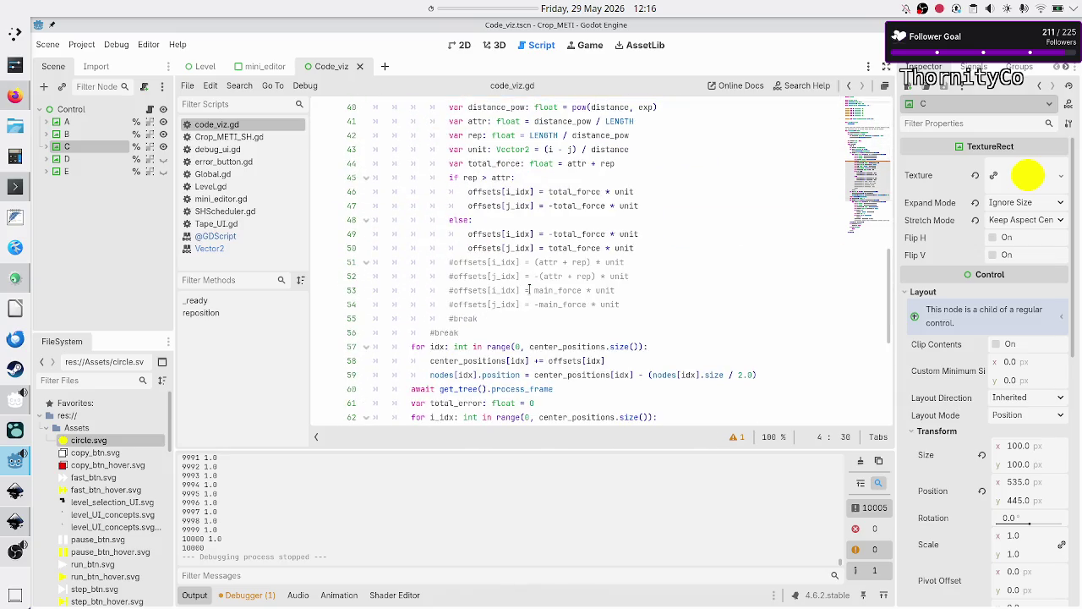
pyautogui.scroll(2, 529, 290)
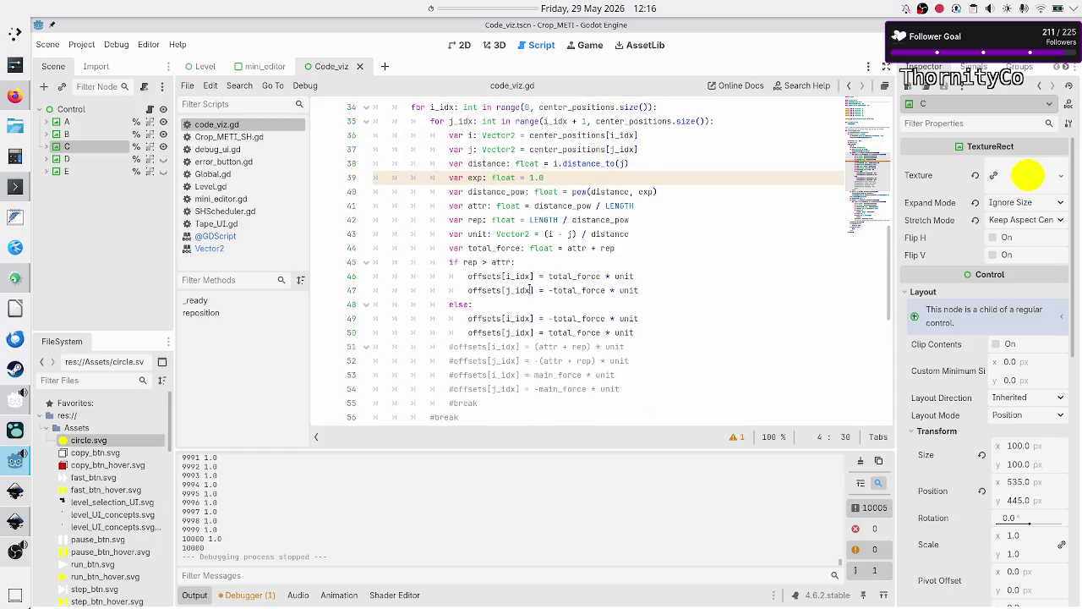
# Add the comment '#instead of total error, reduce force applied from 1 to 0 in time' after line 60
pyautogui.scroll(-6, 531, 290)
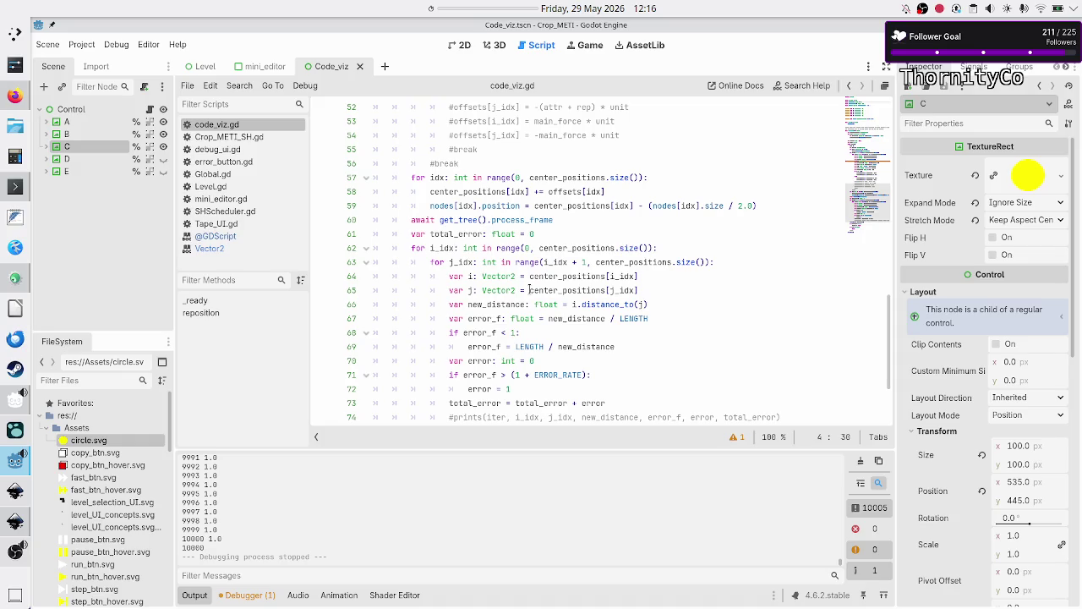
pyautogui.click(587, 230)
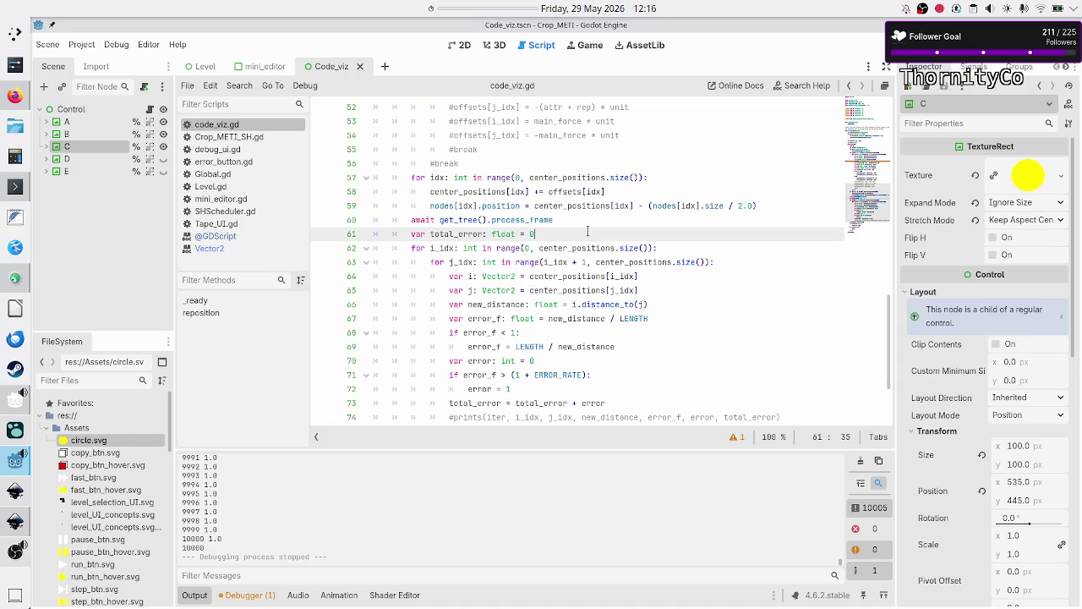
pyautogui.press('Up')
pyautogui.press('Return')
pyautogui.write('#')
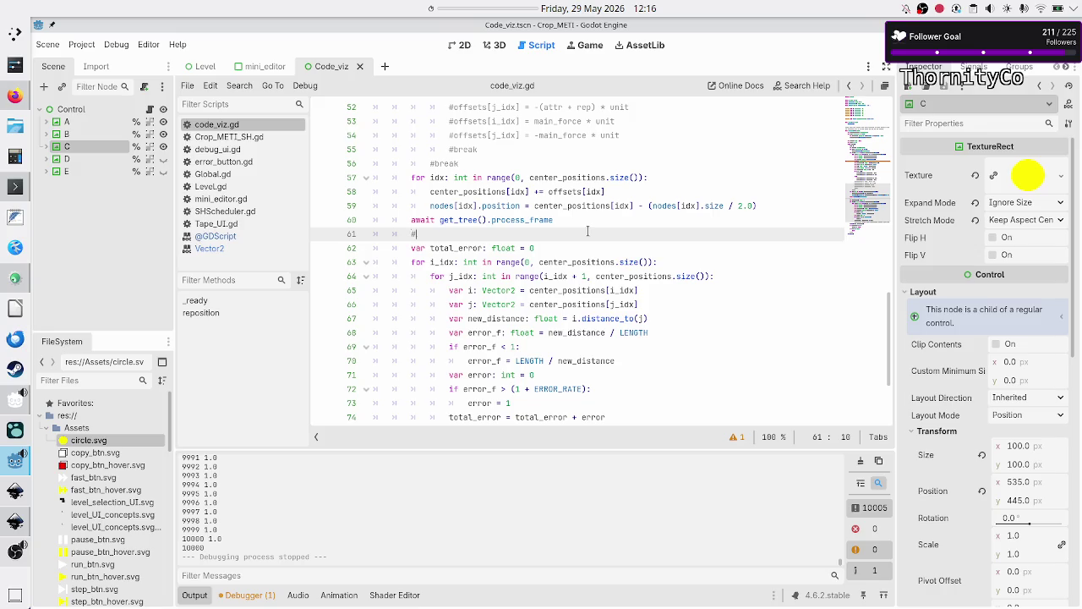
pyautogui.write('instead of total ')
pyautogui.write('erro')
pyautogui.write('r, reduce force')
pyautogui.write(' app')
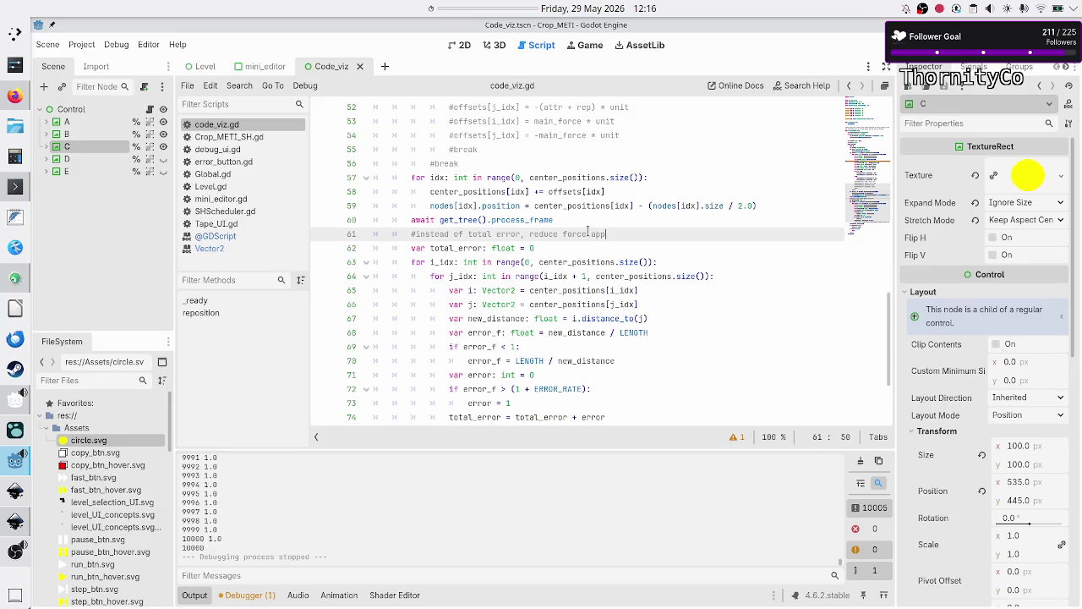
pyautogui.write('lied from 1 ')
pyautogui.write('to 0 ')
pyautogui.write('in time')
# Insert a new blank line after the total_force line
pyautogui.press('Up')
pyautogui.press('Up')
pyautogui.press('Up')
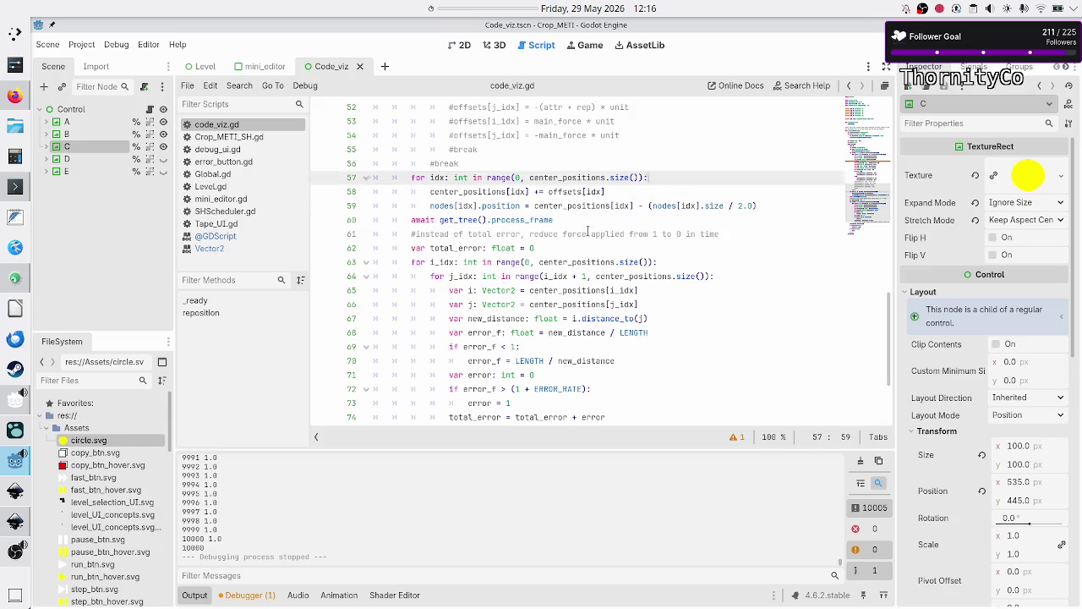
pyautogui.press('Up')
pyautogui.press('Up')
pyautogui.press('Up')
pyautogui.press('Down')
pyautogui.press('Down')
pyautogui.press('Down')
pyautogui.press('End')
pyautogui.press('Up')
pyautogui.press('Down')
pyautogui.press('Down')
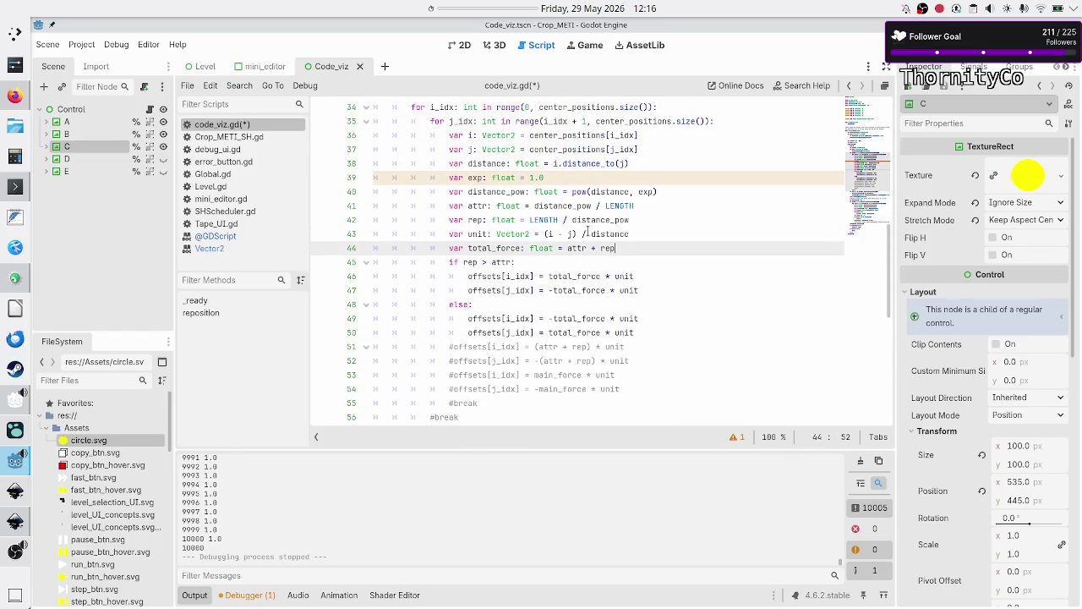
pyautogui.press('Return')
# Declare a float variable k set to 1 below the iter counter, checking the Canva decay sketch
pyautogui.write('var k')
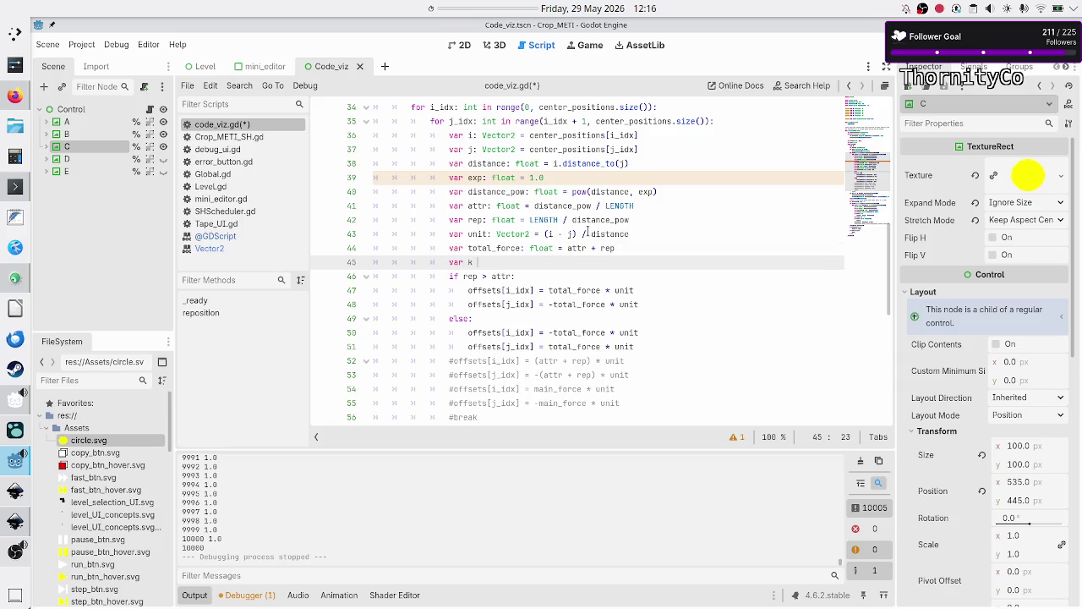
pyautogui.write(' : float')
pyautogui.press('BackSpace')
pyautogui.press('BackSpace')
pyautogui.press('BackSpace')
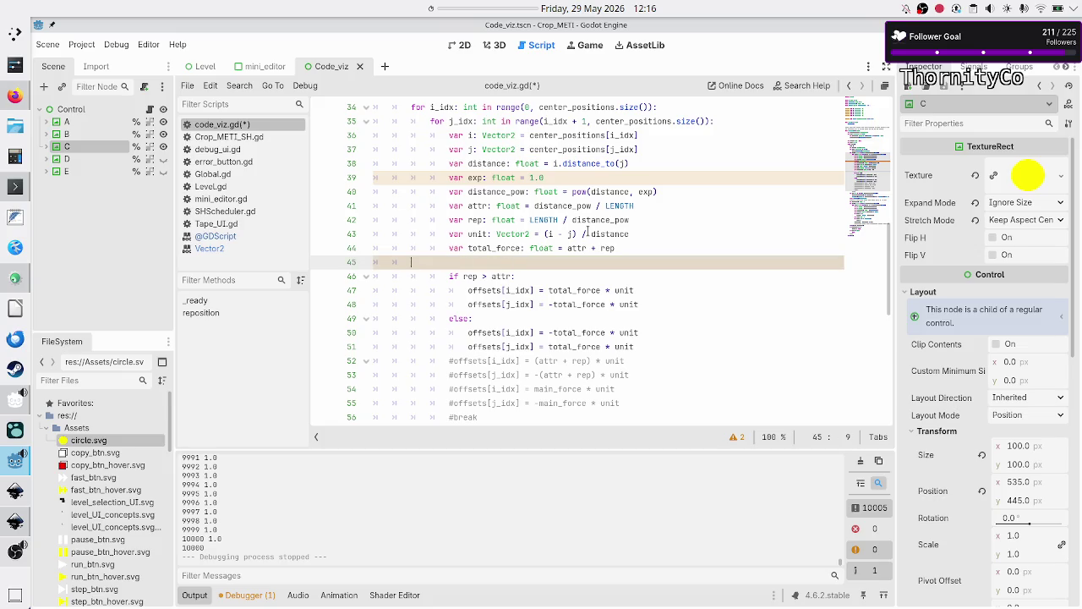
pyautogui.press('BackSpace')
pyautogui.press('Up')
pyautogui.press('Up')
pyautogui.press('Up')
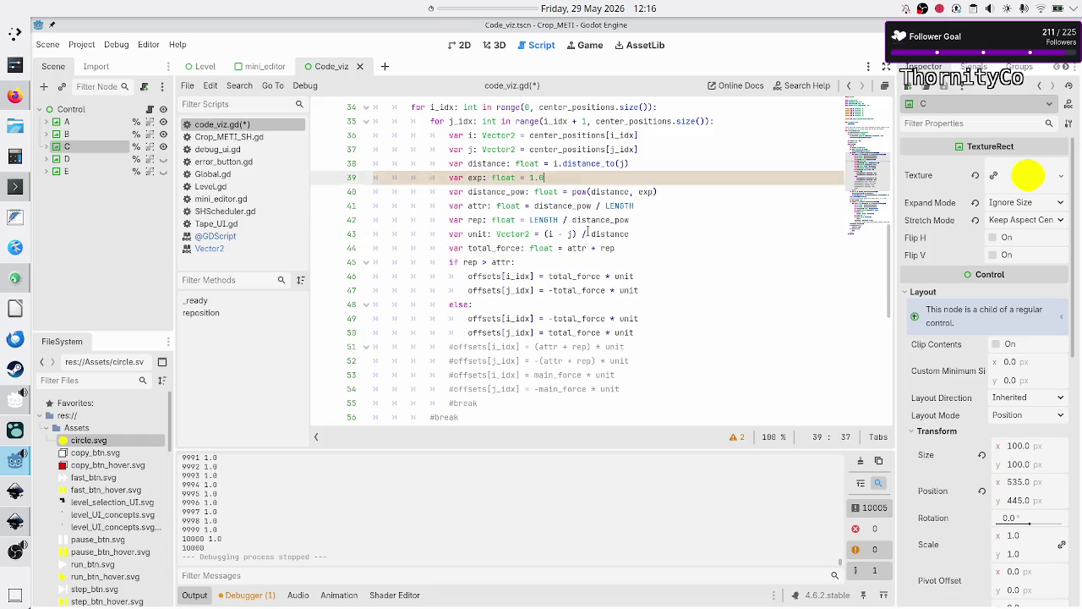
pyautogui.press('Down')
pyautogui.press('Down')
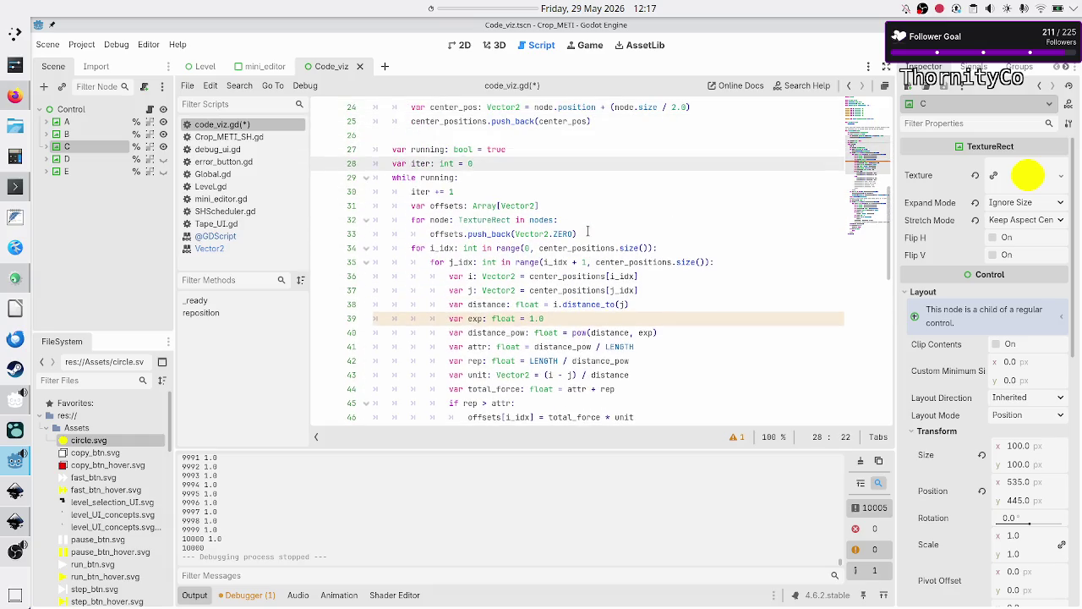
pyautogui.press('Return')
pyautogui.write('var k =')
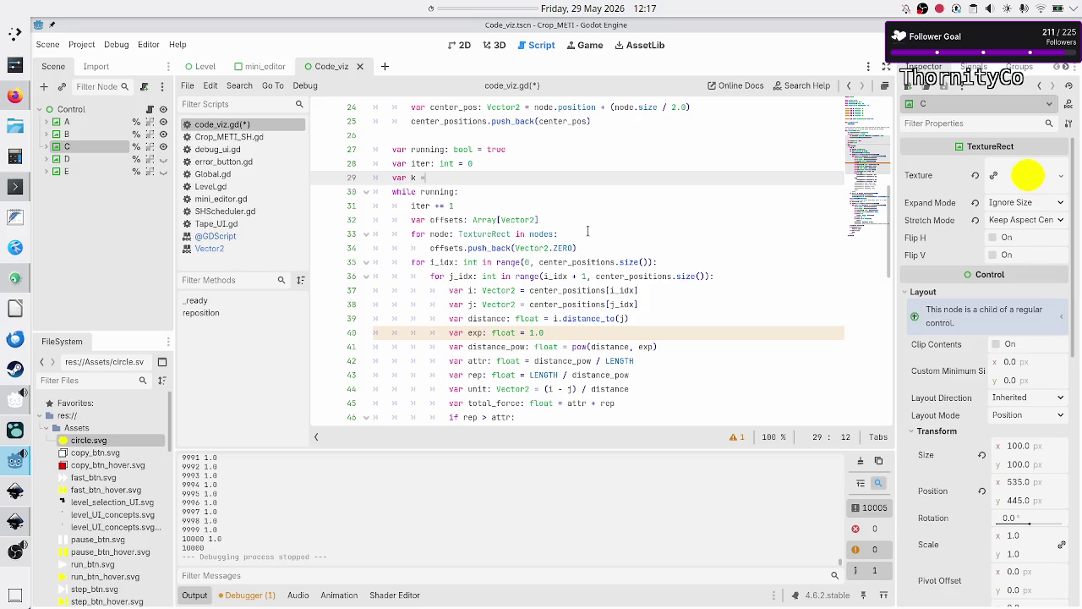
pyautogui.press('Escape')
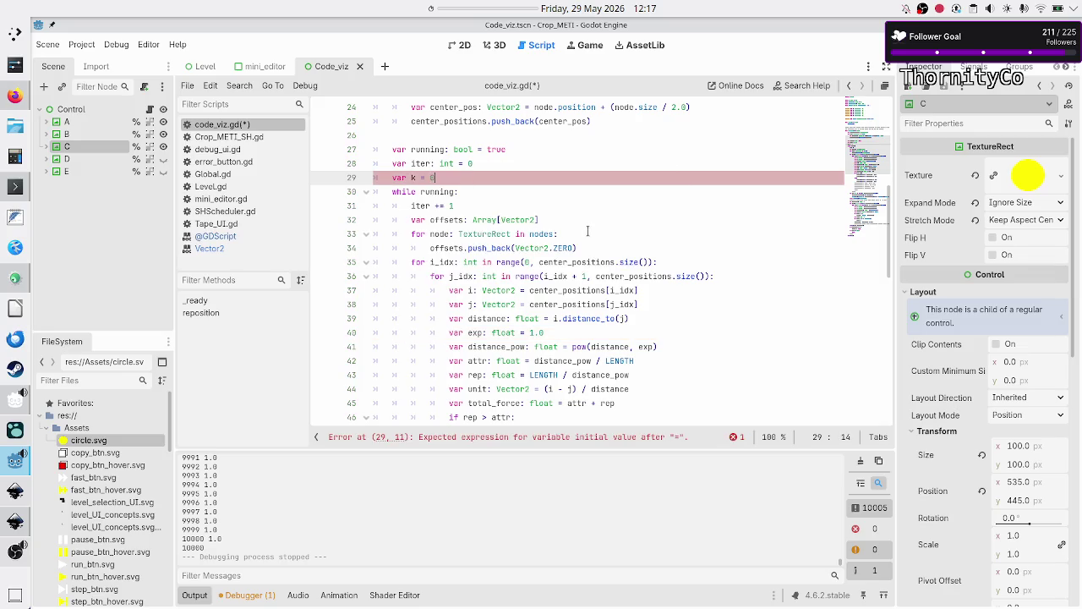
pyautogui.hotkey('alt', 'Tab')
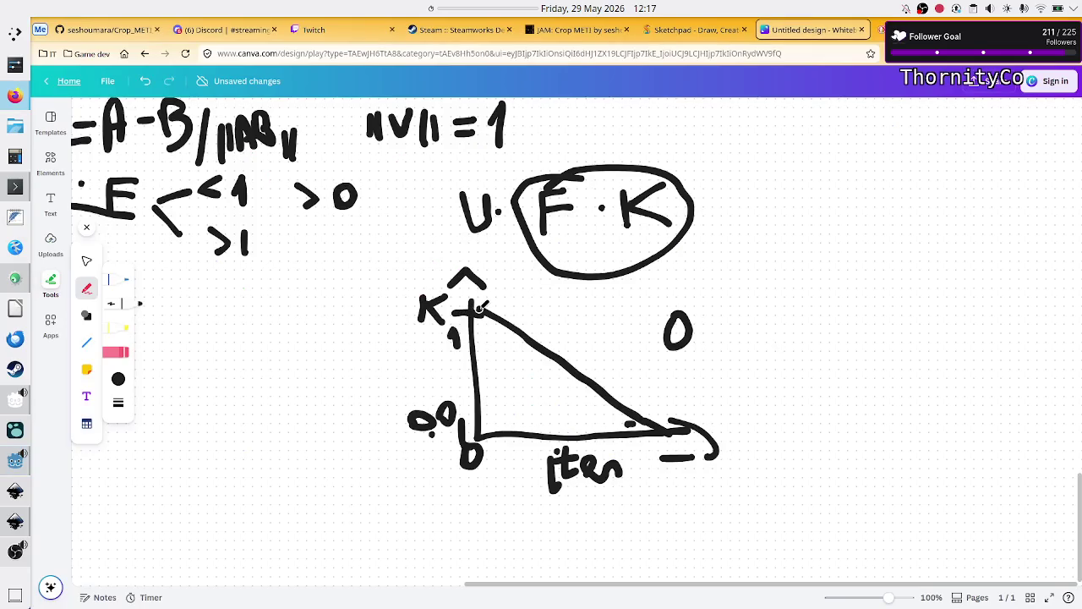
pyautogui.hotkey('alt', 'Tab')
pyautogui.write('1')
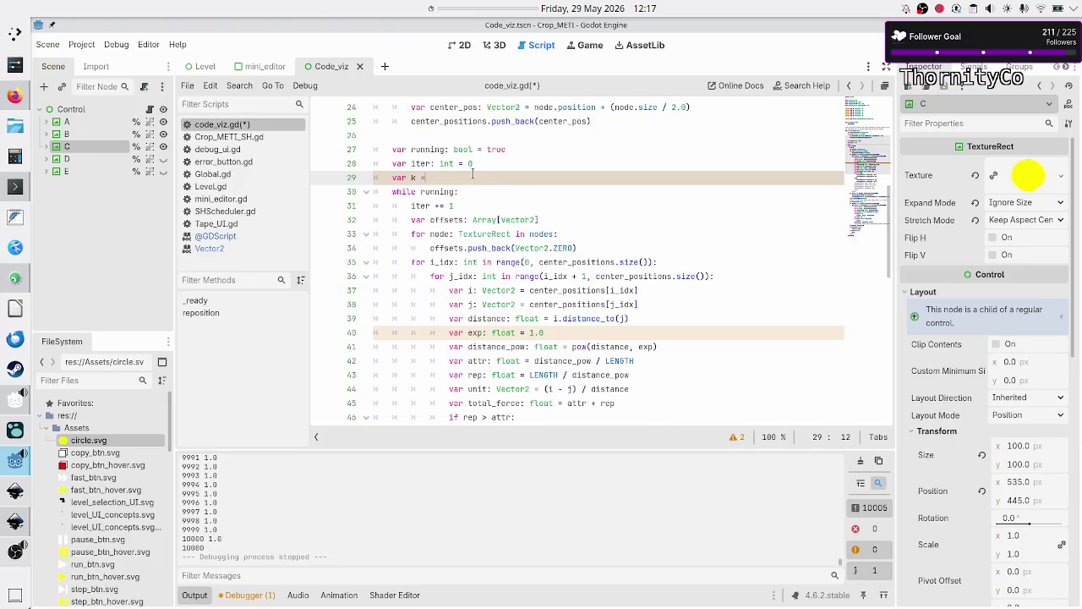
pyautogui.write('floa')
# Rewrite total_force on line 45 as (attr + rep) * k, removing the stray character
pyautogui.press('Down')
pyautogui.press('Down')
pyautogui.press('Down')
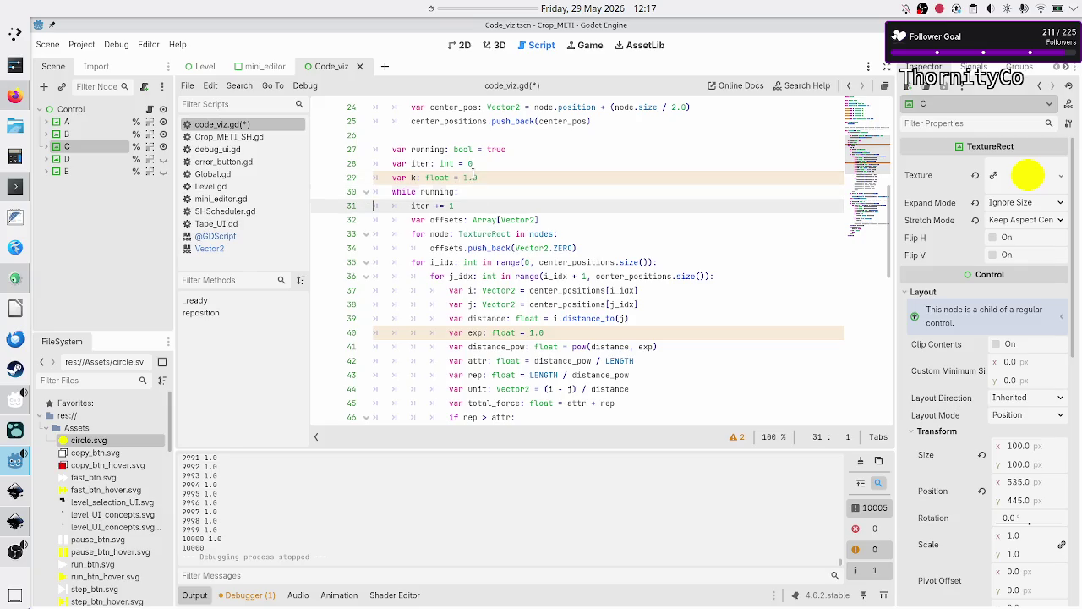
pyautogui.press('Home')
pyautogui.press('Down')
pyautogui.press('Down')
pyautogui.press('Down')
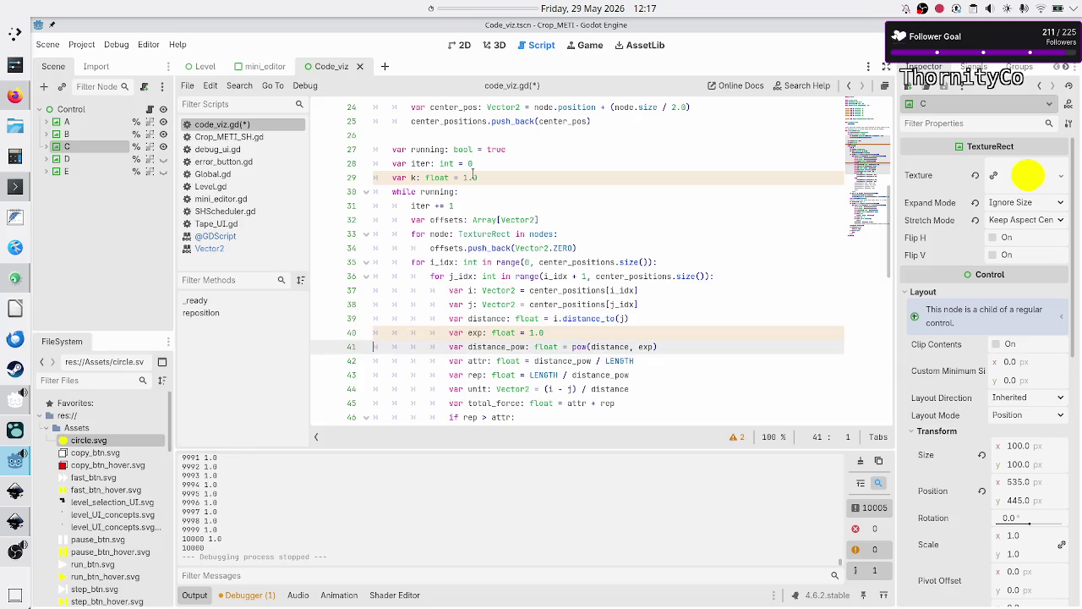
pyautogui.press('Down')
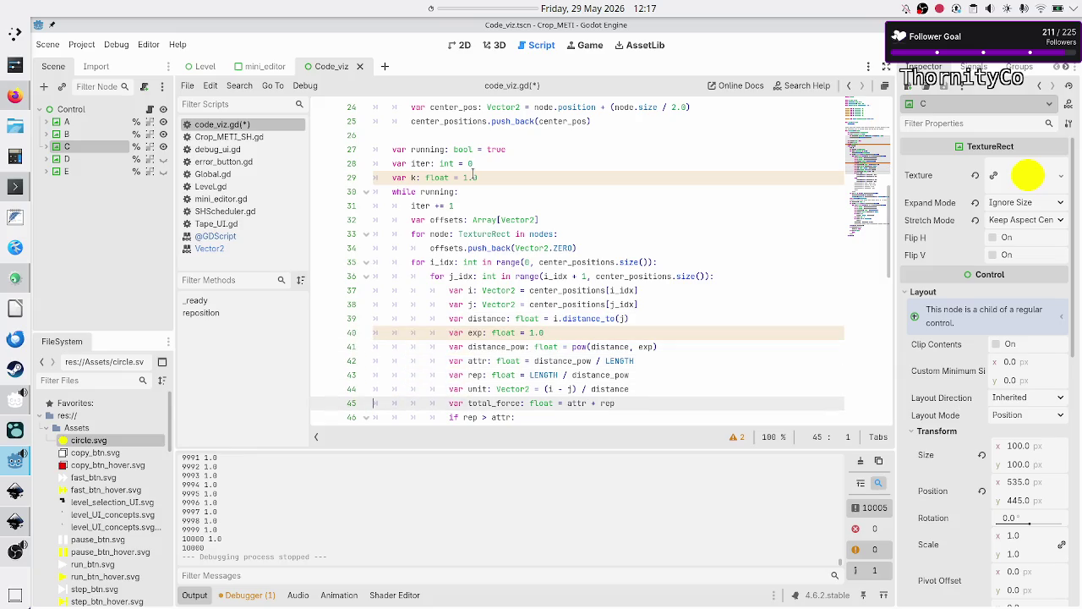
pyautogui.scroll(-3, 546, 243)
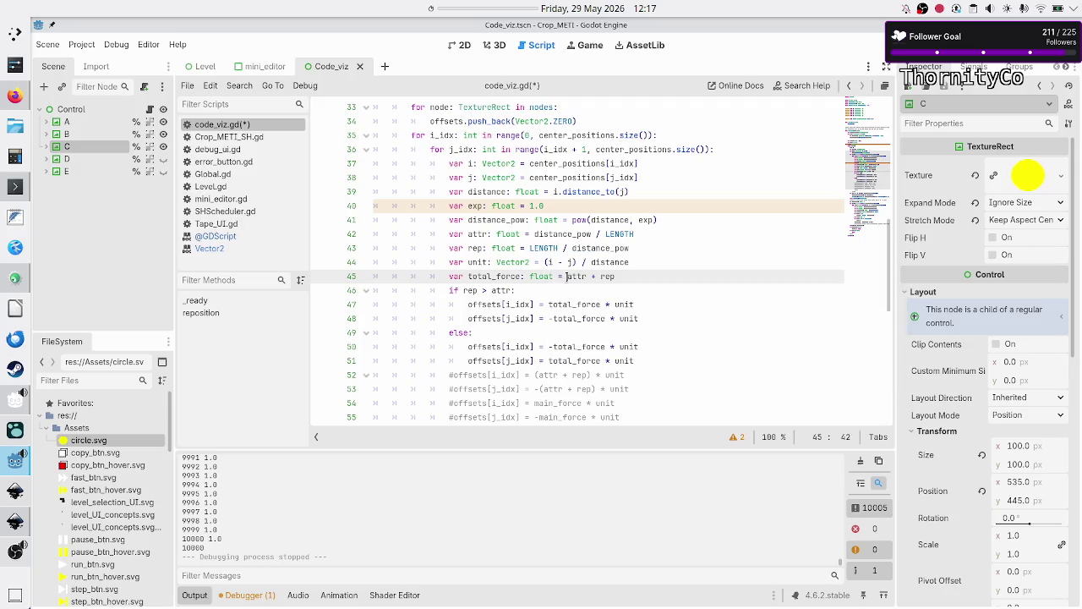
pyautogui.write('(')
pyautogui.press('Right')
pyautogui.press('Right')
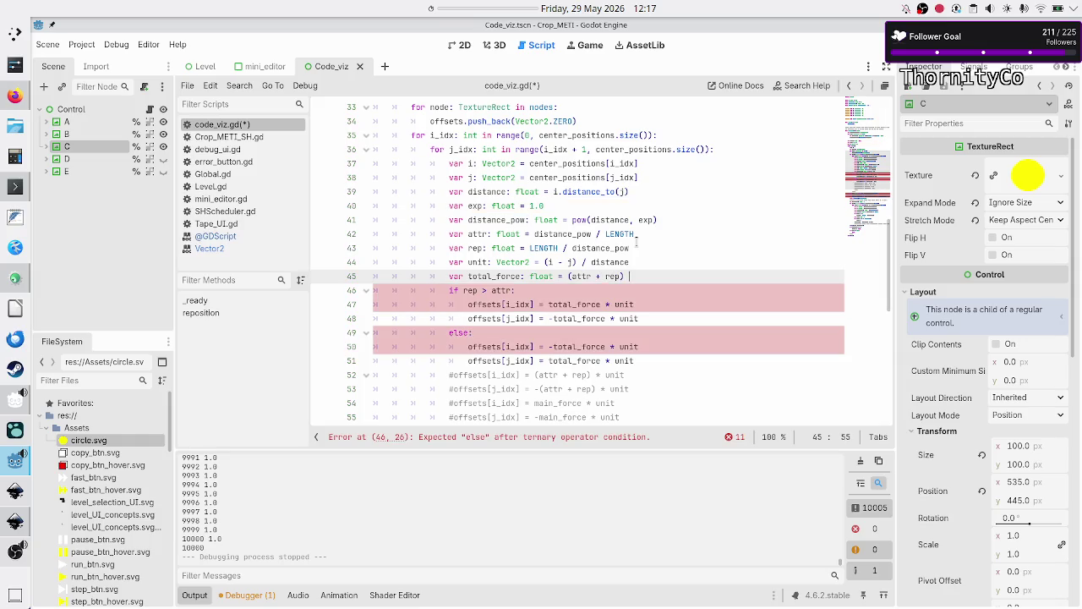
pyautogui.write('*')
pyautogui.press('BackSpace')
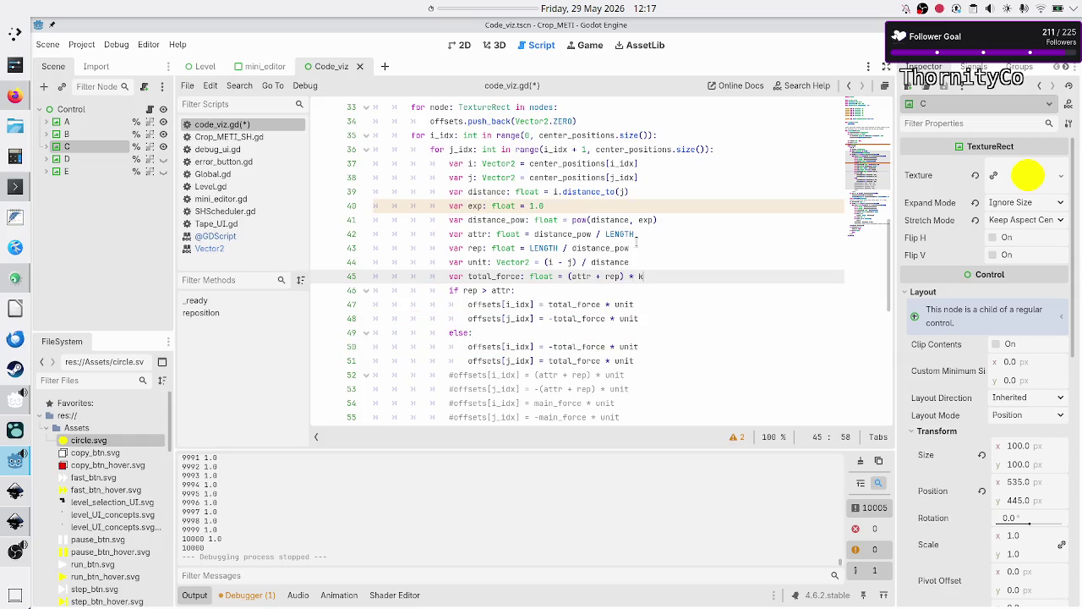
pyautogui.press('Left')
pyautogui.hotkey('shift', 'Left')
pyautogui.hotkey('shift', 'Left')
pyautogui.hotkey('shift', 'Left')
pyautogui.press('Right')
pyautogui.press('Right')
pyautogui.press('Right')
pyautogui.hotkey('shift', 'Left')
pyautogui.hotkey('shift', 'Left')
pyautogui.hotkey('shift', 'Left')
pyautogui.hotkey('alt', 'Tab')
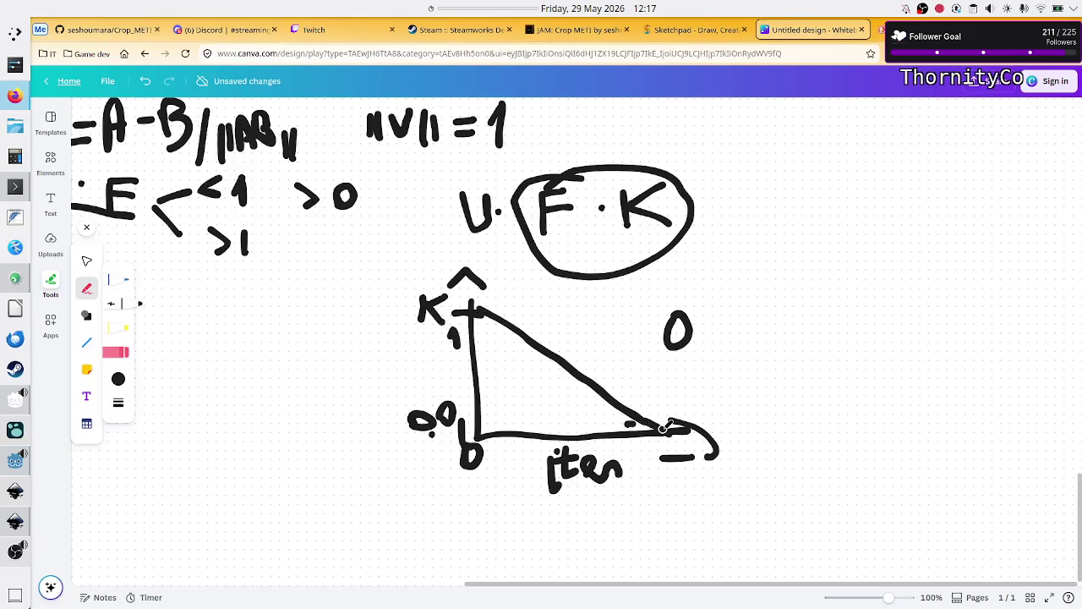
pyautogui.hotkey('alt', 'Tab')
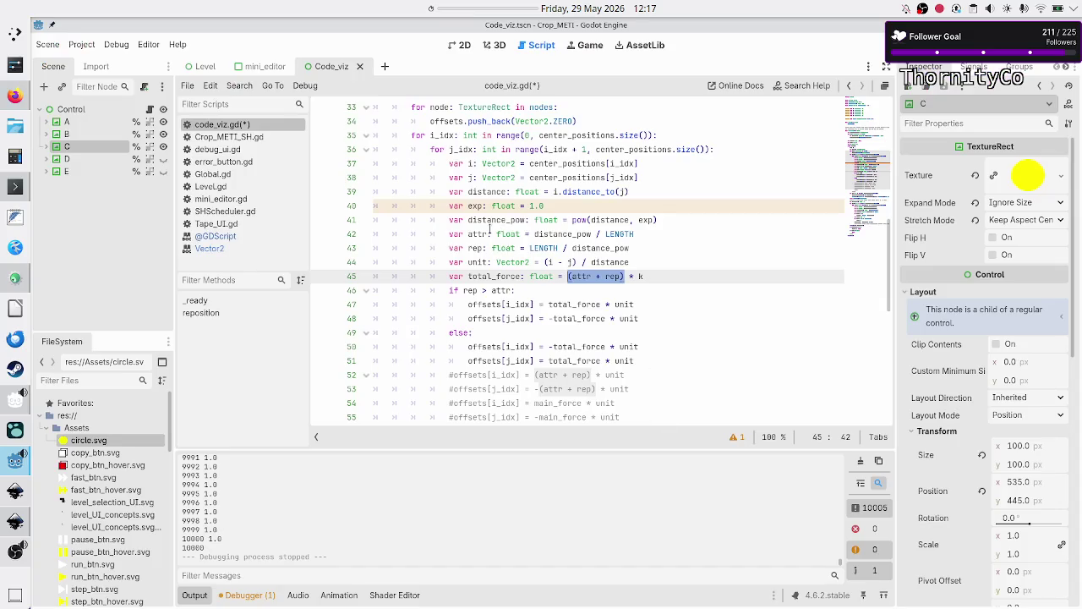
# Select total_force on line 45 and review the surrounding force-loop code
pyautogui.click(495, 277)
pyautogui.doubleClick(494, 277)
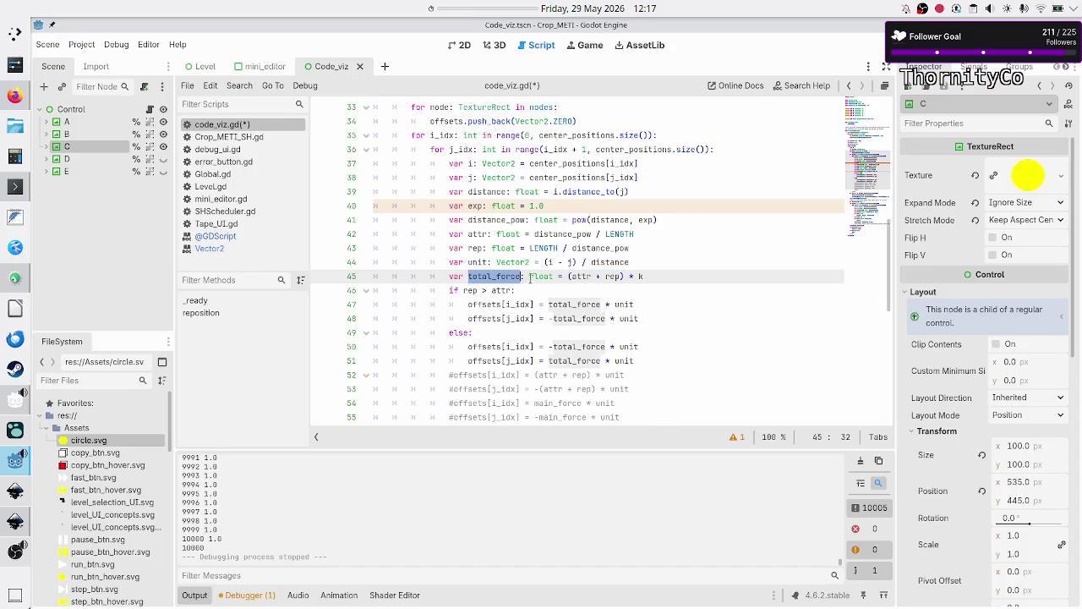
pyautogui.click(670, 271)
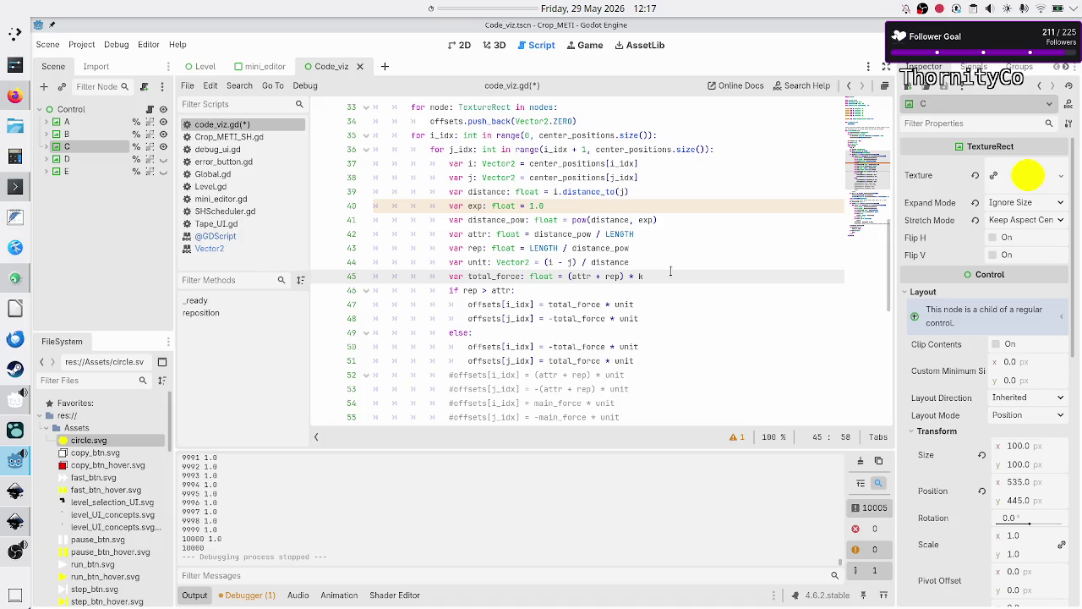
pyautogui.press('Down')
pyautogui.press('Down')
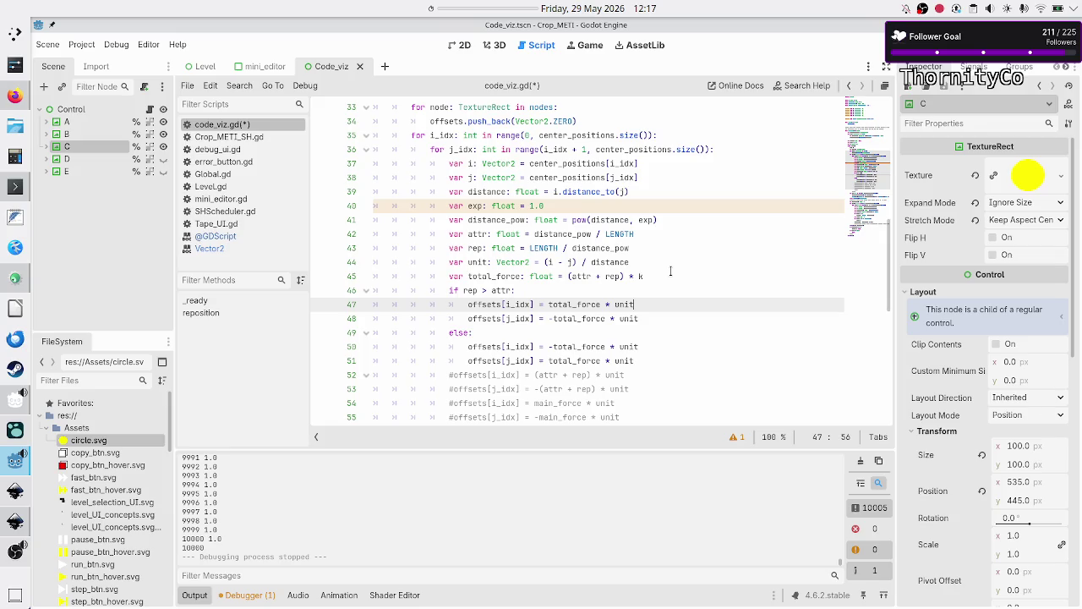
pyautogui.press('Up')
pyautogui.press('Up')
pyautogui.press('Up')
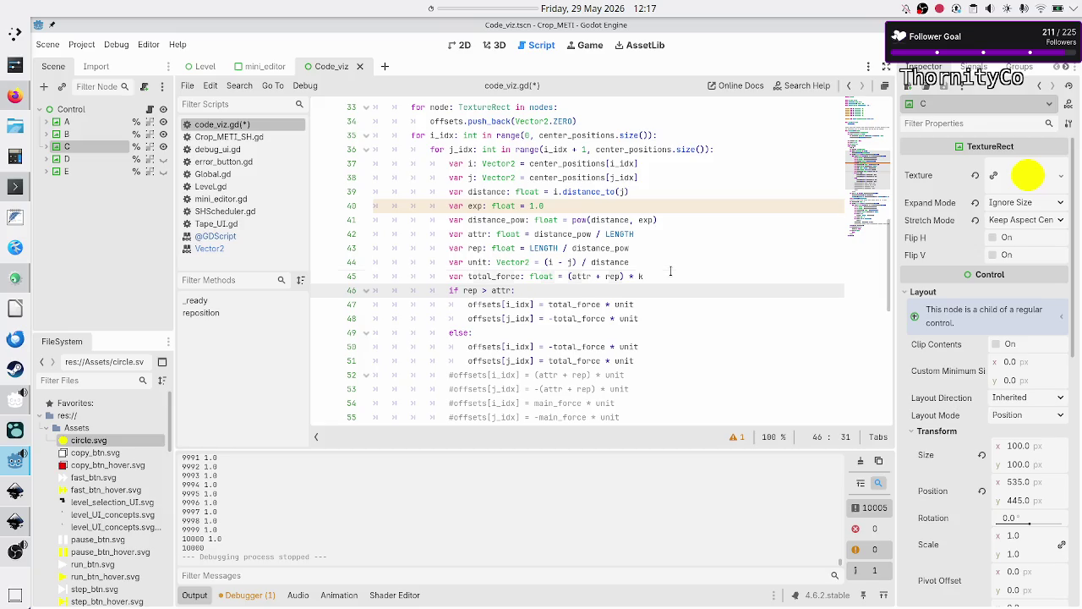
pyautogui.press('Up')
pyautogui.press('Up')
pyautogui.press('Up')
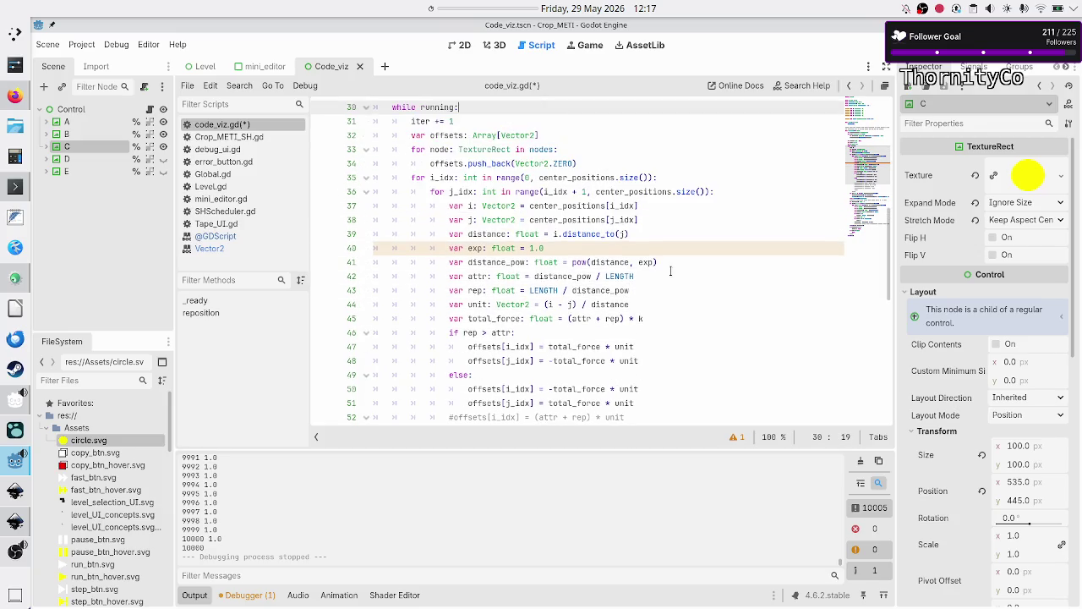
pyautogui.press('Down')
pyautogui.press('Down')
pyautogui.press('Down')
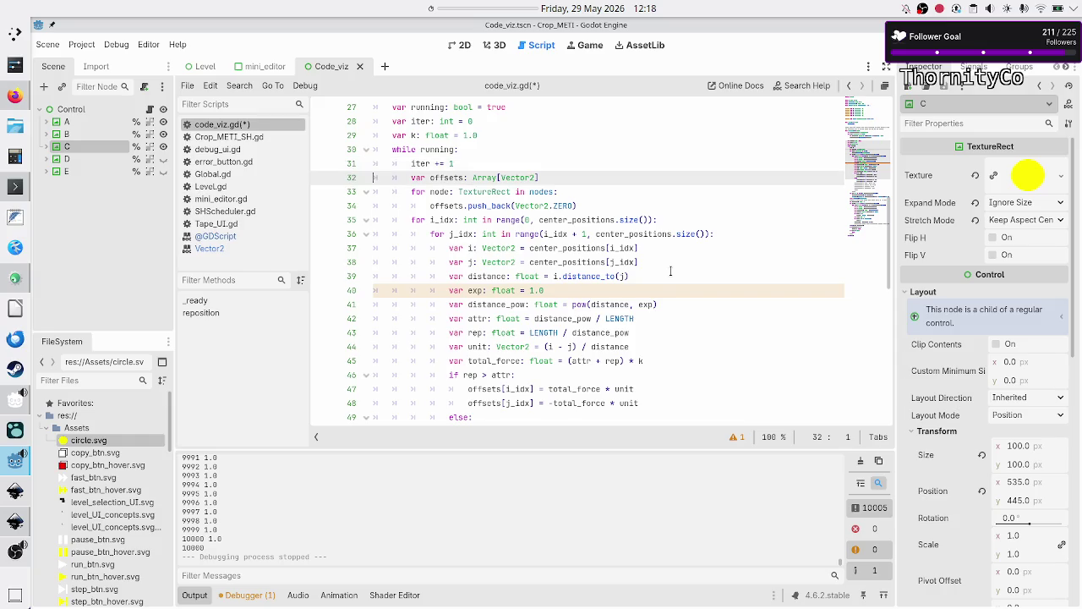
# Add an empty line after the force-reduction comment on line 62
pyautogui.press('Down')
pyautogui.press('Down')
pyautogui.press('Down')
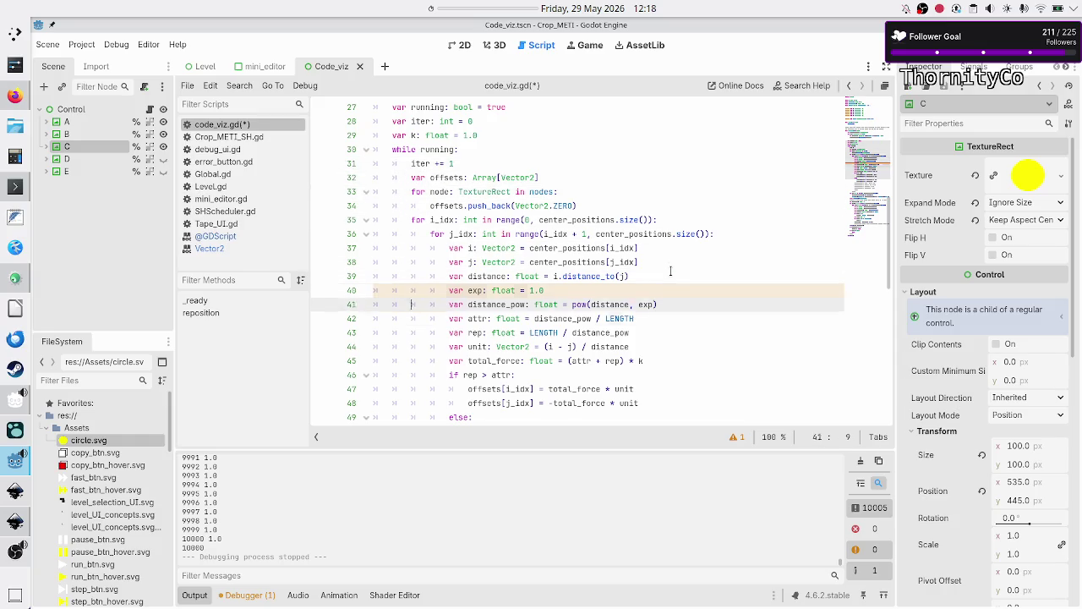
pyautogui.press('Down')
pyautogui.press('Down')
pyautogui.press('Down')
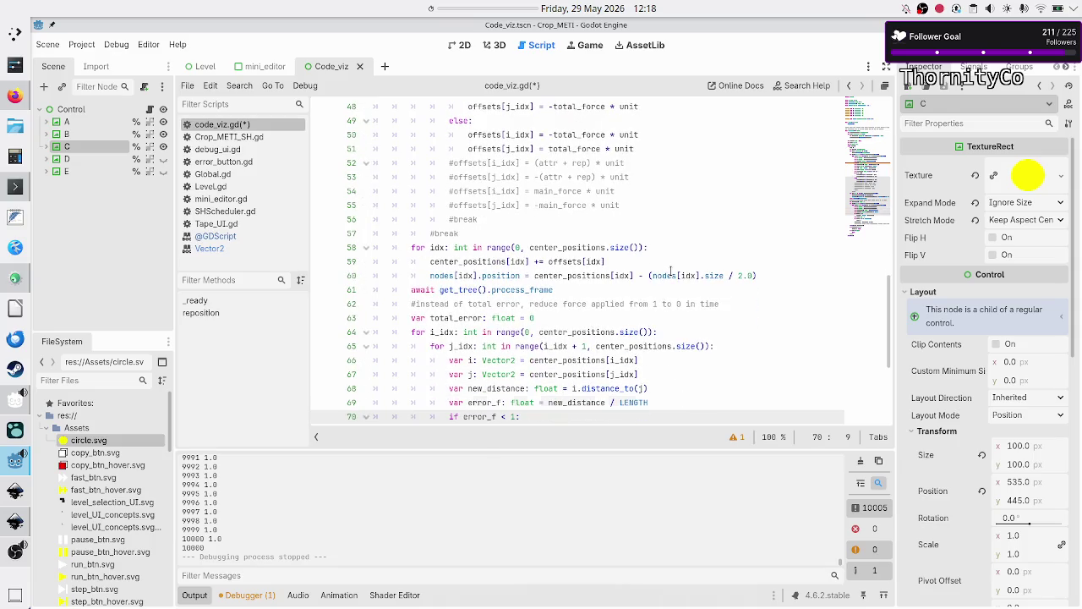
pyautogui.press('Up')
pyautogui.press('Up')
pyautogui.press('Up')
pyautogui.press('Right')
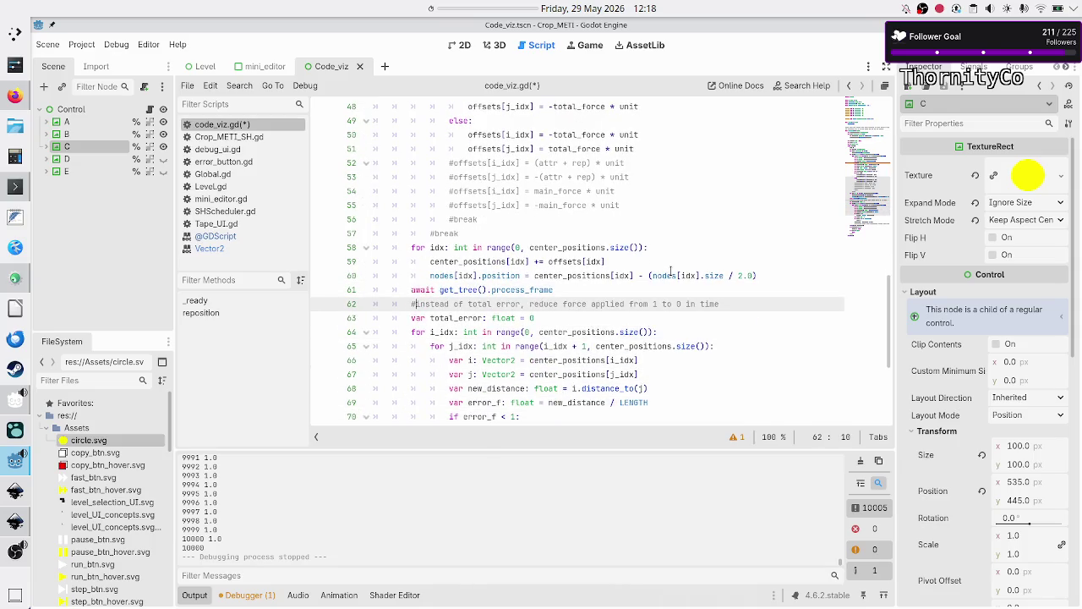
pyautogui.press('Right')
pyautogui.press('Right')
pyautogui.press('Right')
pyautogui.press('Right')
pyautogui.press('Right')
pyautogui.press('Right')
pyautogui.press('Return')
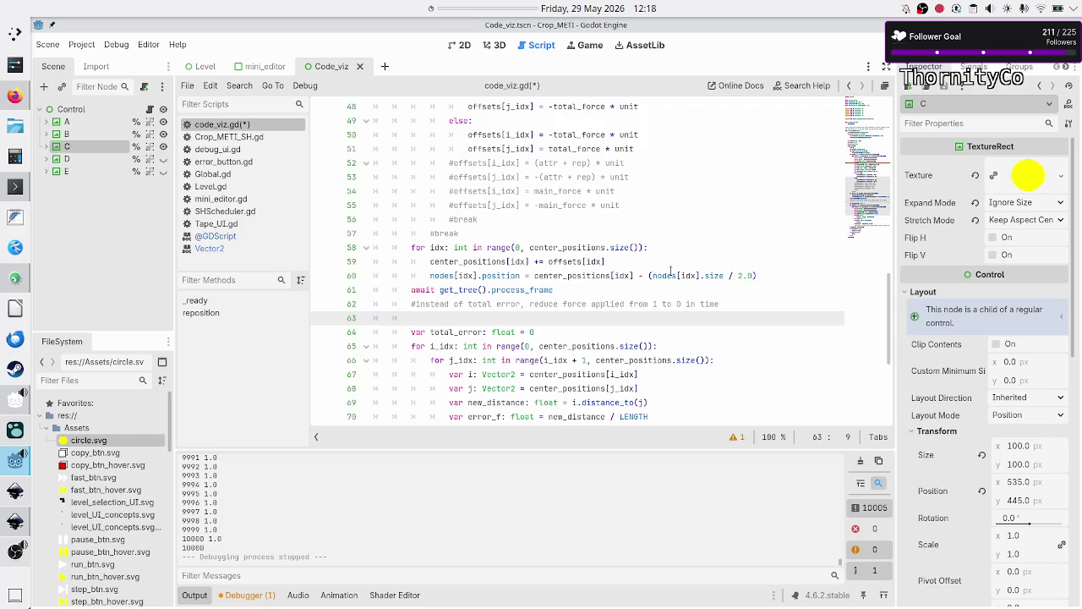
pyautogui.hotkey('alt', 'Tab')
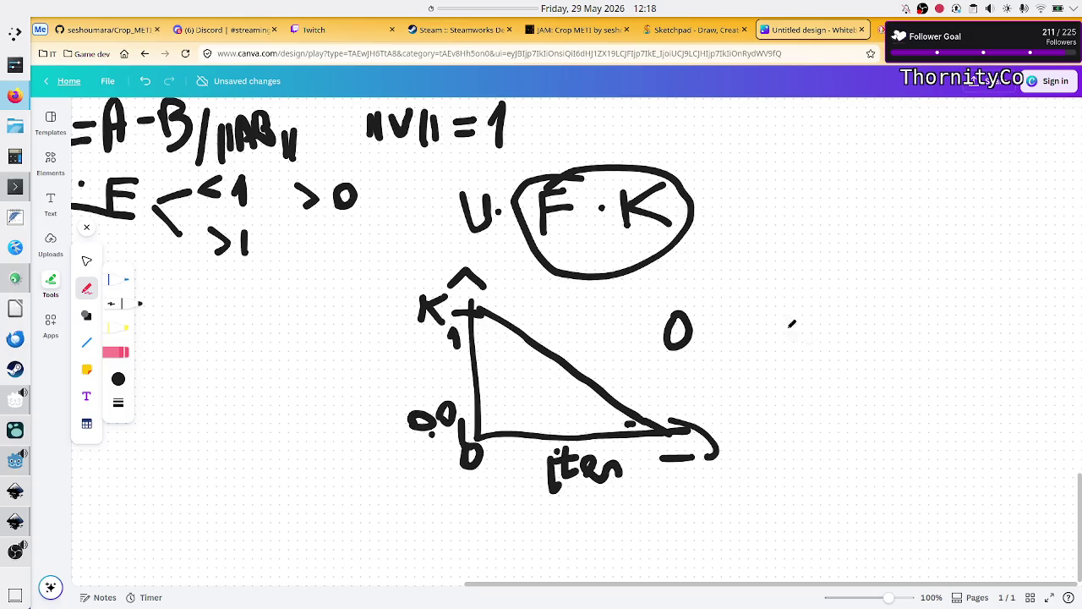
# Handwrite y = f(x) to the right of the decay triangle
pyautogui.moveTo(776, 297); pyautogui.dragTo(800, 362)
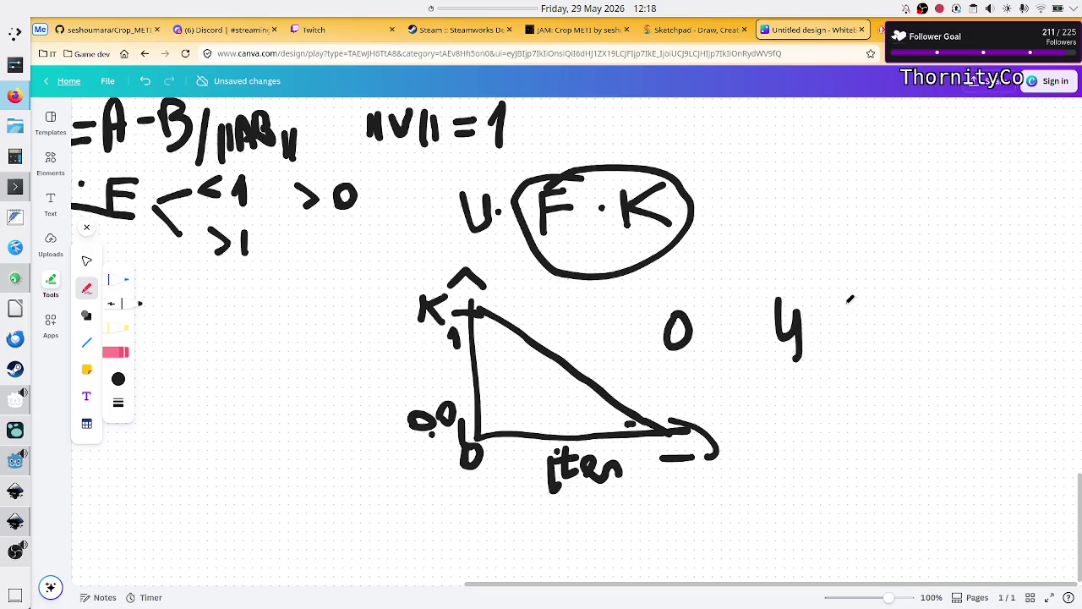
pyautogui.moveTo(831, 314)
pyautogui.mouseDown()
pyautogui.moveTo(859, 312)
pyautogui.moveTo(901, 357)
pyautogui.moveTo(916, 328)
pyautogui.mouseUp()
pyautogui.moveTo(942, 254); pyautogui.dragTo(944, 345)
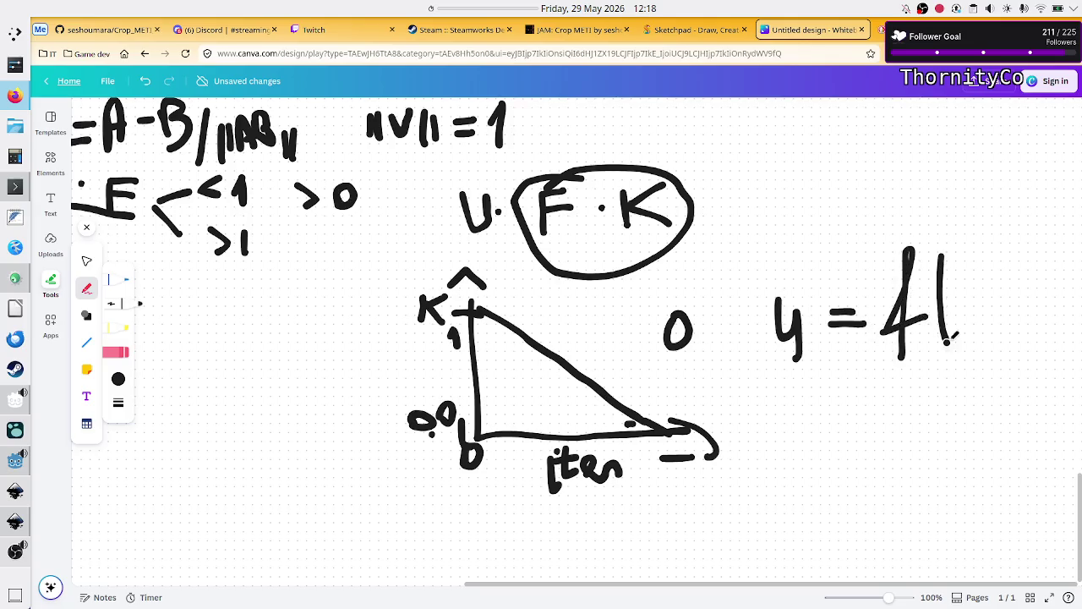
pyautogui.moveTo(979, 282); pyautogui.dragTo(949, 313)
pyautogui.moveTo(948, 272); pyautogui.dragTo(979, 311)
pyautogui.moveTo(985, 252); pyautogui.dragTo(982, 331)
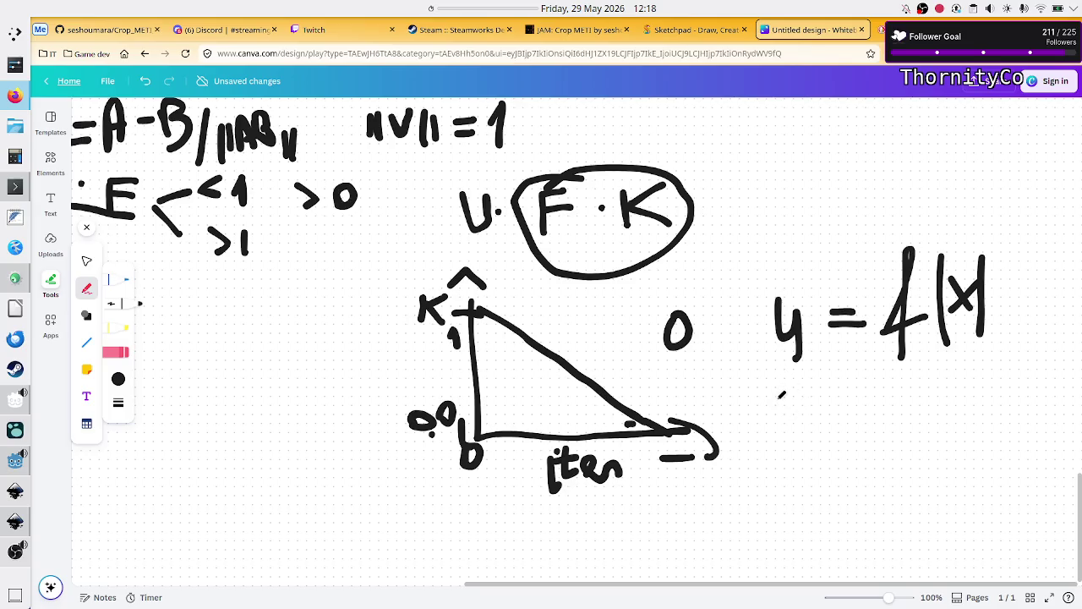
# Handwrite y = mx + n below it and cross out the n
pyautogui.moveTo(763, 387)
pyautogui.mouseDown()
pyautogui.moveTo(771, 417)
pyautogui.moveTo(795, 382)
pyautogui.moveTo(778, 460)
pyautogui.mouseUp()
pyautogui.moveTo(807, 409)
pyautogui.mouseDown()
pyautogui.moveTo(827, 403)
pyautogui.moveTo(803, 420)
pyautogui.moveTo(831, 428)
pyautogui.moveTo(857, 404)
pyautogui.moveTo(868, 424)
pyautogui.moveTo(878, 406)
pyautogui.moveTo(881, 427)
pyautogui.moveTo(923, 392)
pyautogui.moveTo(949, 470)
pyautogui.mouseUp()
pyautogui.moveTo(950, 407)
pyautogui.mouseDown()
pyautogui.moveTo(954, 426)
pyautogui.moveTo(1008, 401)
pyautogui.moveTo(1028, 424)
pyautogui.mouseUp()
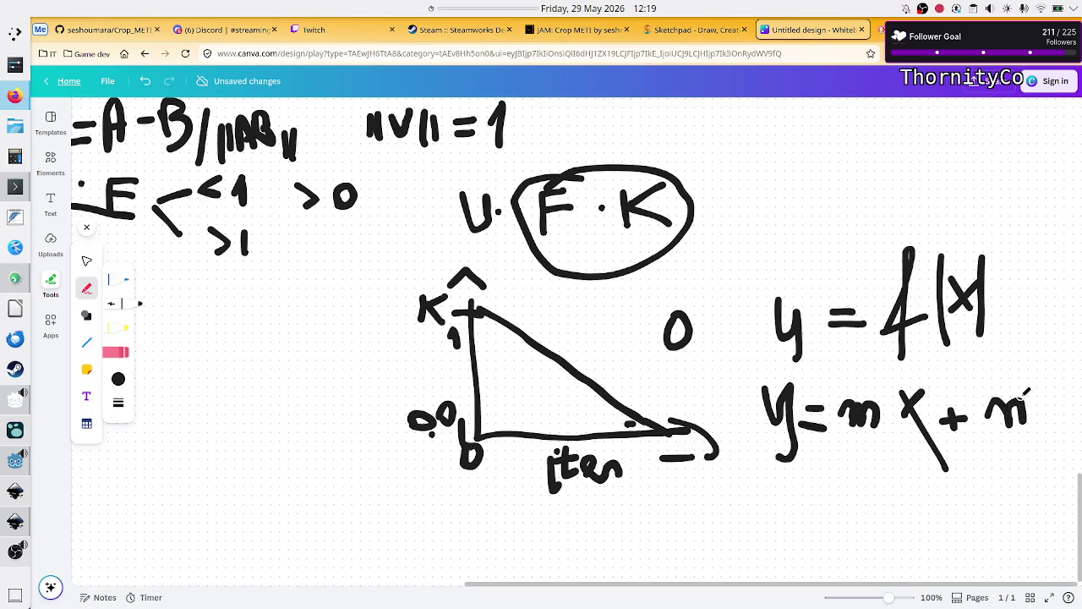
pyautogui.moveTo(1042, 372); pyautogui.dragTo(989, 438)
pyautogui.moveTo(994, 372); pyautogui.dragTo(1043, 479)
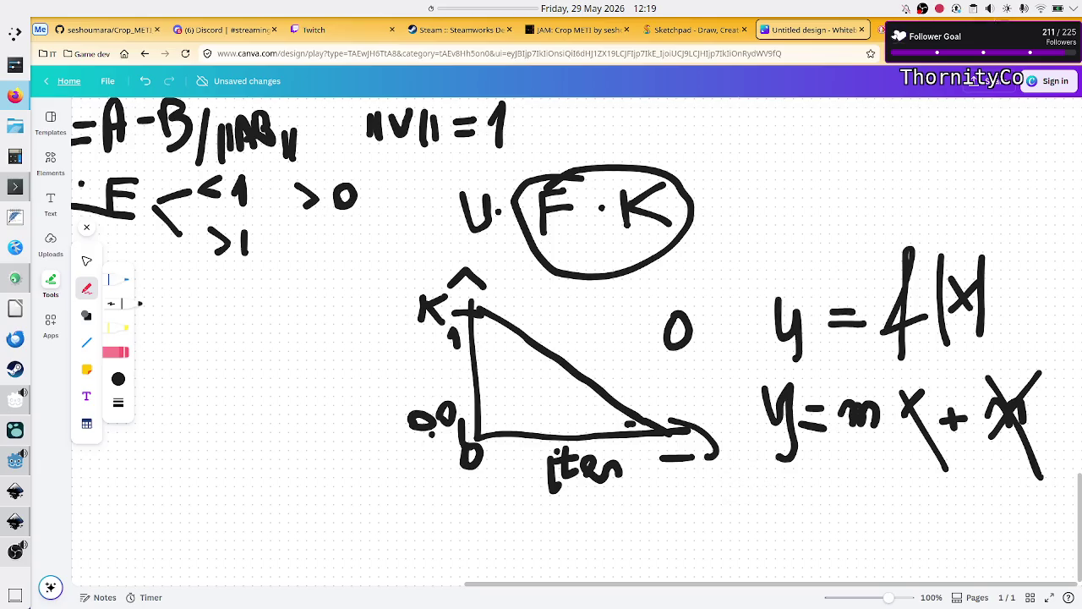
pyautogui.hotkey('ctrl', 't')
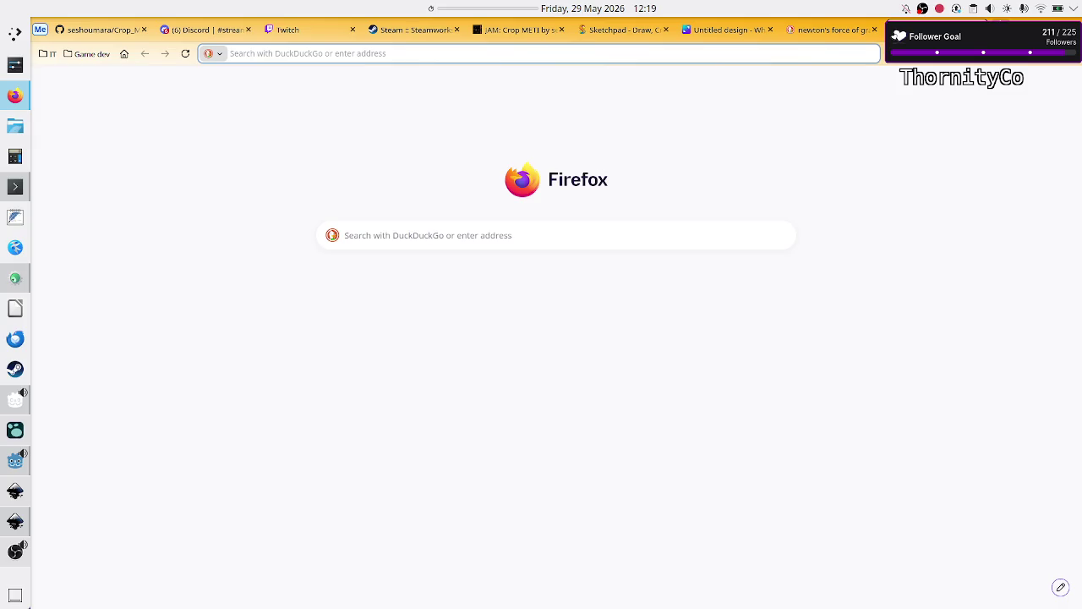
# Load the Desmos Graphing Calculator, enter the line y = −x, and zoom out
pyautogui.write('desmos')
pyautogui.press('Down')
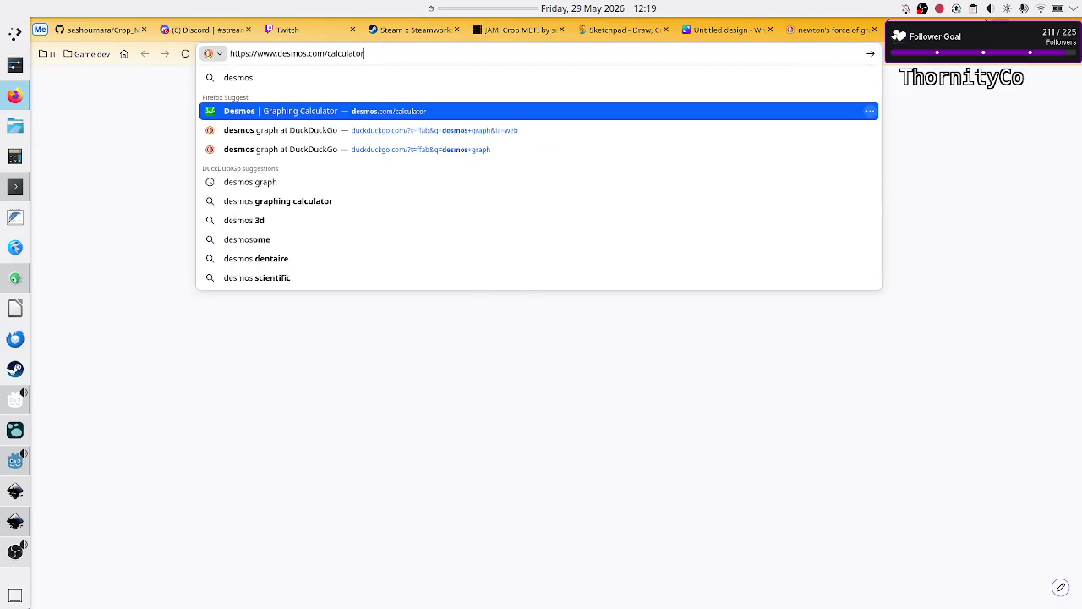
pyautogui.press('Return')
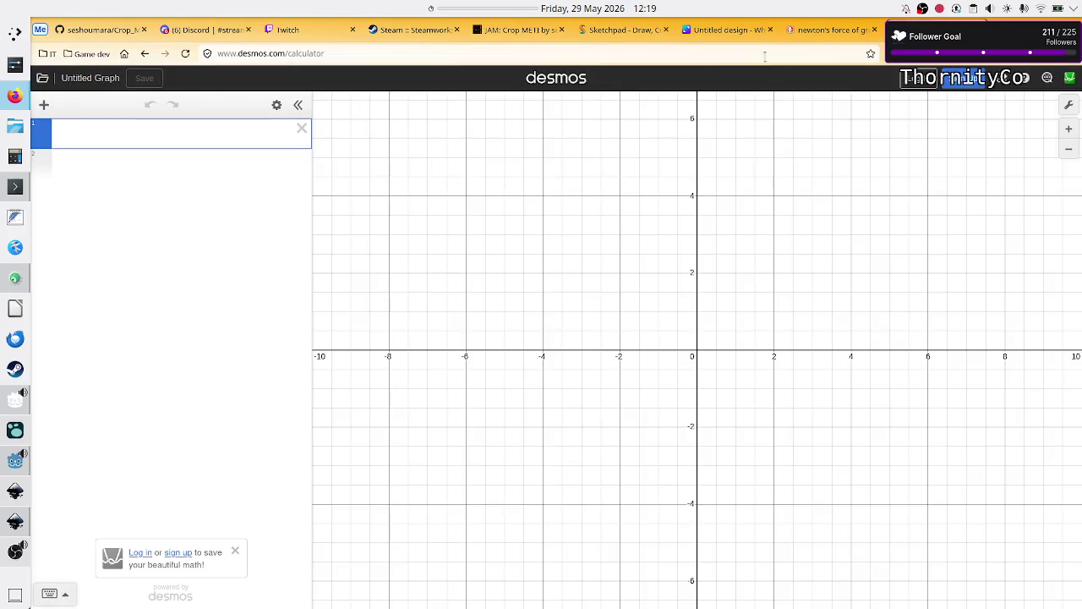
pyautogui.click(191, 133)
pyautogui.write('y=x')
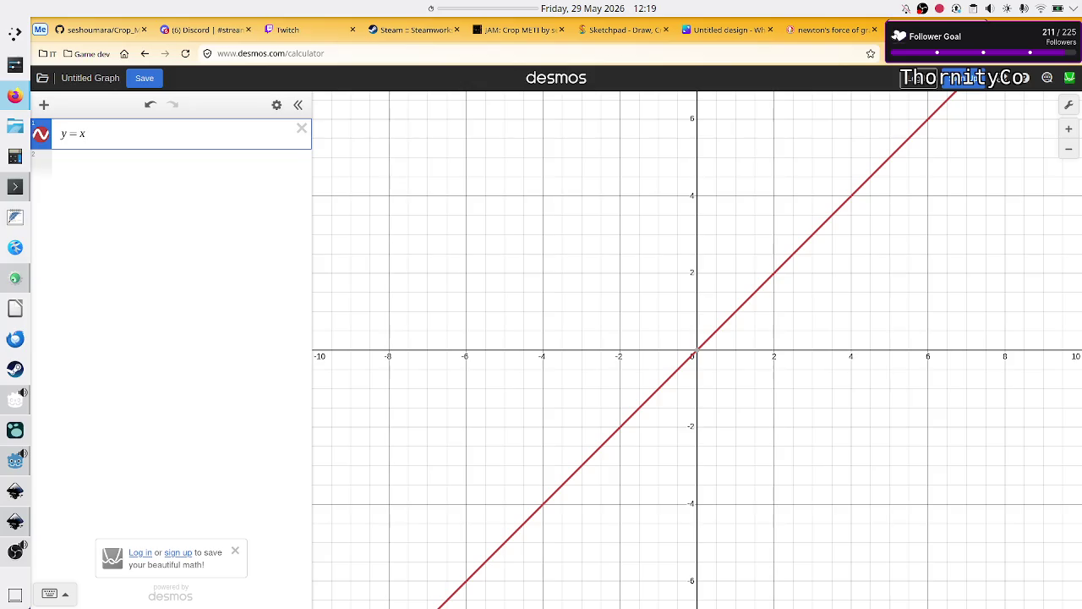
pyautogui.write('-')
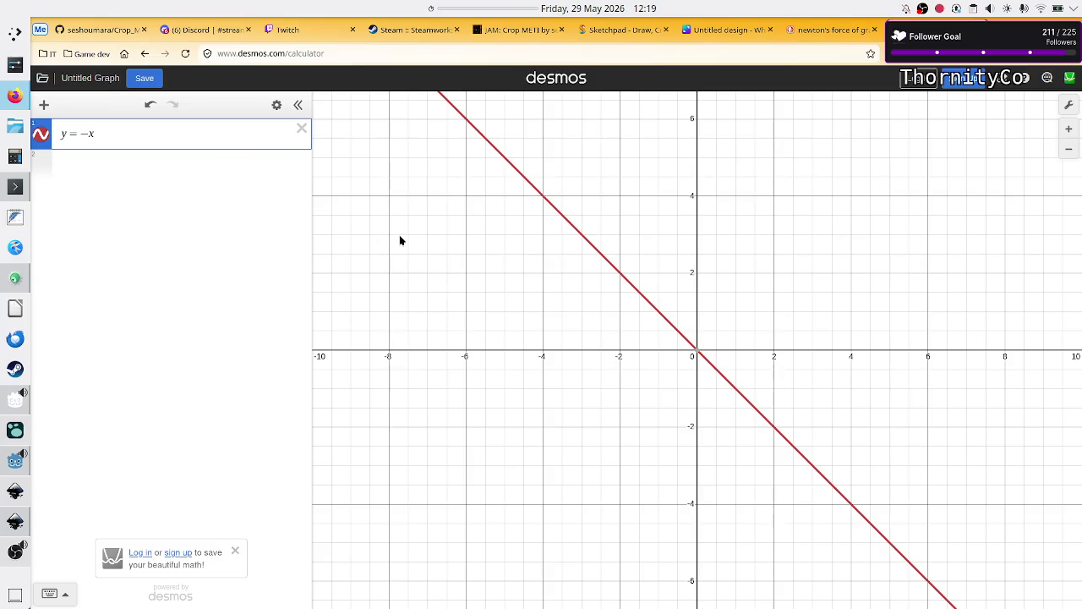
pyautogui.scroll(-5, 708, 310)
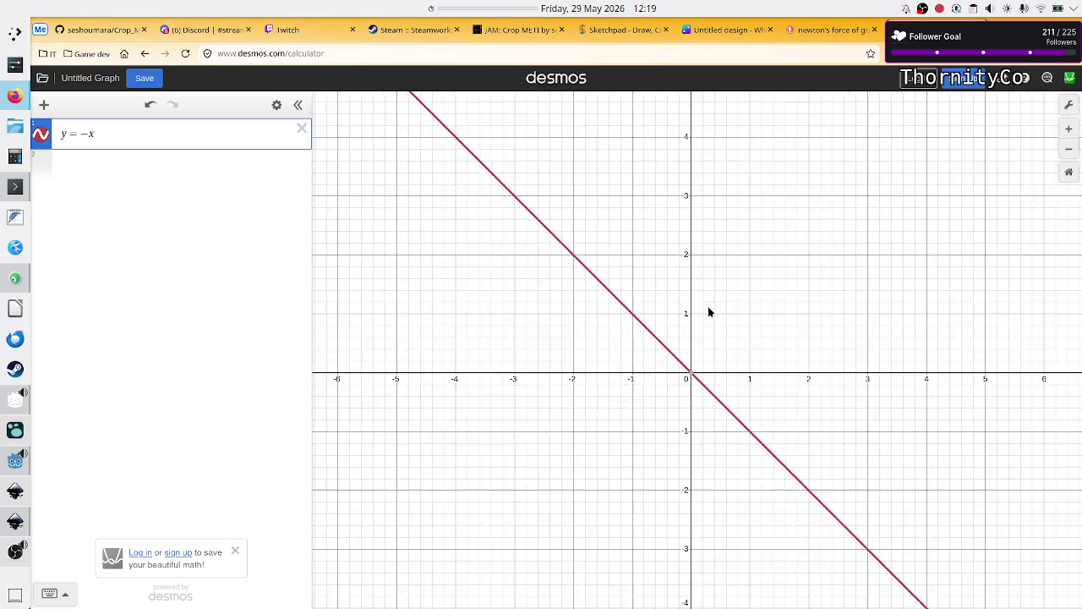
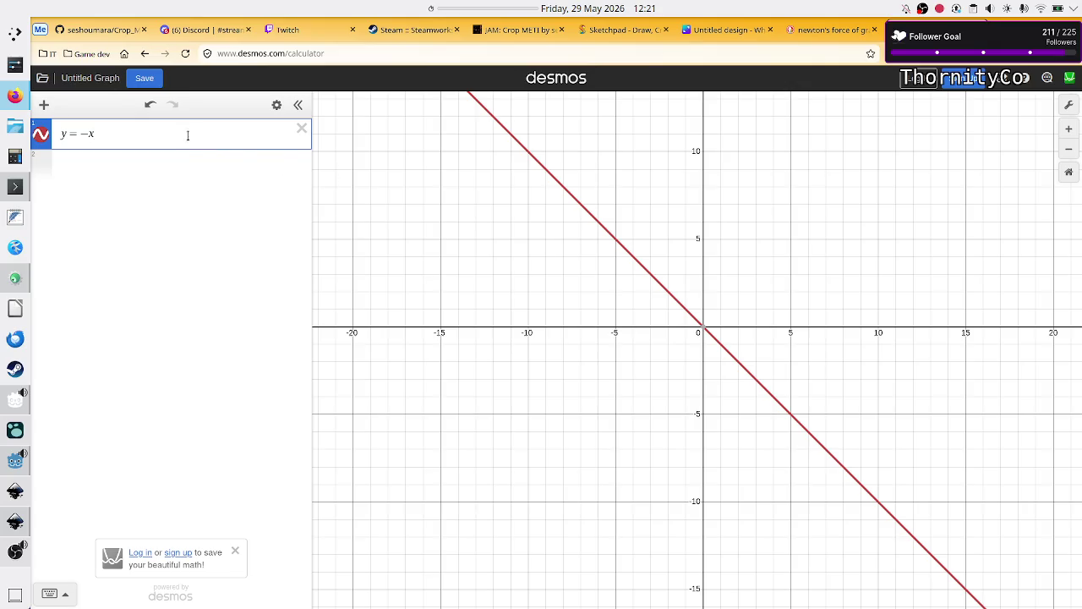
# Try slopes −2x, −3x and −4x on the line, then revert to y = −x
pyautogui.click(90, 134)
pyautogui.write('2')
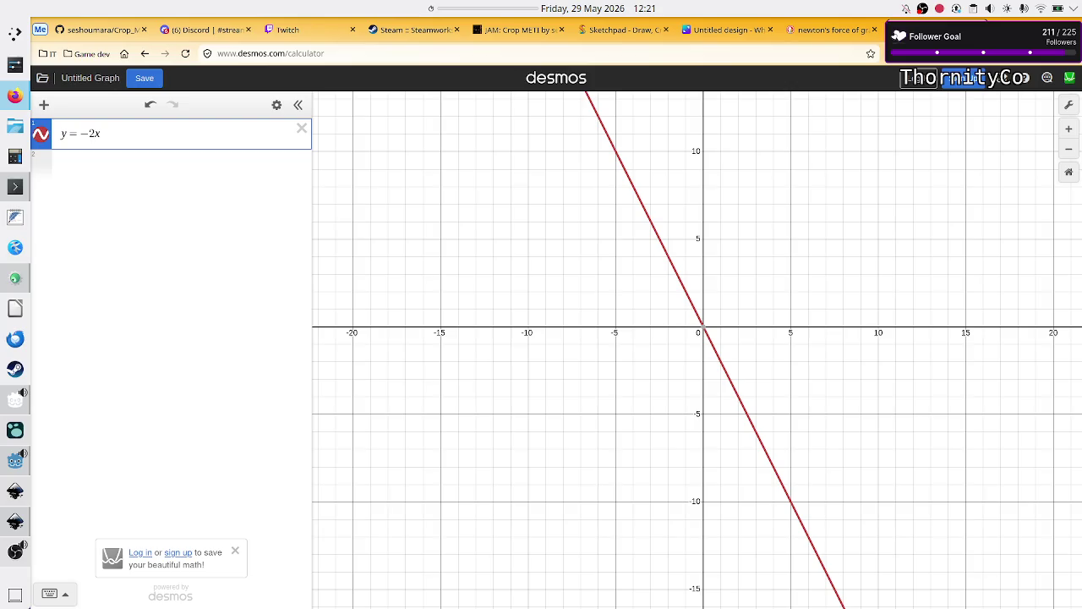
pyautogui.press('BackSpace')
pyautogui.write('3')
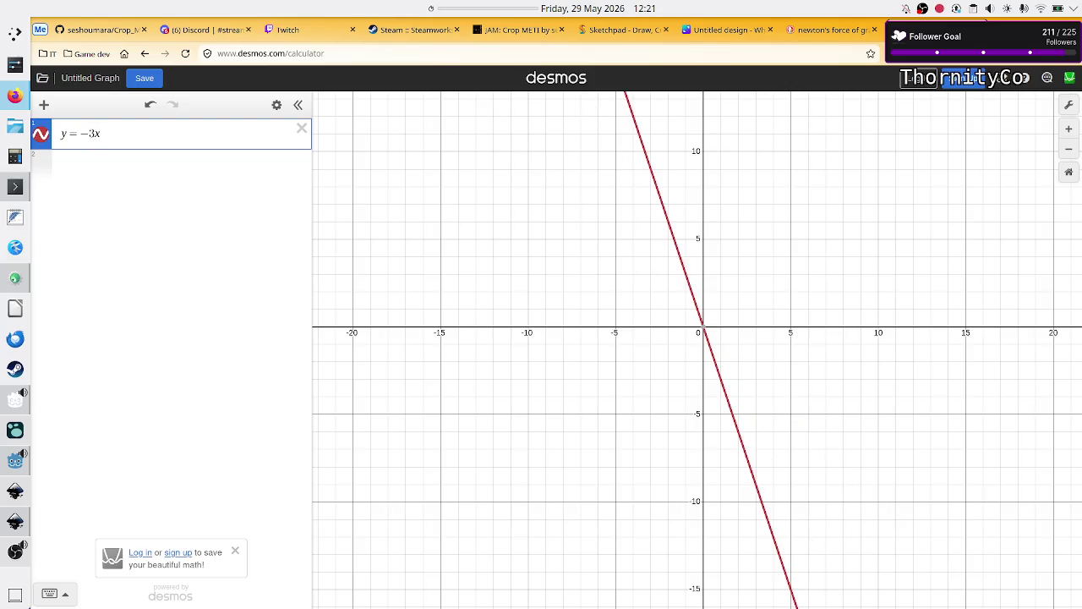
pyautogui.press('BackSpace')
pyautogui.write('4')
pyautogui.press('BackSpace')
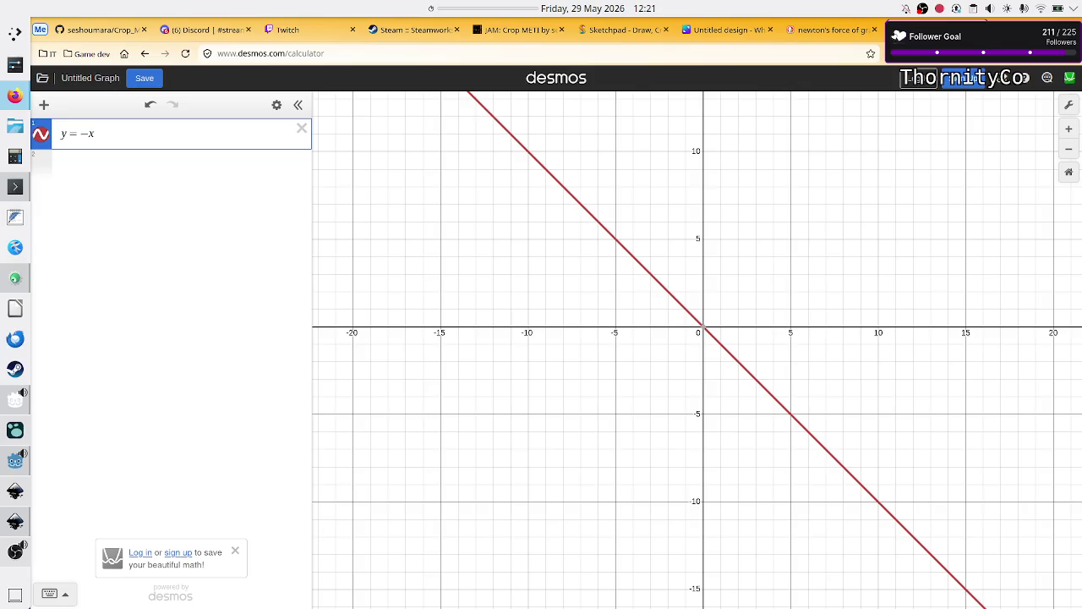
# Add an intercept of 1 so the line becomes y = 1 − x
pyautogui.write('90(')
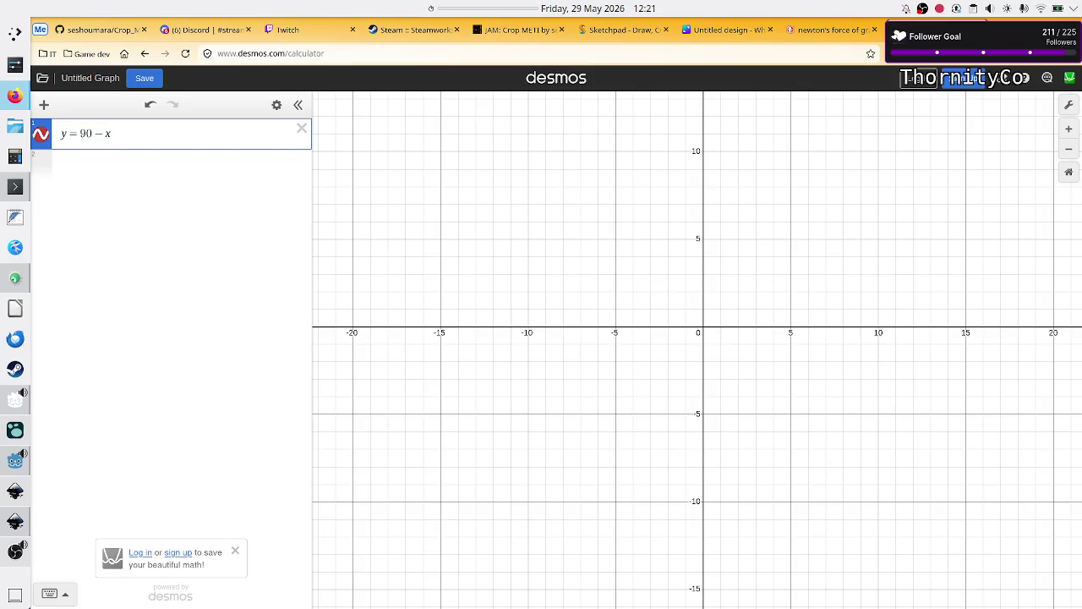
pyautogui.press('BackSpace')
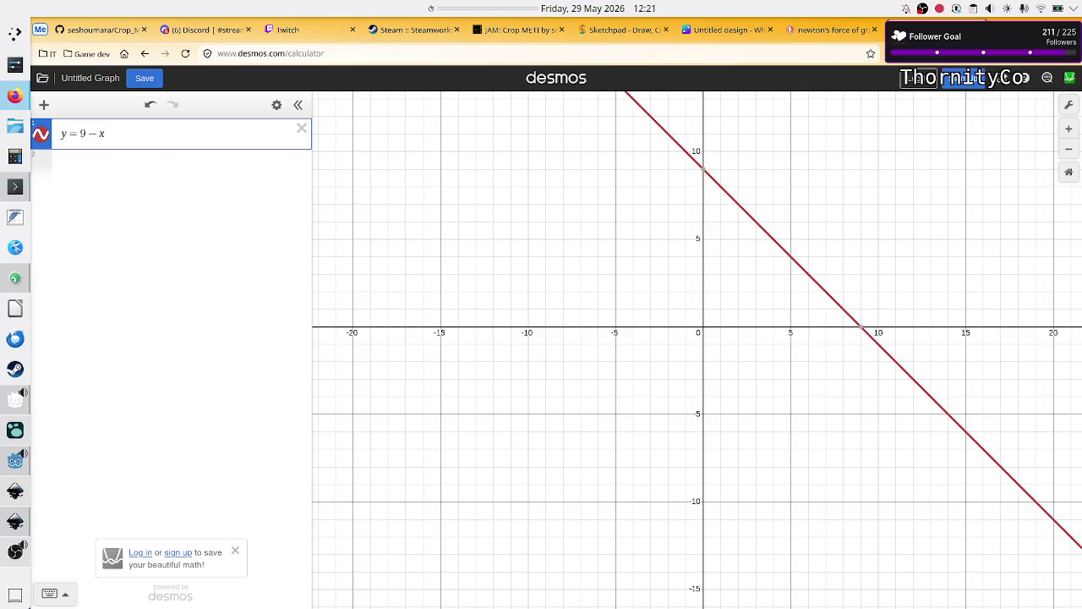
pyautogui.press('BackSpace')
pyautogui.write('1')
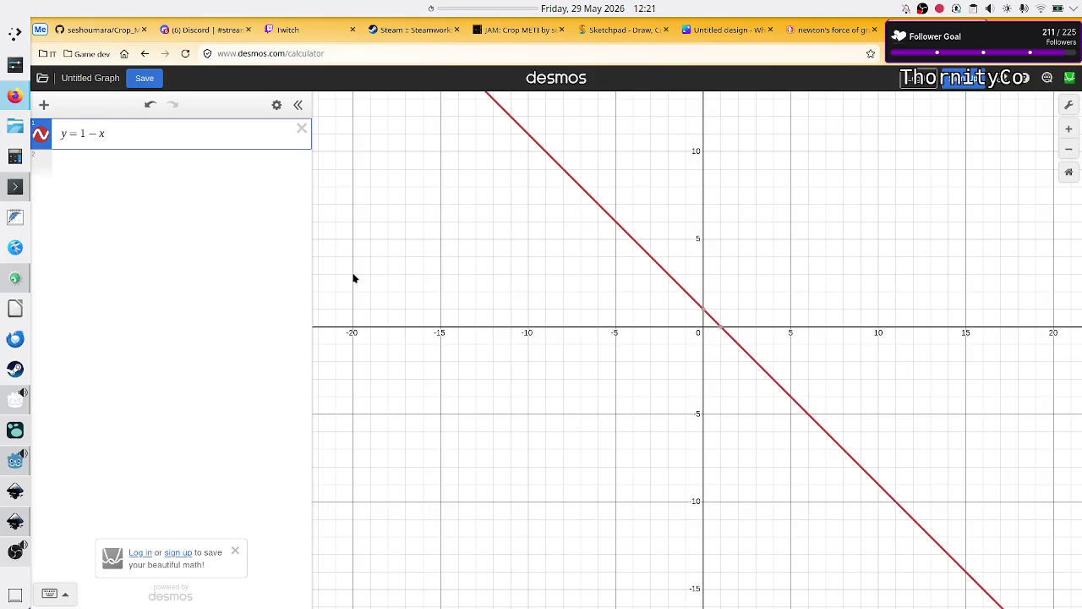
pyautogui.scroll(5, 714, 355)
# Zoom near the origin, label the intercepts (1, 0) and (0, 1), then delete the intercept 1
pyautogui.scroll(5, 715, 355)
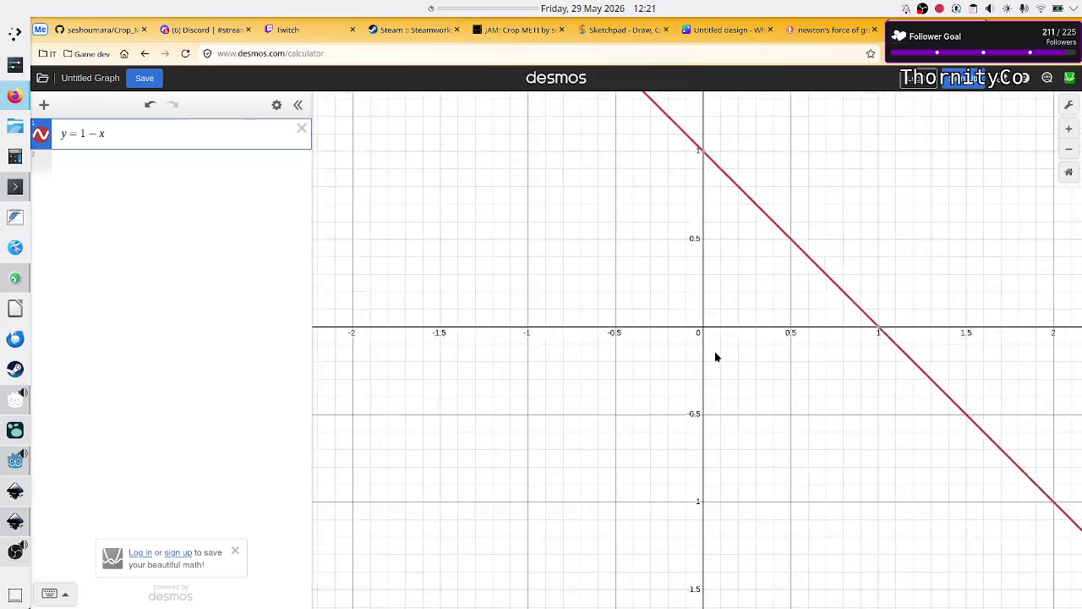
pyautogui.scroll(-3, 716, 356)
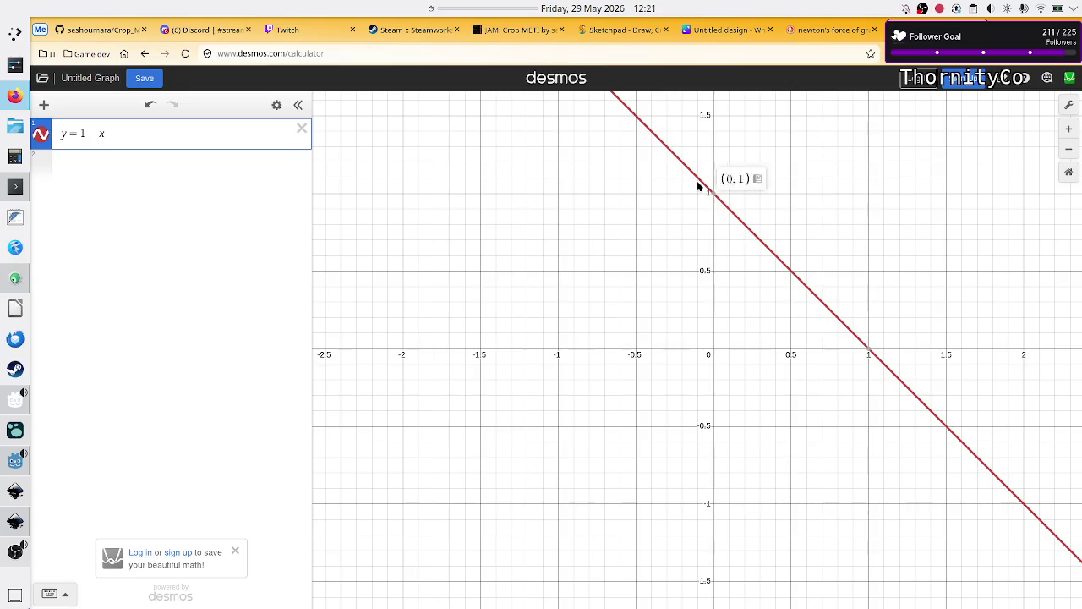
pyautogui.moveTo(711, 193)
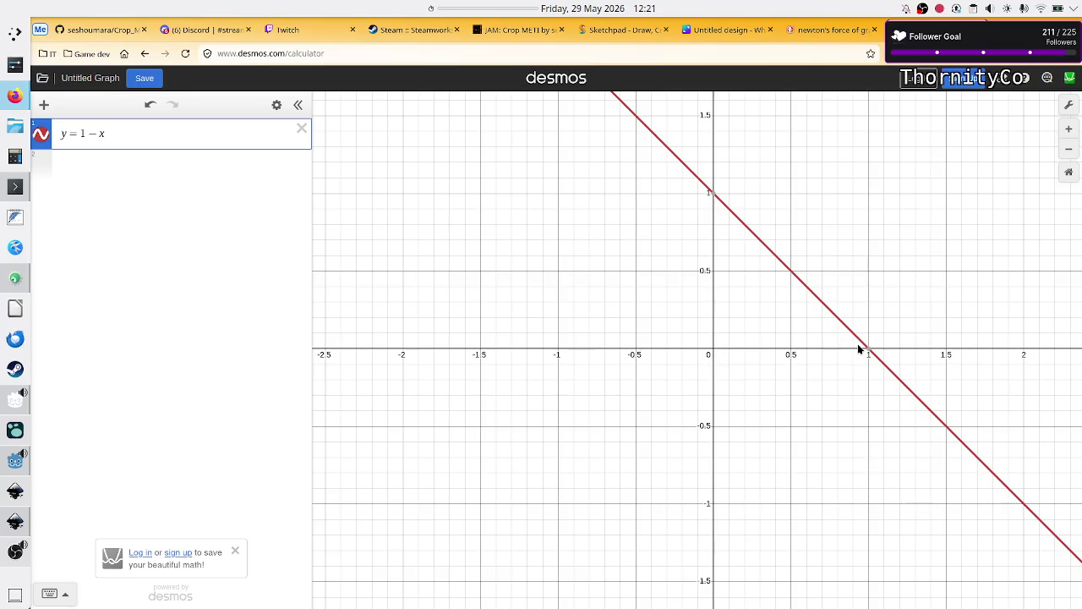
pyautogui.moveTo(872, 355)
pyautogui.click(871, 354)
pyautogui.click(874, 356)
pyautogui.click(717, 196)
pyautogui.moveTo(871, 356)
pyautogui.press('BackSpace')
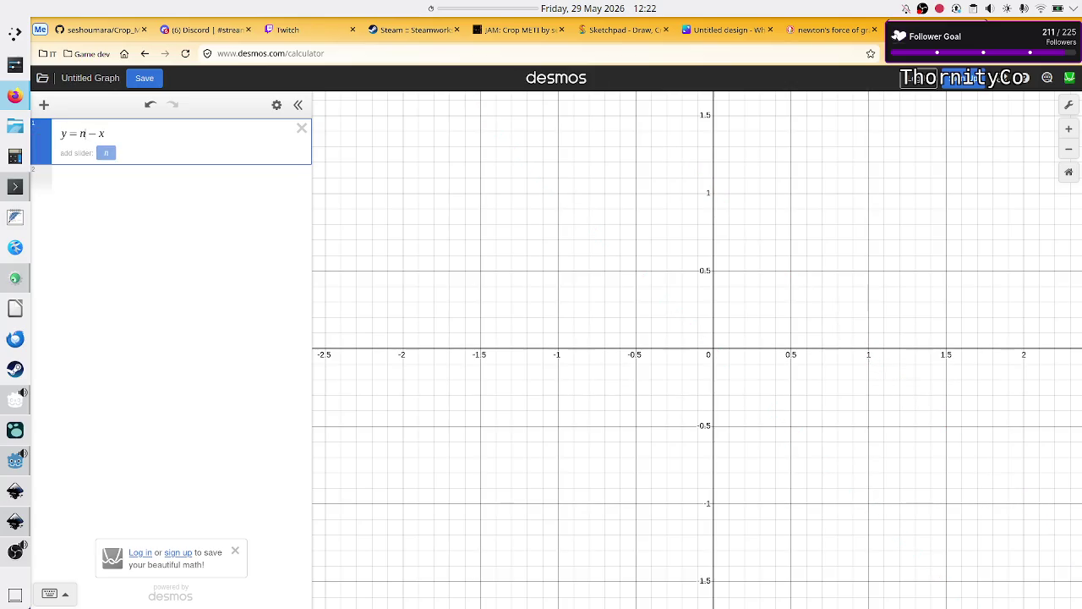
# Try intercept values 2 and 1/2, then return the intercept to 1
pyautogui.write('2')
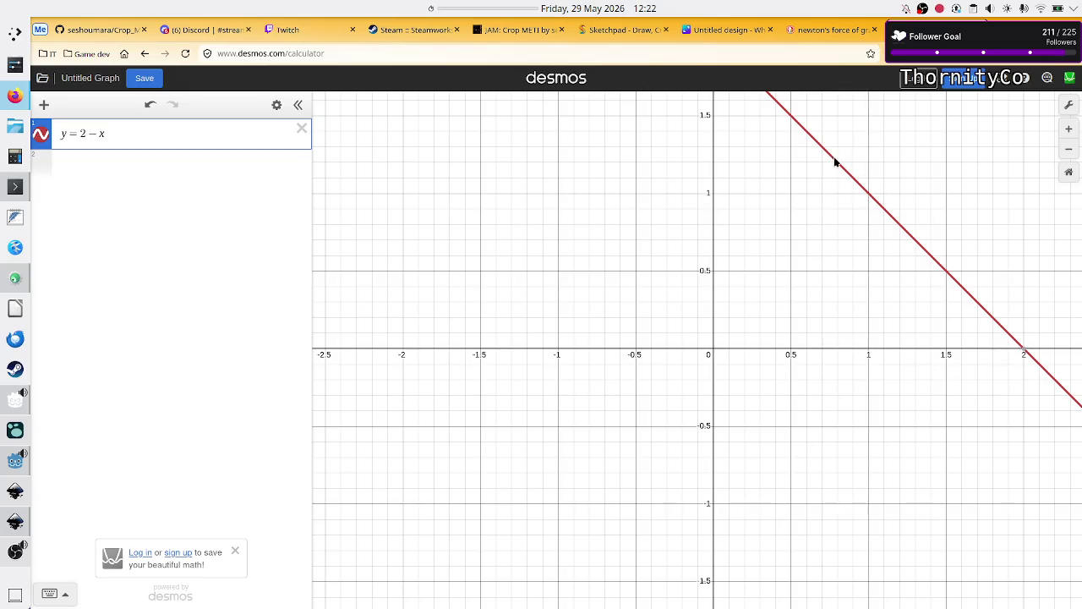
pyautogui.press('BackSpace')
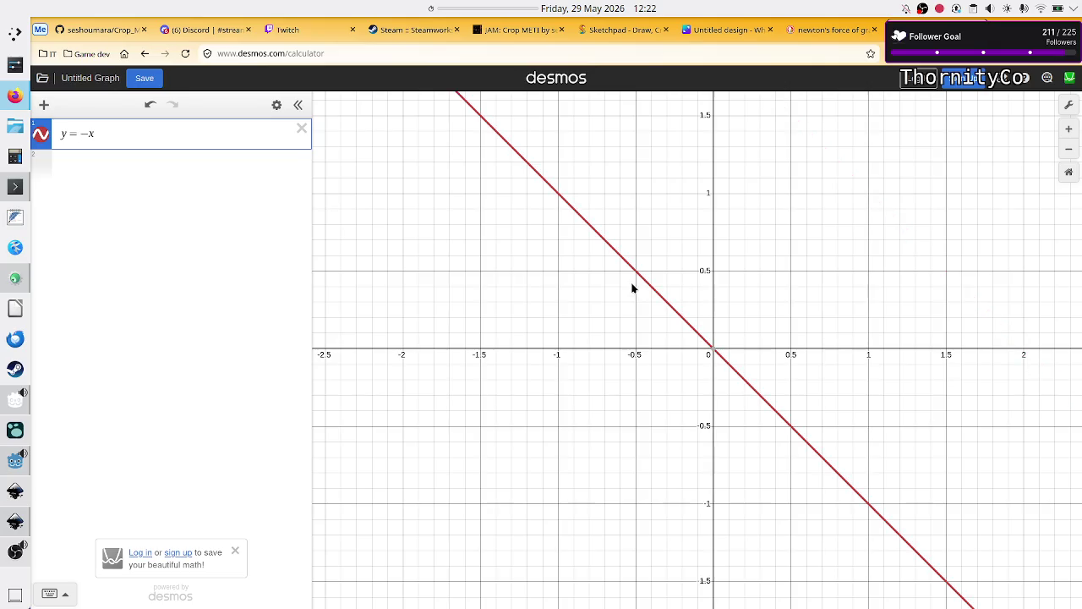
pyautogui.write('2')
pyautogui.press('BackSpace')
pyautogui.write('1/ ')
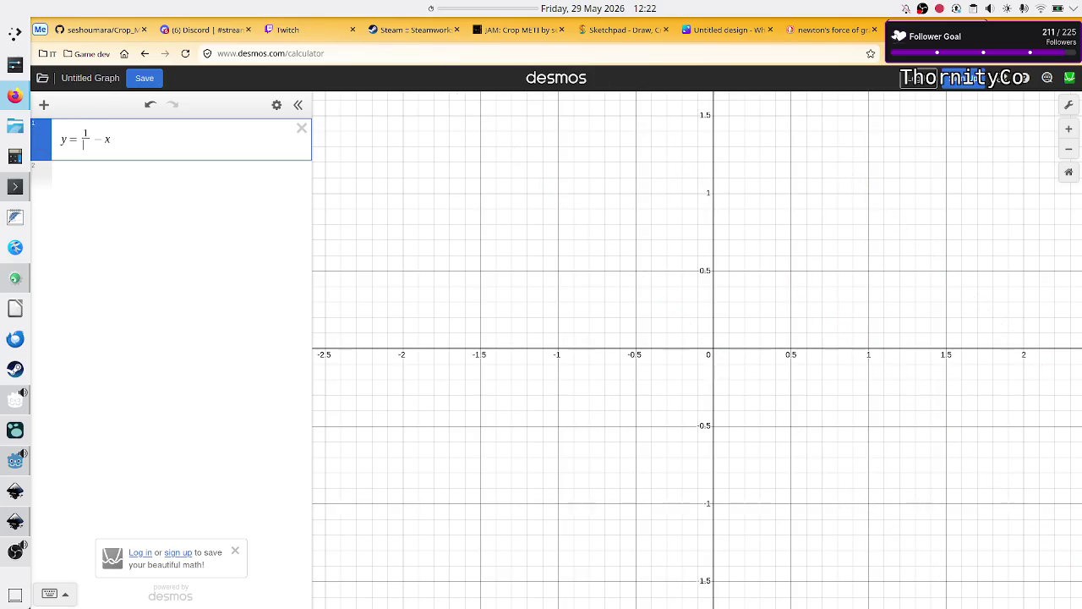
pyautogui.write('2')
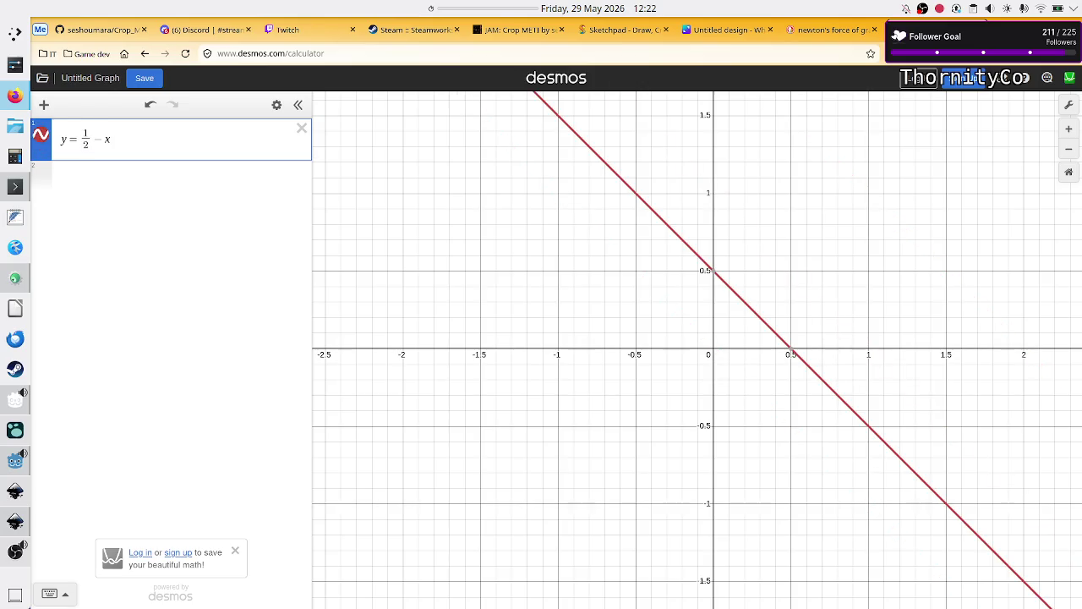
pyautogui.press('BackSpace')
pyautogui.press('BackSpace')
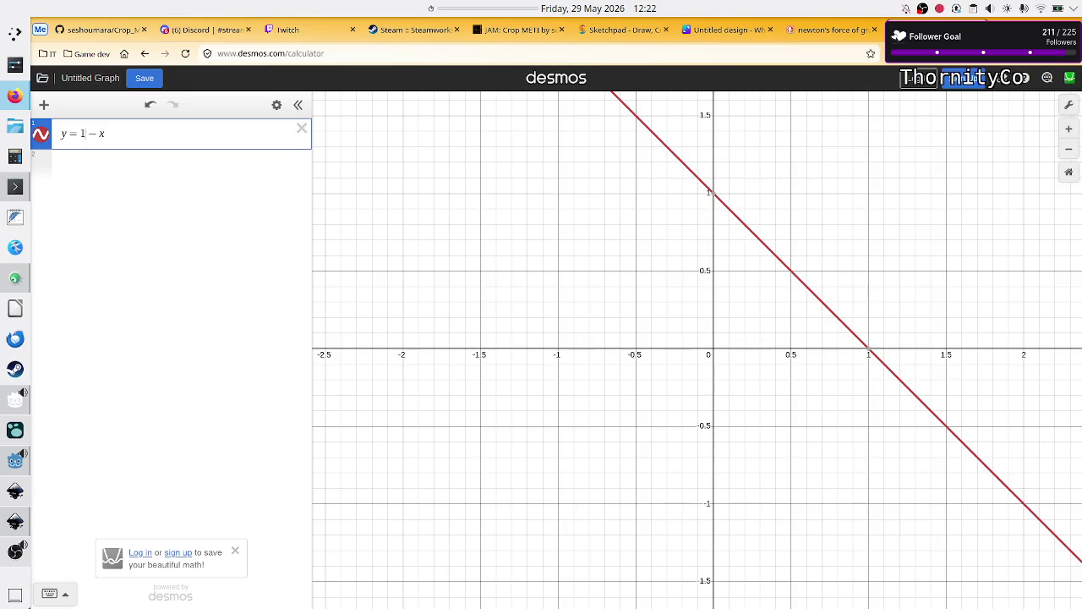
# Divide x by i so the line reads y = 1 − x/i
pyautogui.write('/2')
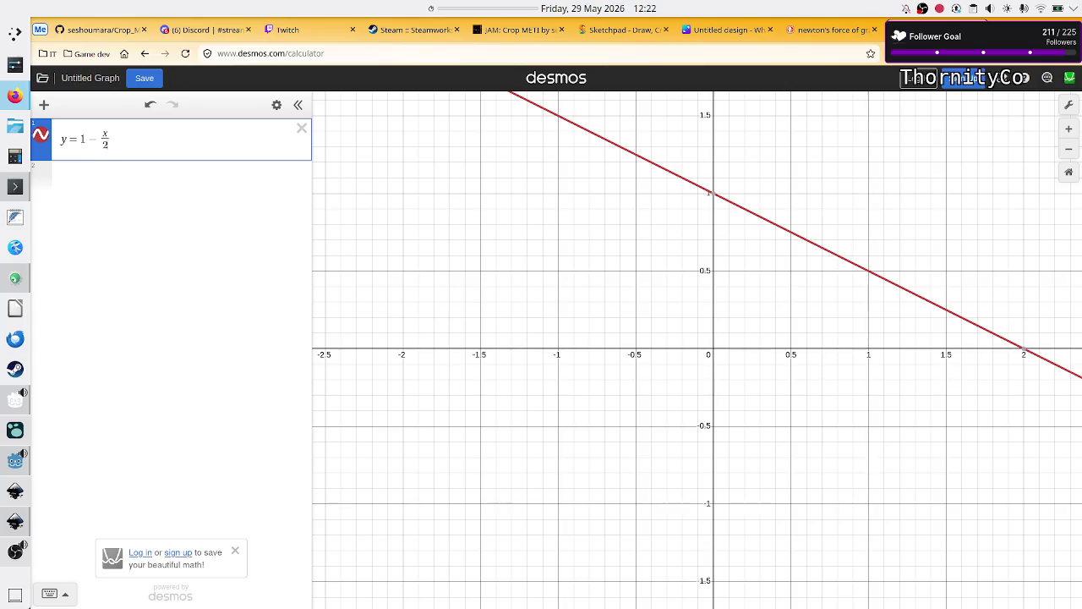
pyautogui.press('BackSpace')
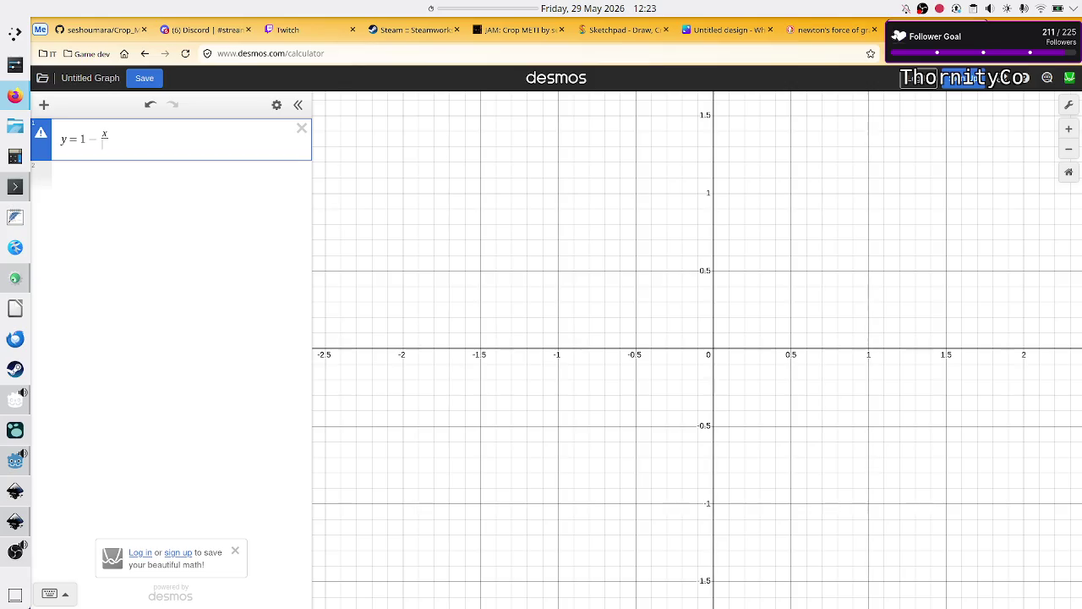
pyautogui.write('i')
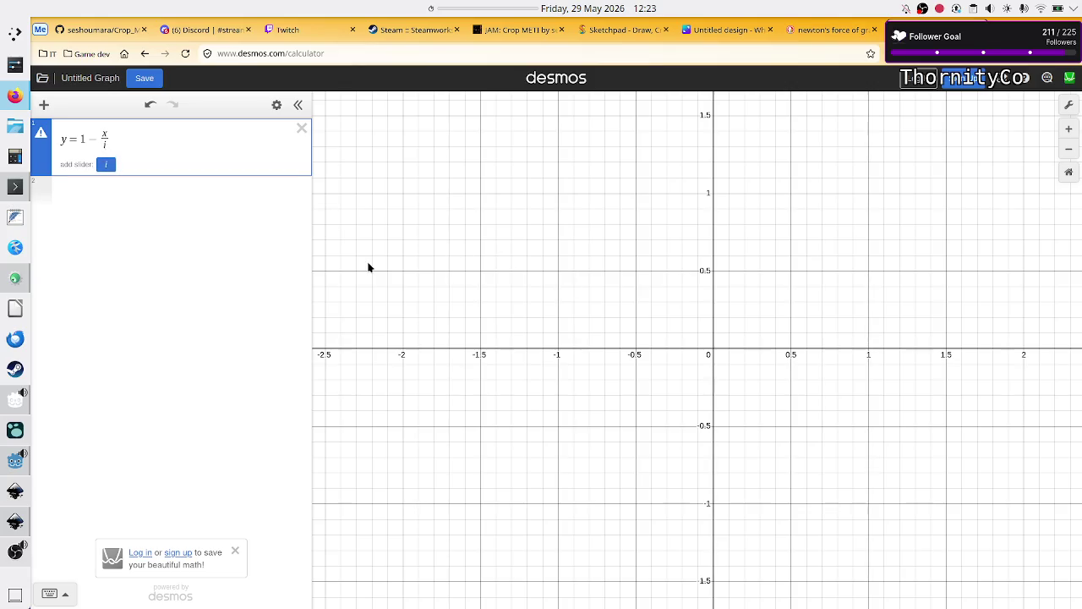
# Add an i slider, raise it from 7.7 to 10, and zoom out and pan to follow the flatter line
pyautogui.click(106, 164)
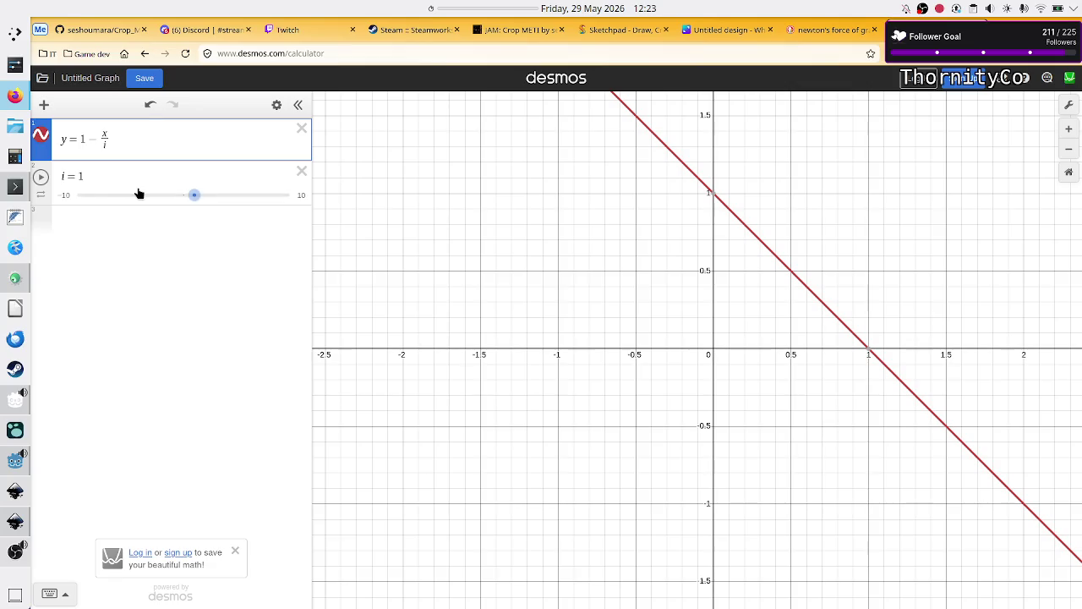
pyautogui.moveTo(195, 196); pyautogui.dragTo(266, 201)
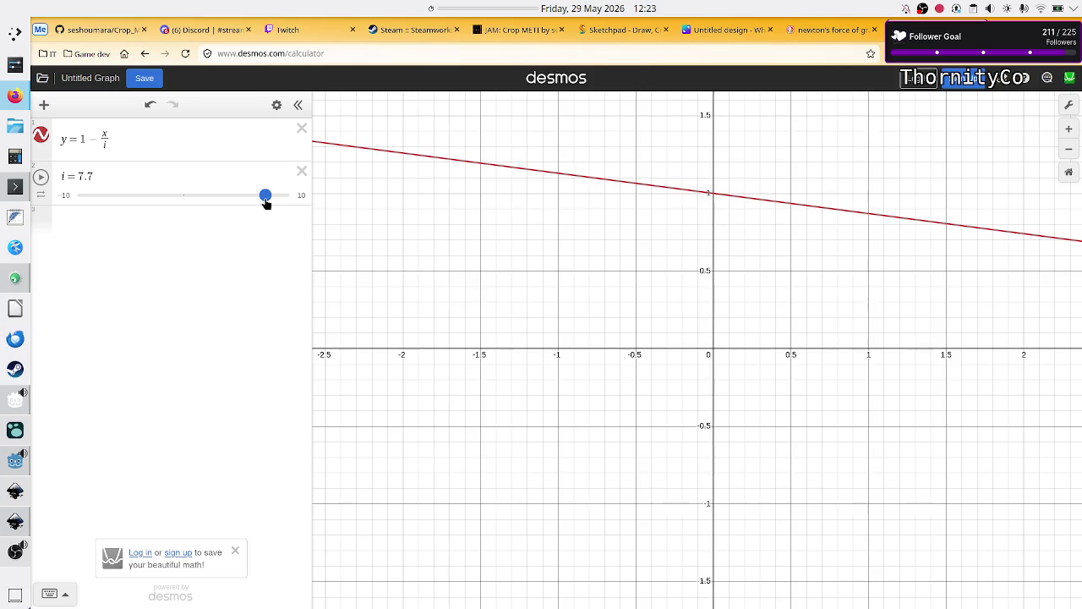
pyautogui.scroll(-3, 821, 234)
pyautogui.scroll(-5, 821, 234)
pyautogui.moveTo(875, 290); pyautogui.dragTo(667, 297)
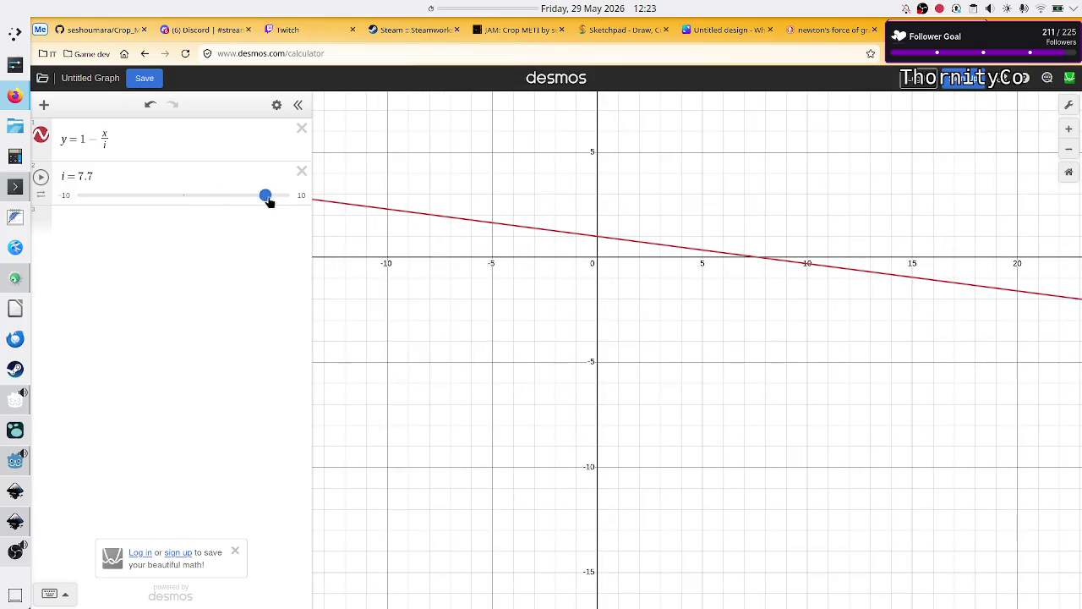
pyautogui.moveTo(269, 201); pyautogui.dragTo(321, 206)
pyautogui.scroll(5, 683, 282)
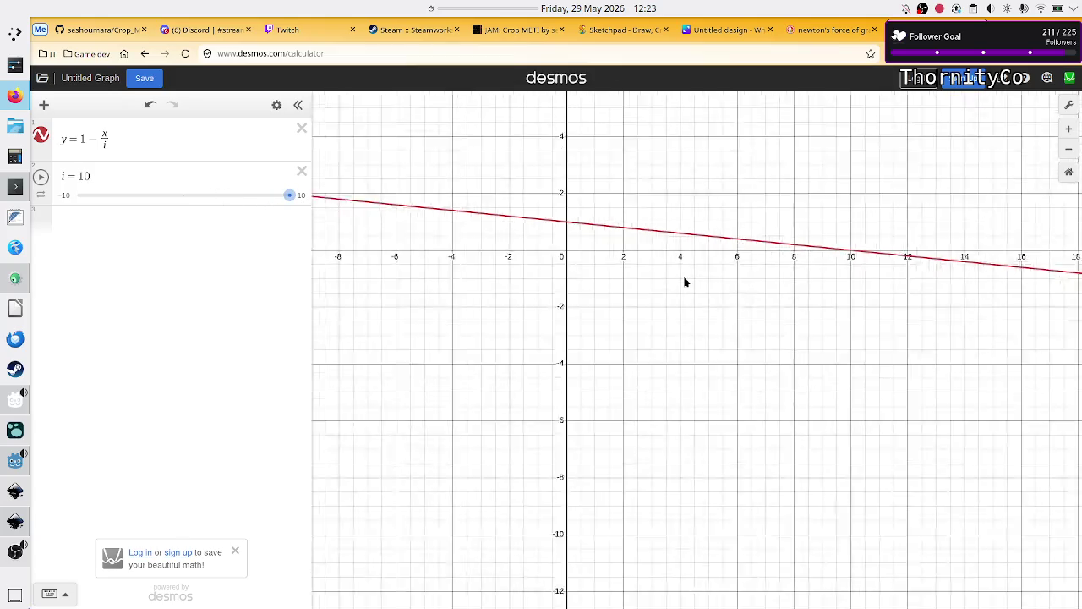
pyautogui.scroll(-3, 683, 282)
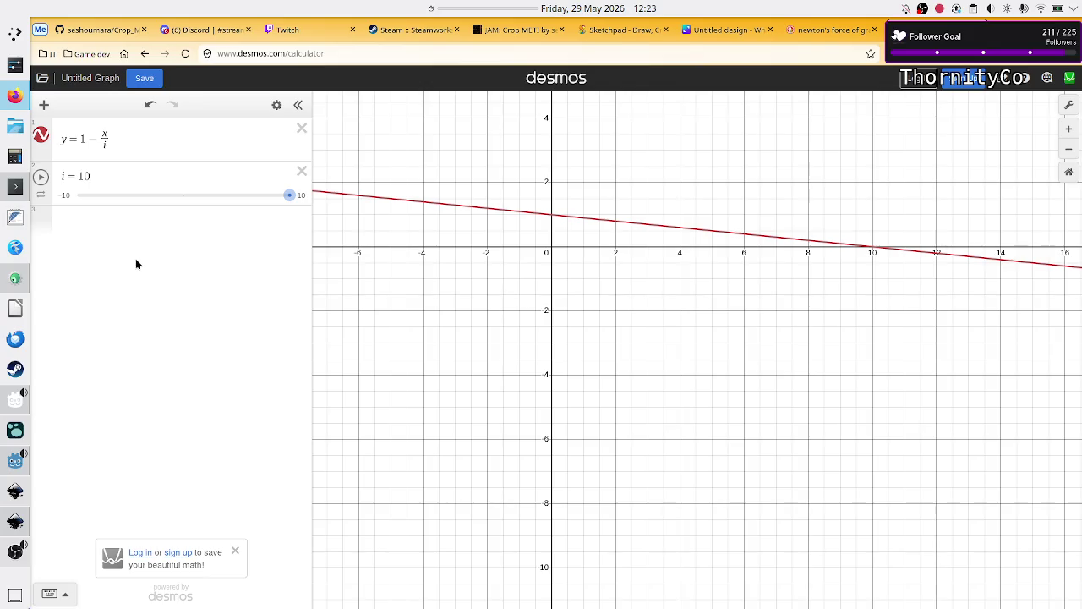
pyautogui.hotkey('alt', 'Tab')
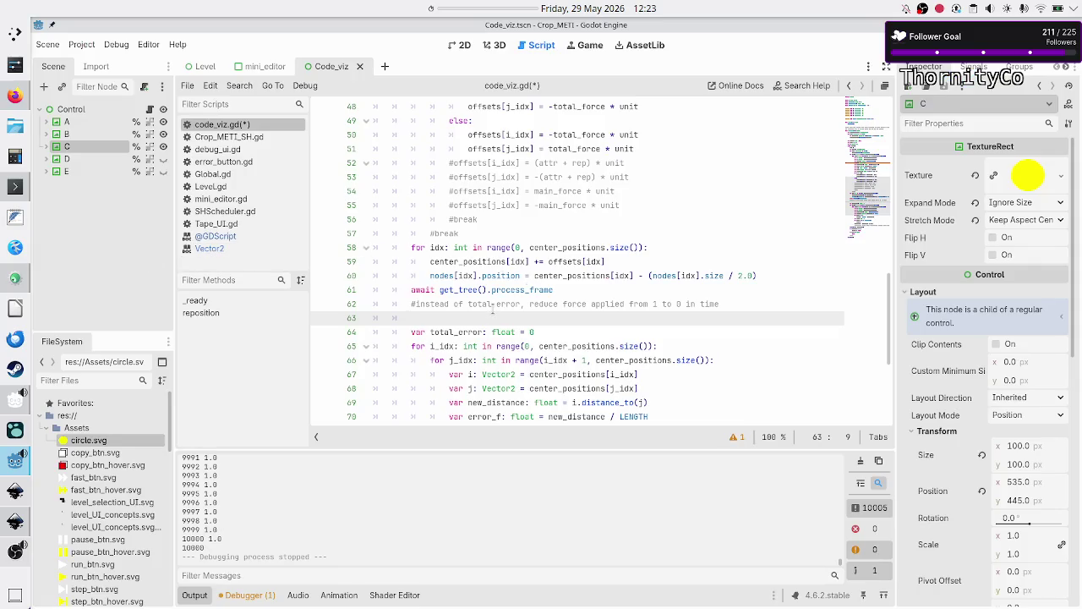
# Add const MAX_ITERATIONS: int = 1000 as a new line 7 in code_viz.gd
pyautogui.scroll(5, 492, 313)
pyautogui.scroll(10, 492, 308)
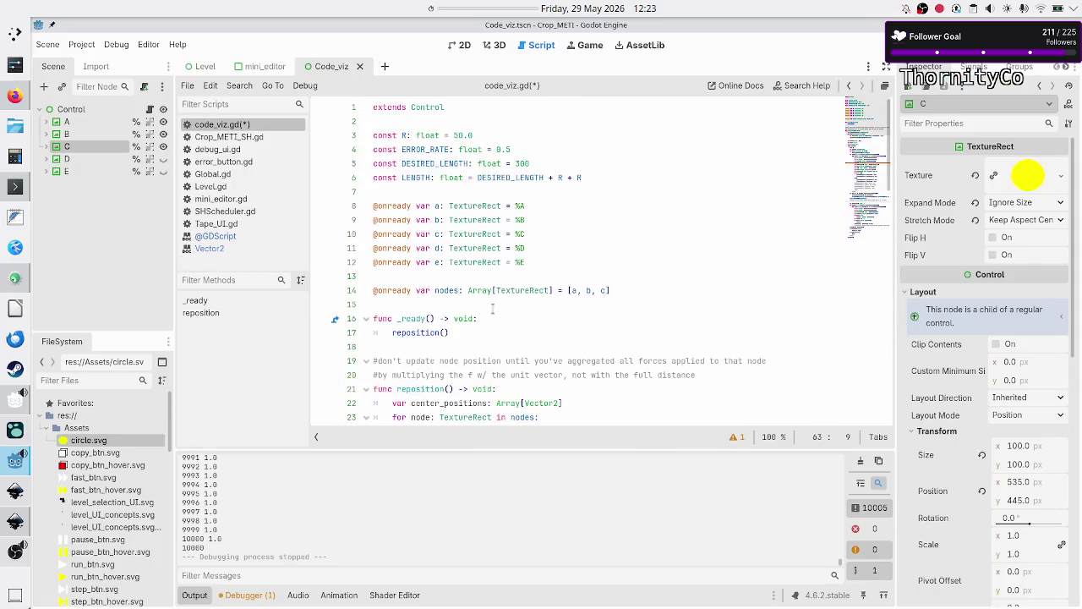
pyautogui.click(605, 178)
pyautogui.press('Return')
pyautogui.write('c')
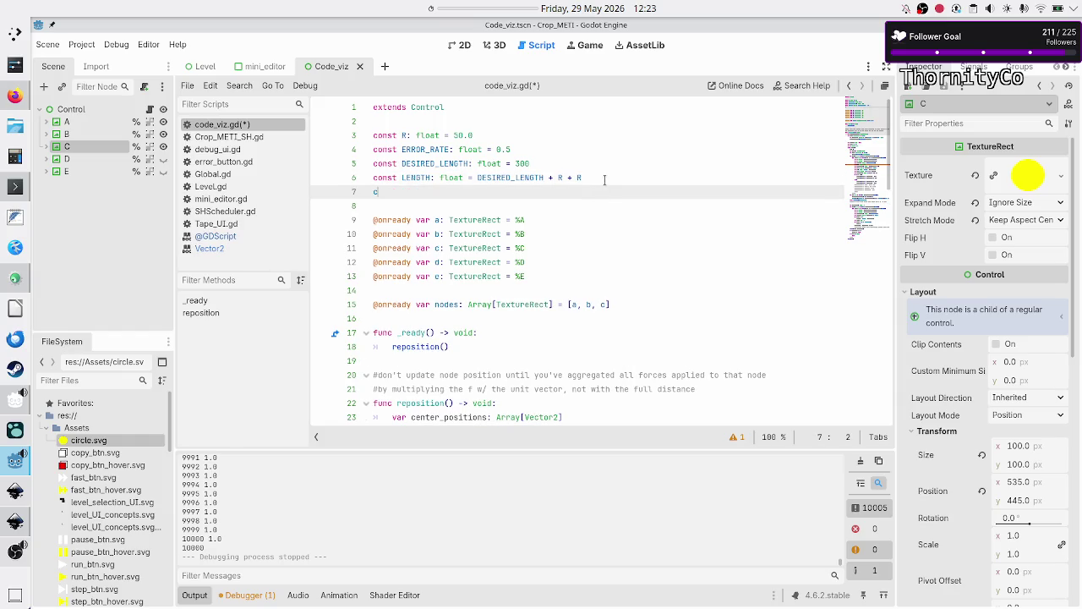
pyautogui.write('onst MAX_')
pyautogui.write('ITERATIONS')
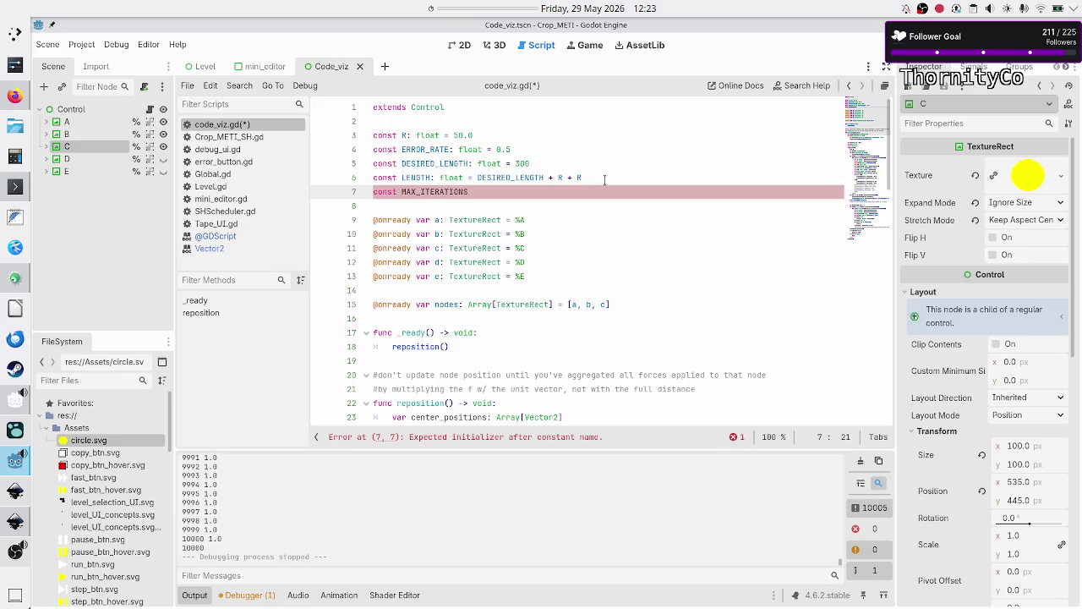
pyautogui.write(': int = ')
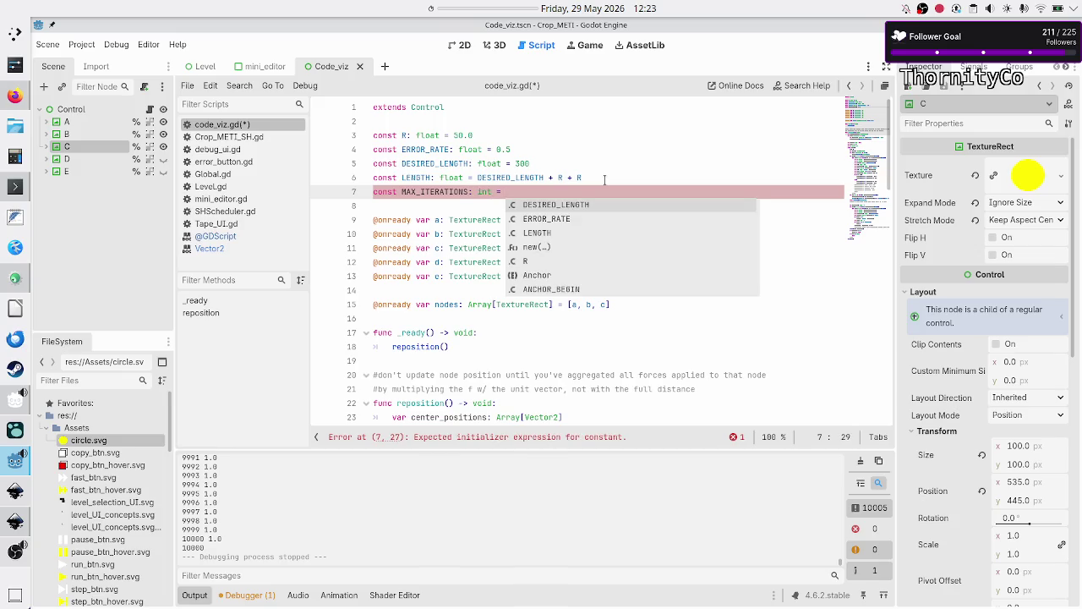
pyautogui.write('1000')
pyautogui.press('Down')
pyautogui.press('Down')
pyautogui.press('Down')
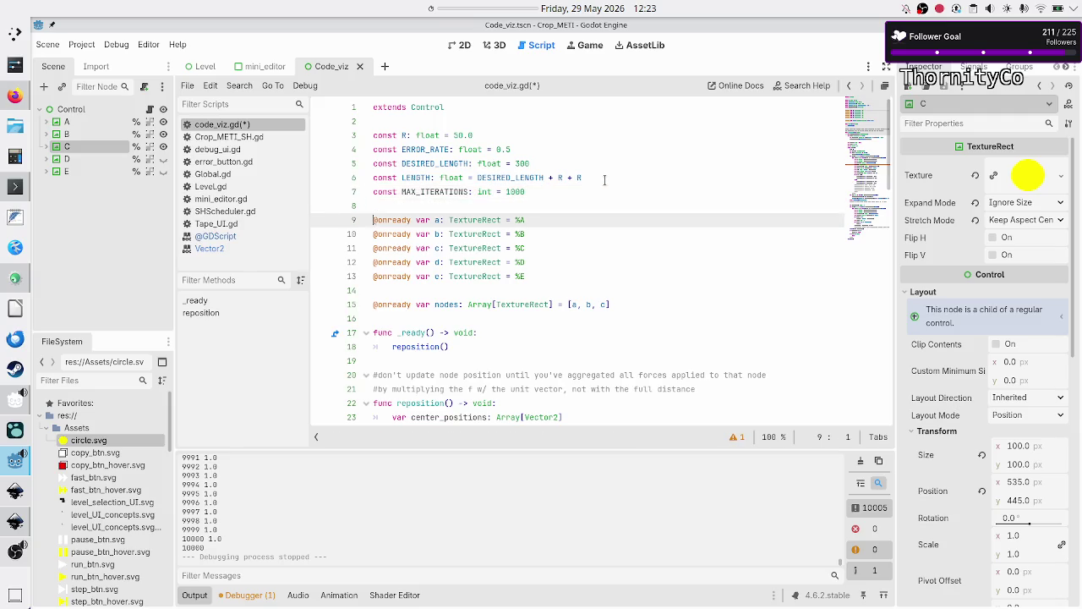
pyautogui.press('Down')
pyautogui.press('Down')
pyautogui.press('Down')
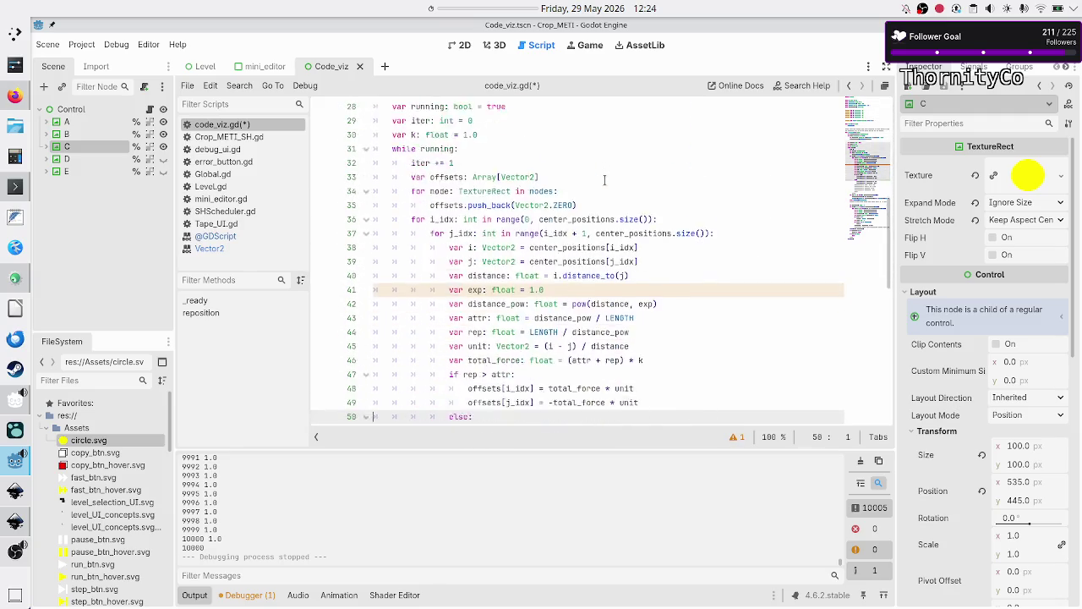
# Delete the fixed declaration var k: float = 1.0 from the loop
pyautogui.press('Down')
pyautogui.press('Down')
pyautogui.press('Down')
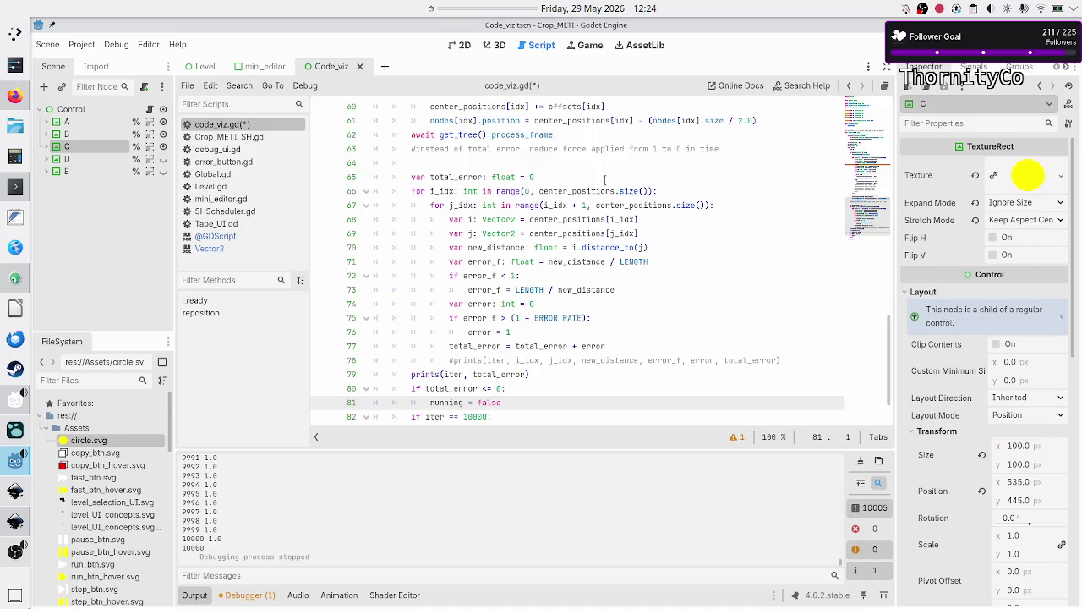
pyautogui.press('Up')
pyautogui.press('Up')
pyautogui.press('Up')
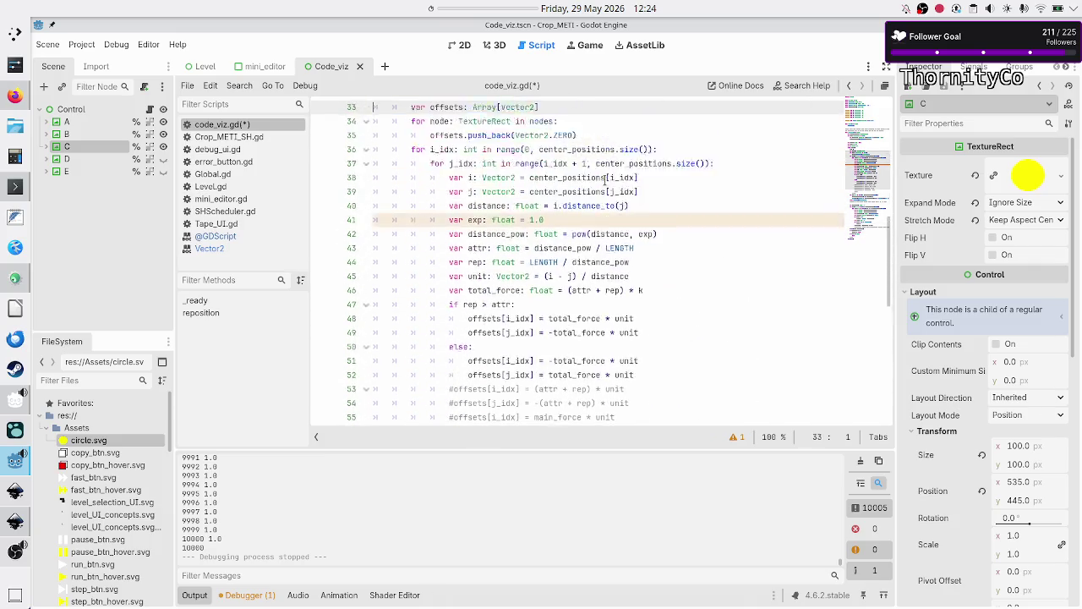
pyautogui.press('Up')
pyautogui.press('Up')
pyautogui.press('Up')
pyautogui.press('Down')
pyautogui.press('Down')
pyautogui.press('Down')
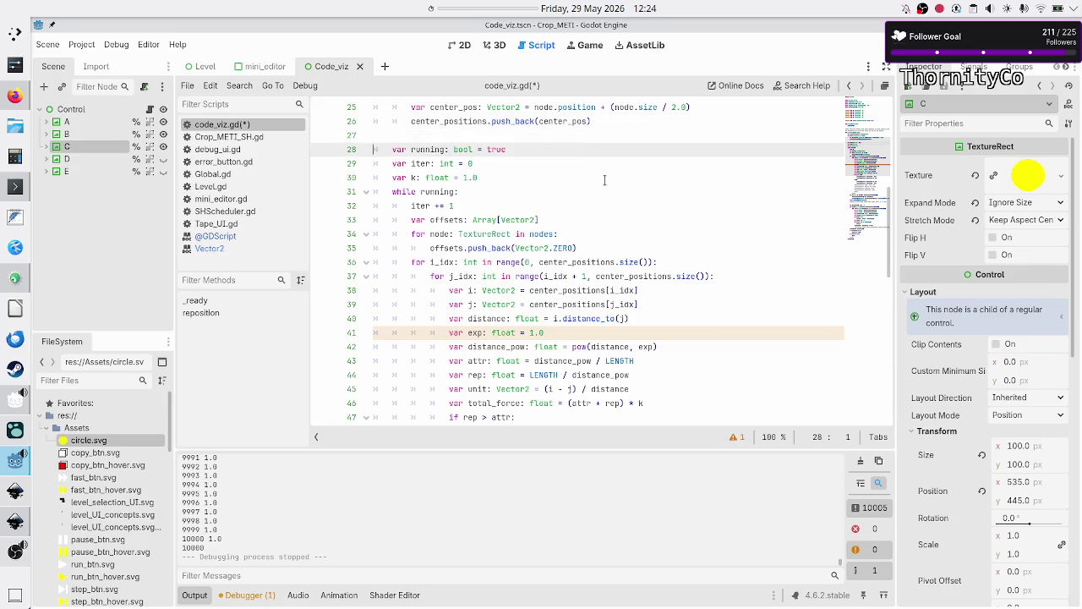
pyautogui.press('Down')
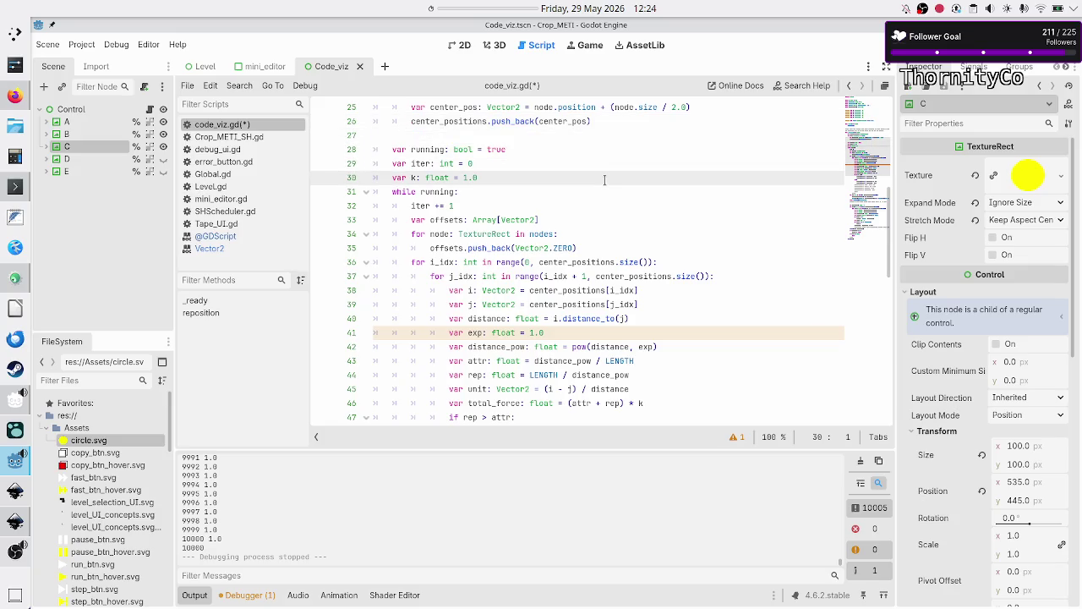
pyautogui.hotkey('shift', 'End')
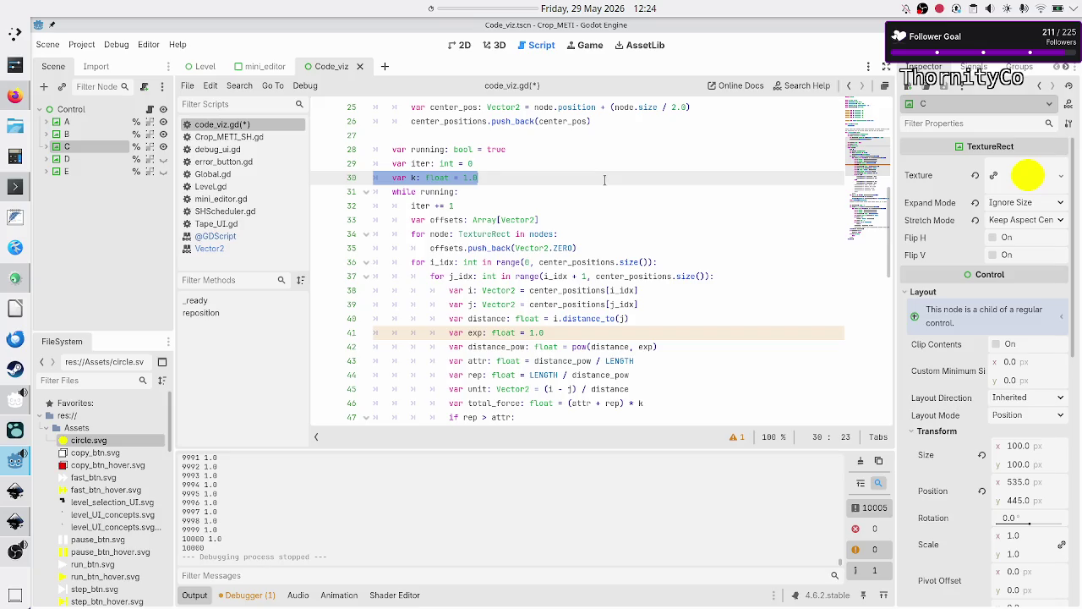
pyautogui.press('Delete')
pyautogui.press('Delete')
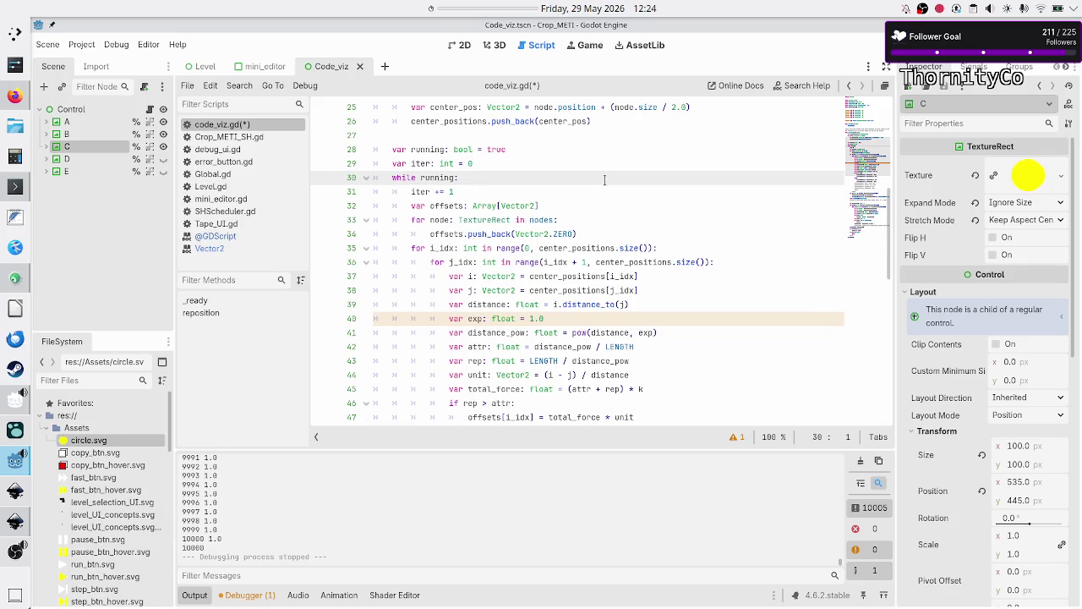
# Start var k: float = 1 - (iter / …) on a new line before total_force, checking the Desmos formula
pyautogui.press('Down')
pyautogui.press('Down')
pyautogui.press('Down')
pyautogui.press('End')
pyautogui.press('Return')
pyautogui.write('v')
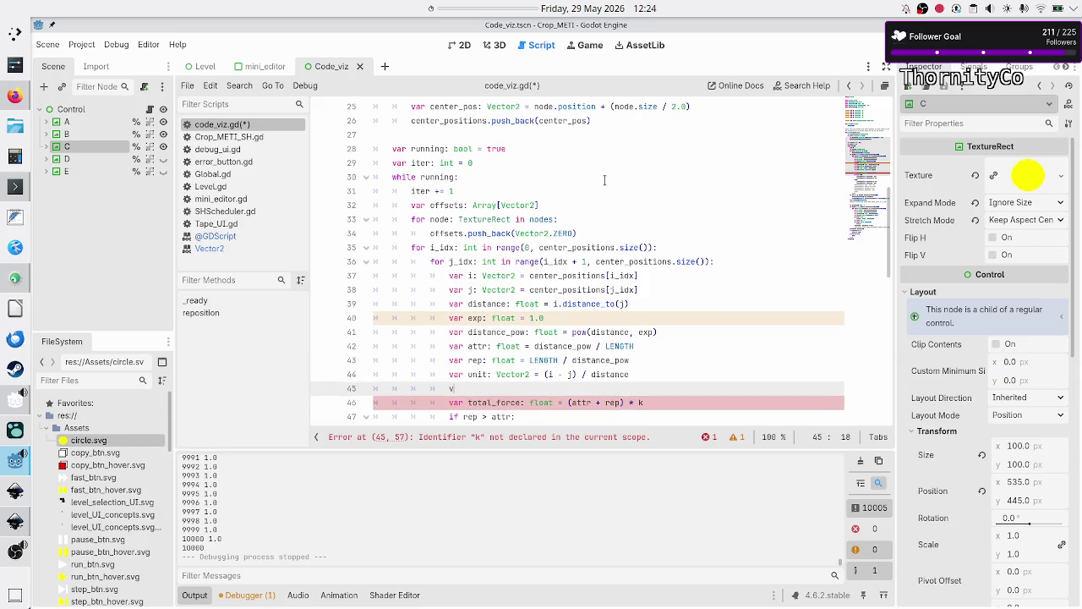
pyautogui.write('ar k: float =')
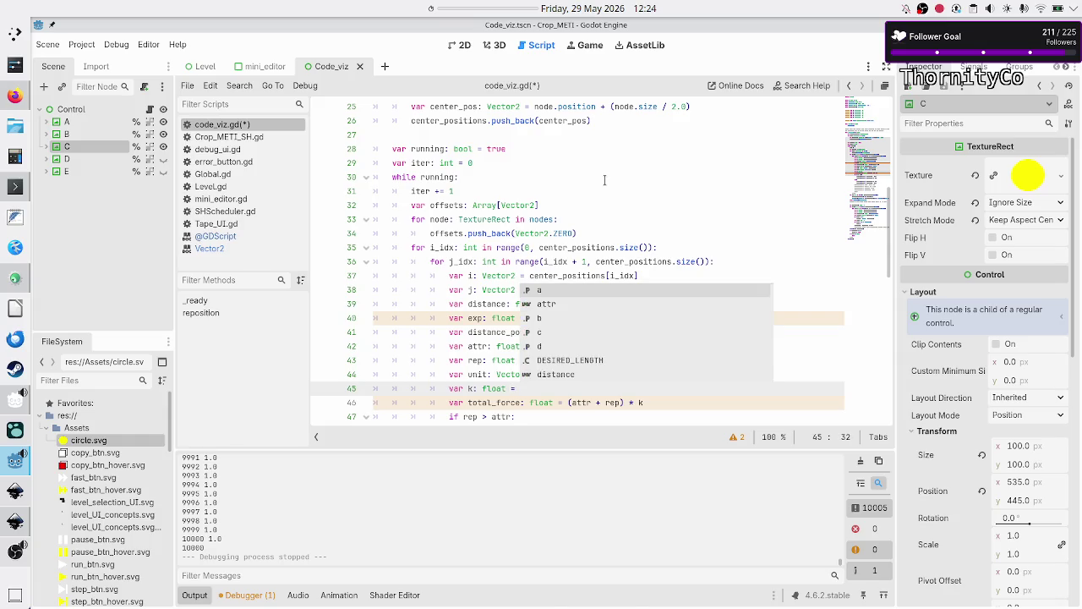
pyautogui.hotkey('alt', 'Tab')
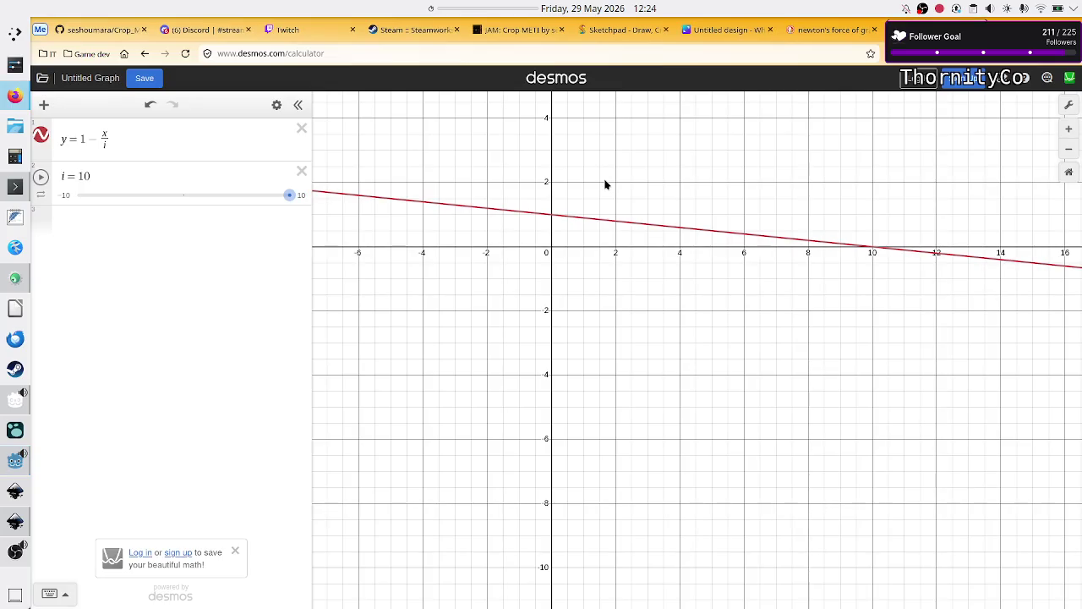
pyautogui.hotkey('alt', 'Tab')
pyautogui.write('1')
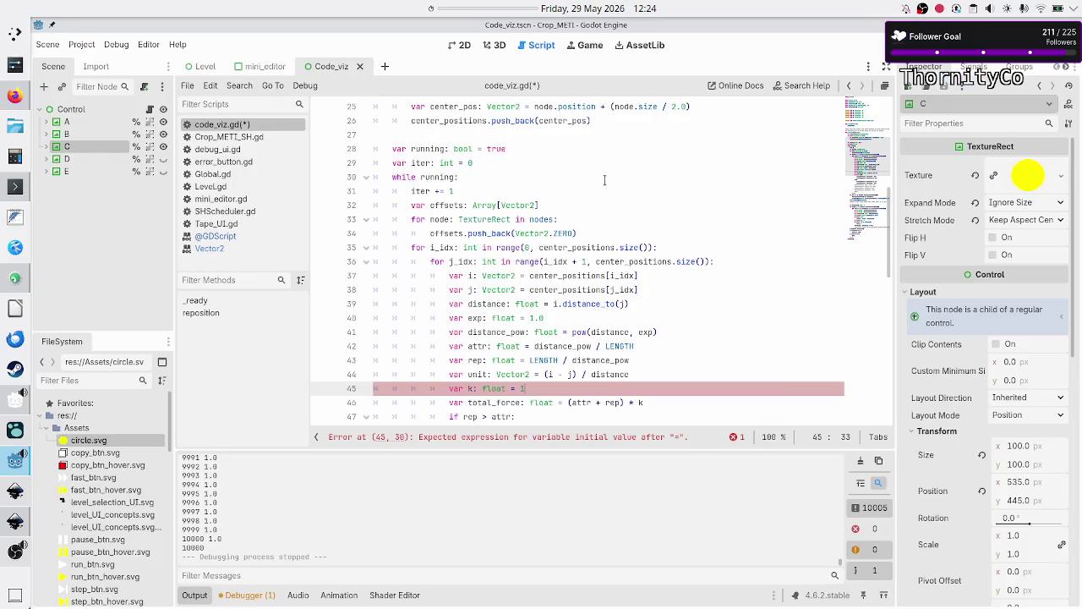
pyautogui.write(' - (')
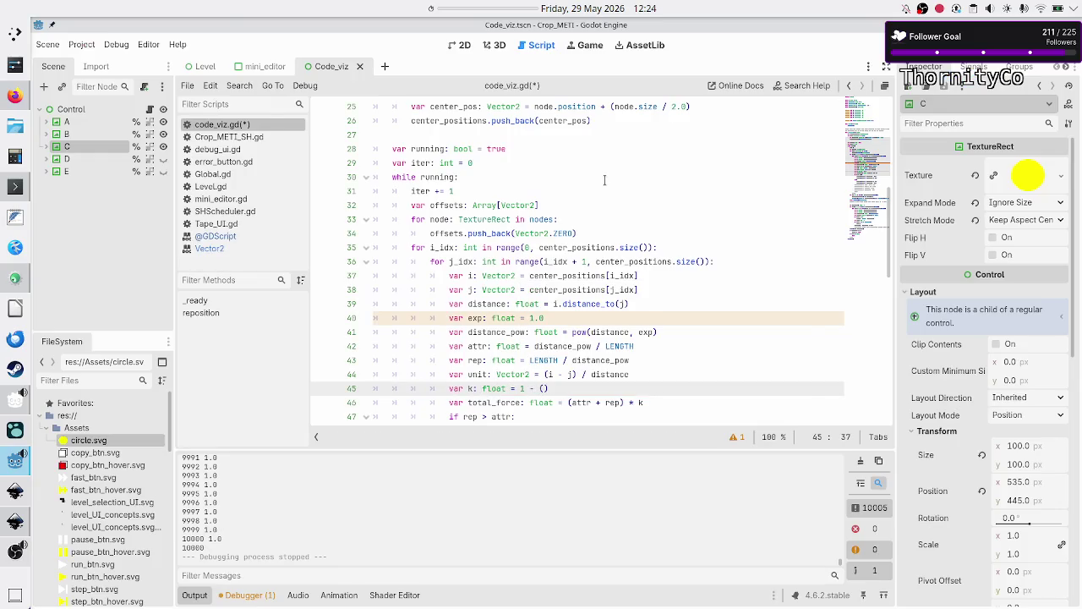
pyautogui.hotkey('alt', 'Tab')
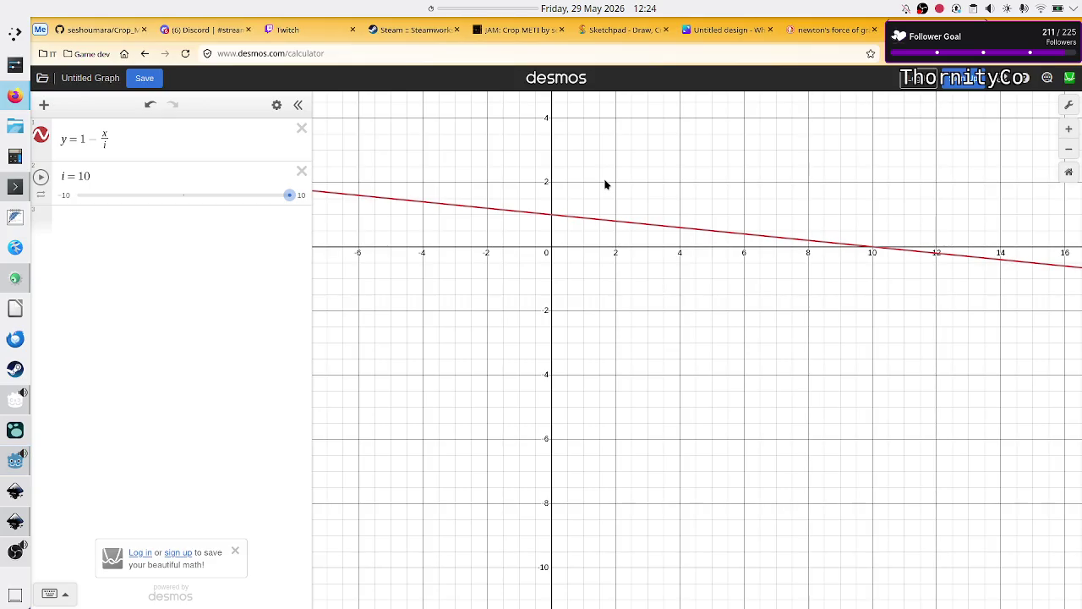
pyautogui.hotkey('alt', 'Tab')
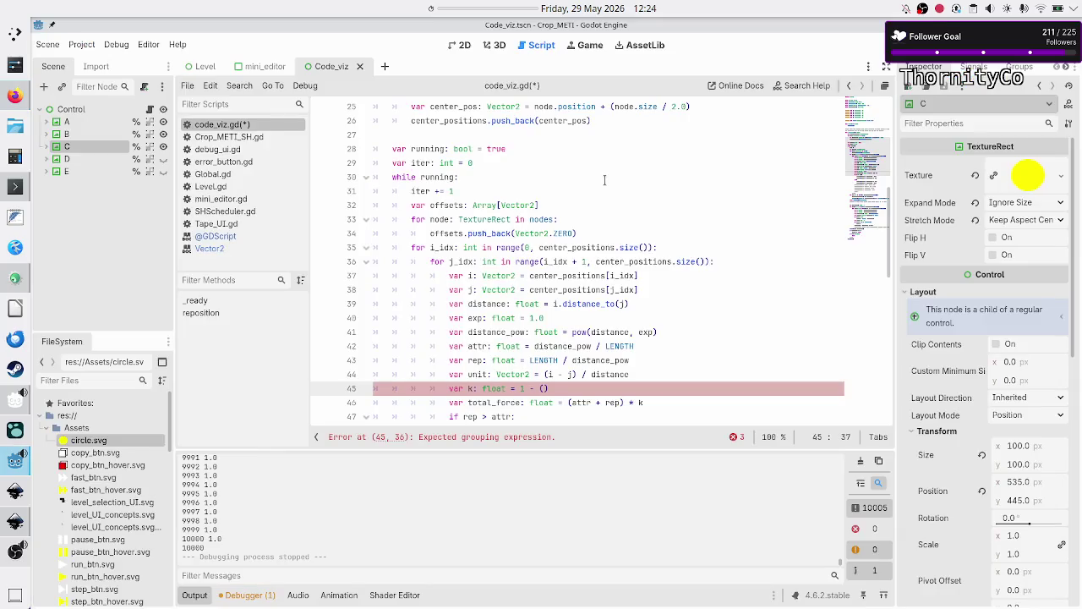
pyautogui.write('iter /')
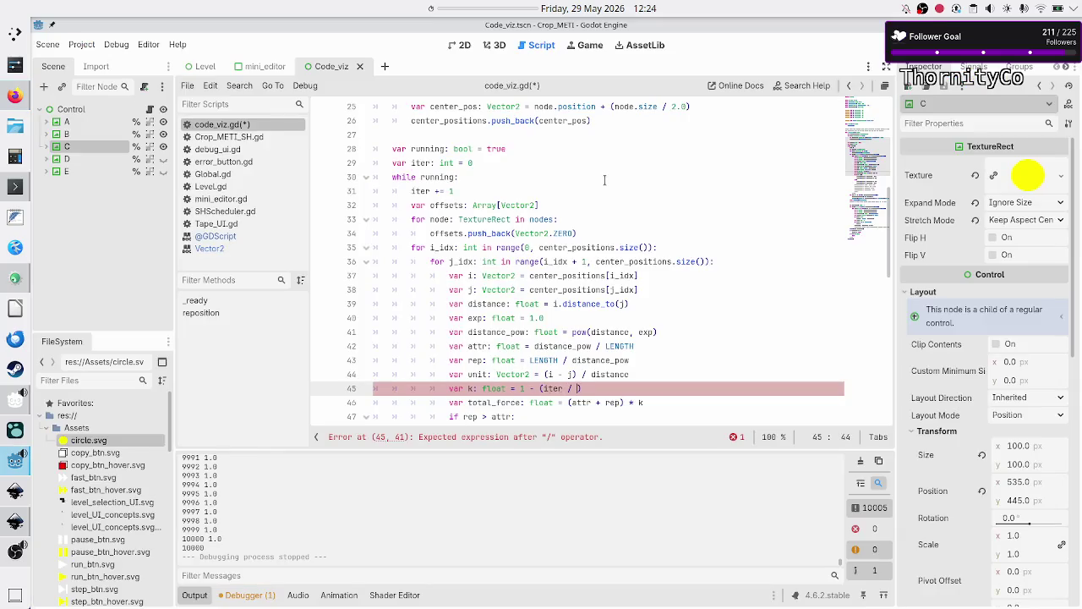
pyautogui.hotkey('alt', 'Tab')
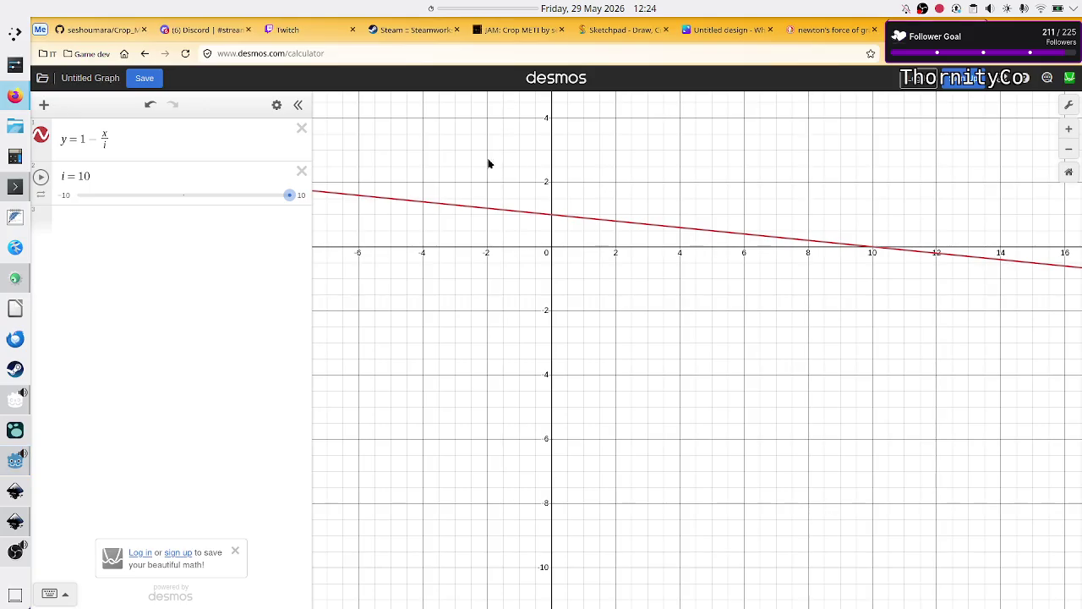
# Rename i to t in the expression y = 1 − x/t and in its slider
pyautogui.click(110, 144)
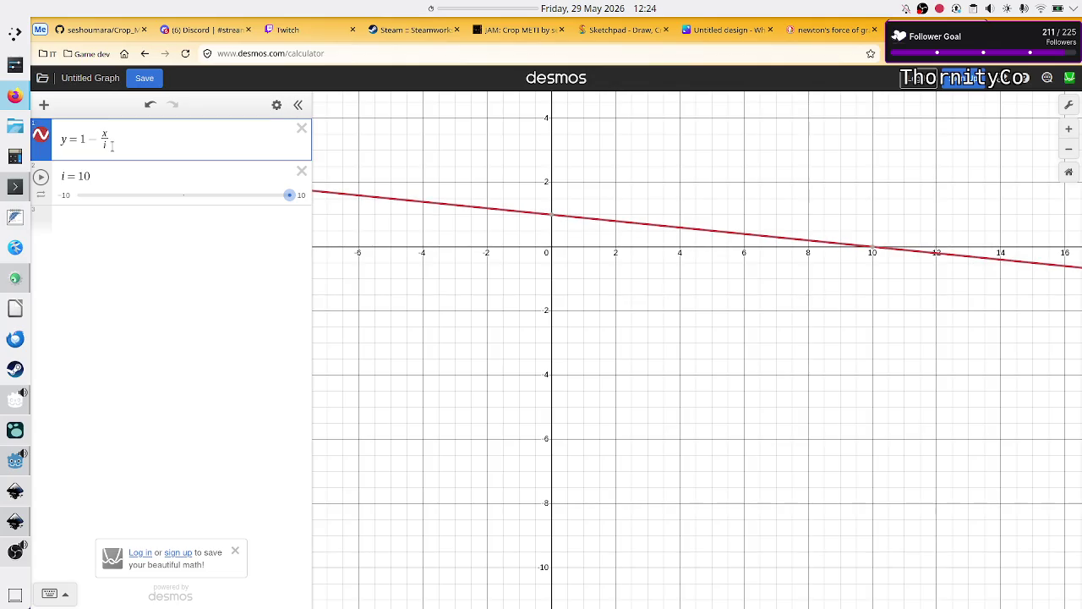
pyautogui.press('BackSpace')
pyautogui.write('t')
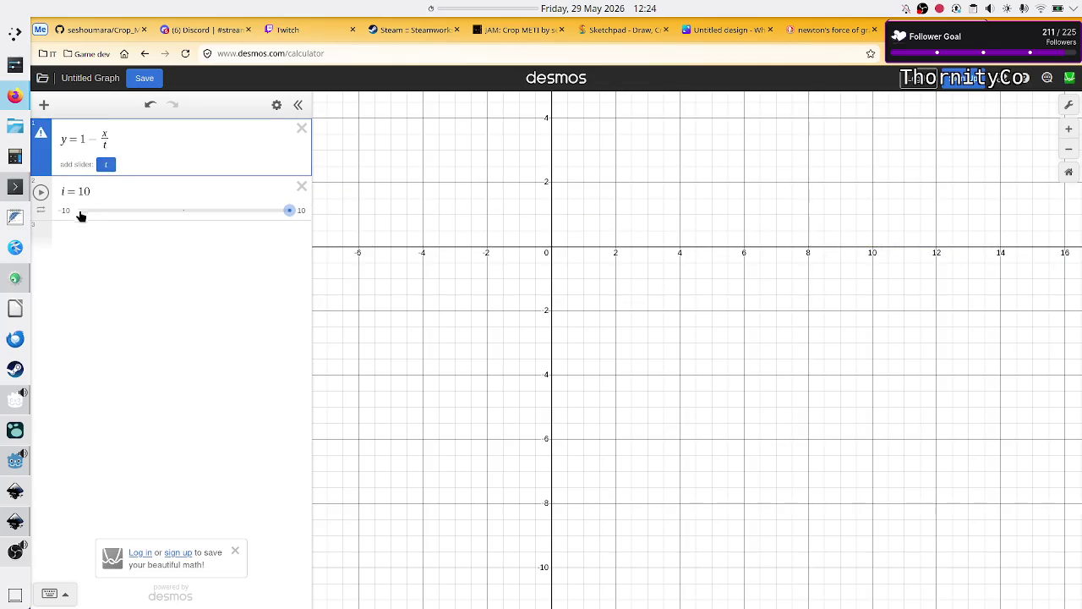
pyautogui.click(63, 191)
pyautogui.press('BackSpace')
pyautogui.write('t')
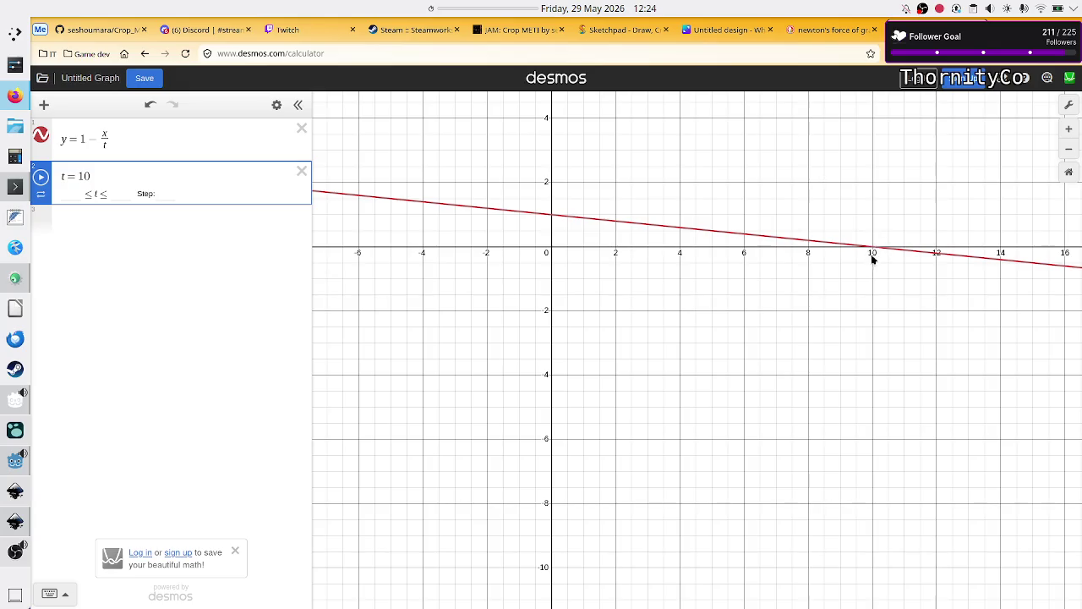
pyautogui.hotkey('alt', 'Tab')
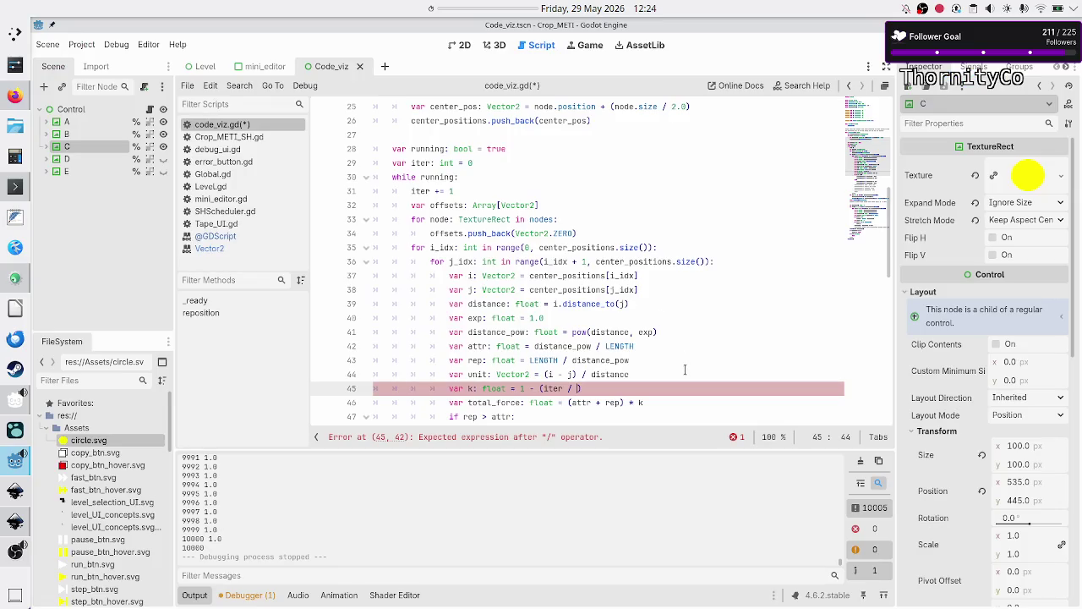
pyautogui.hotkey('alt', 'Tab')
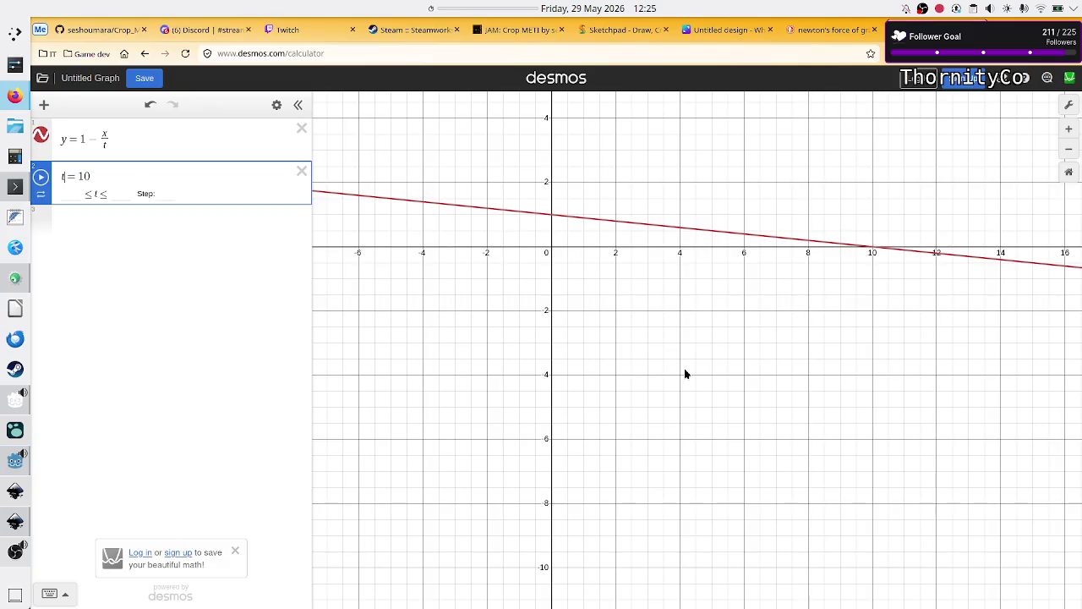
pyautogui.hotkey('alt', 'Tab')
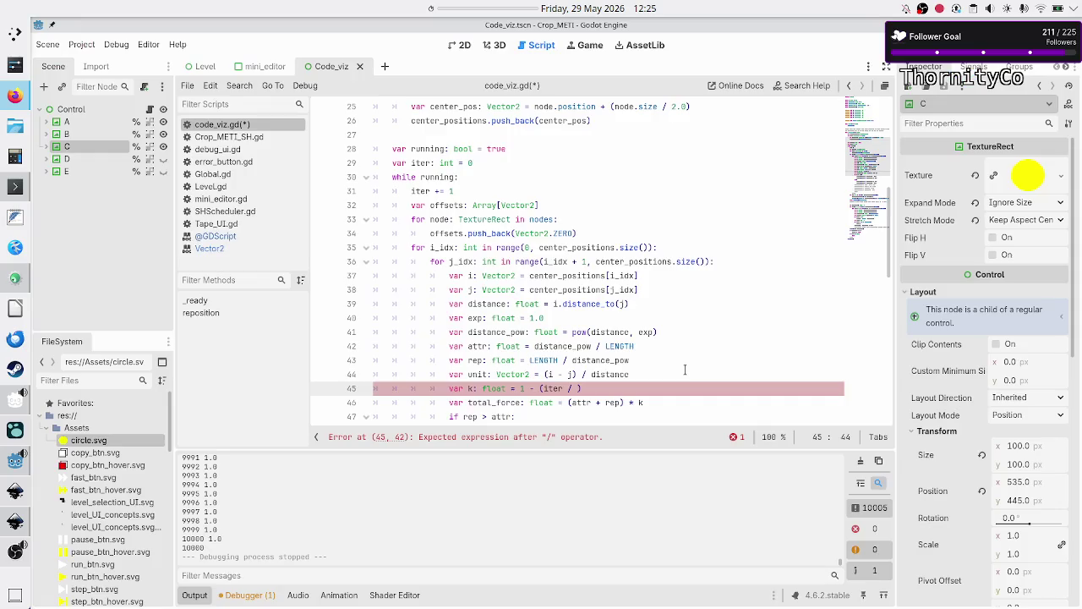
# Complete k's divisor with MAX_ITERATIONS and review the surrounding loop code
pyautogui.write('MAX')
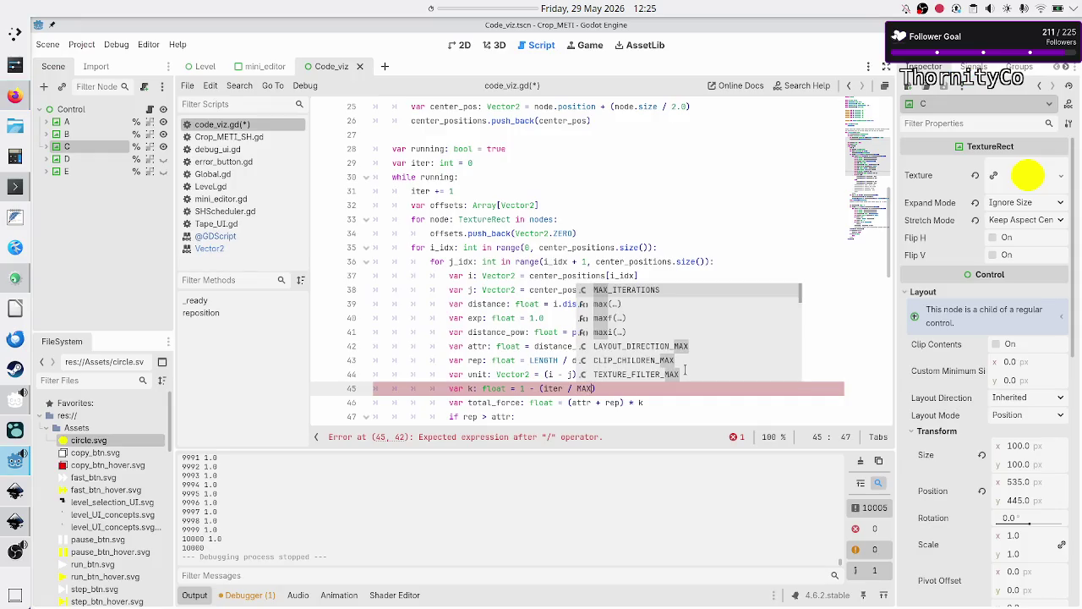
pyautogui.press('Return')
pyautogui.press('Down')
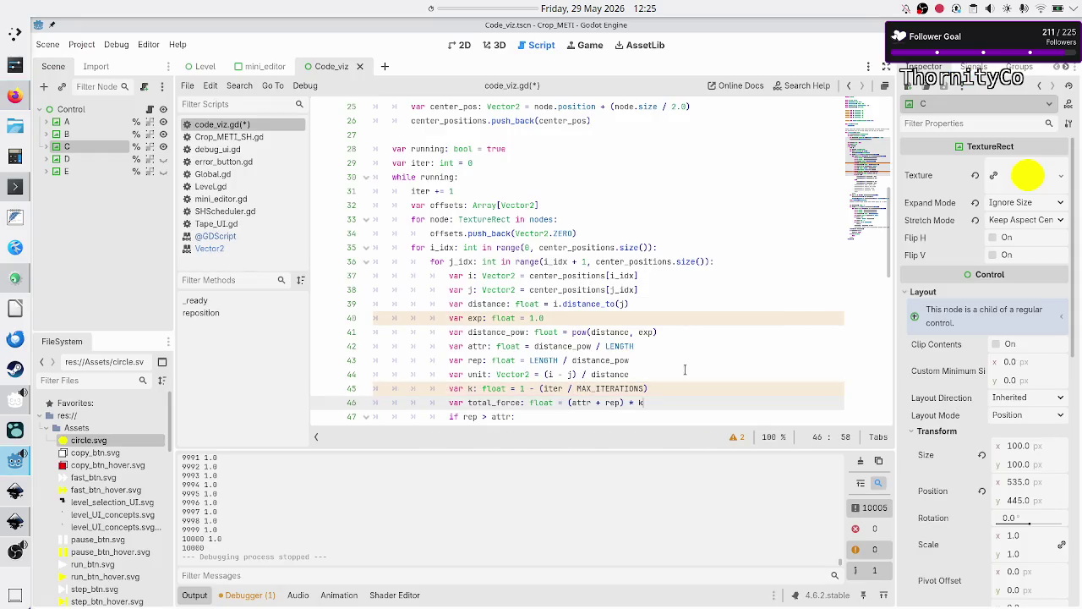
pyautogui.press('Down')
pyautogui.press('Down')
pyautogui.press('Down')
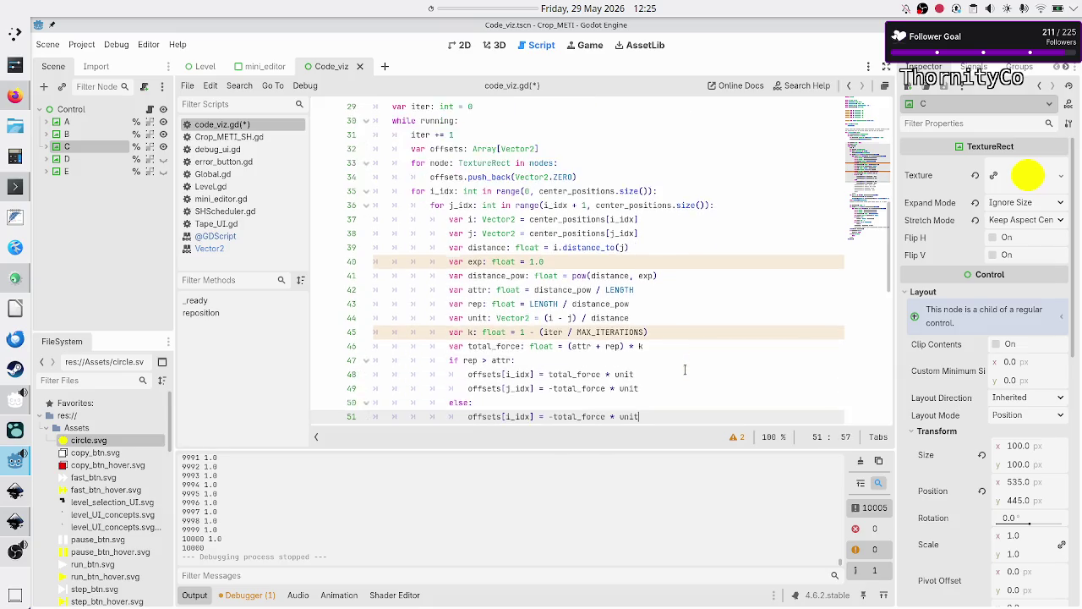
pyautogui.press('Up')
pyautogui.press('Up')
pyautogui.press('Up')
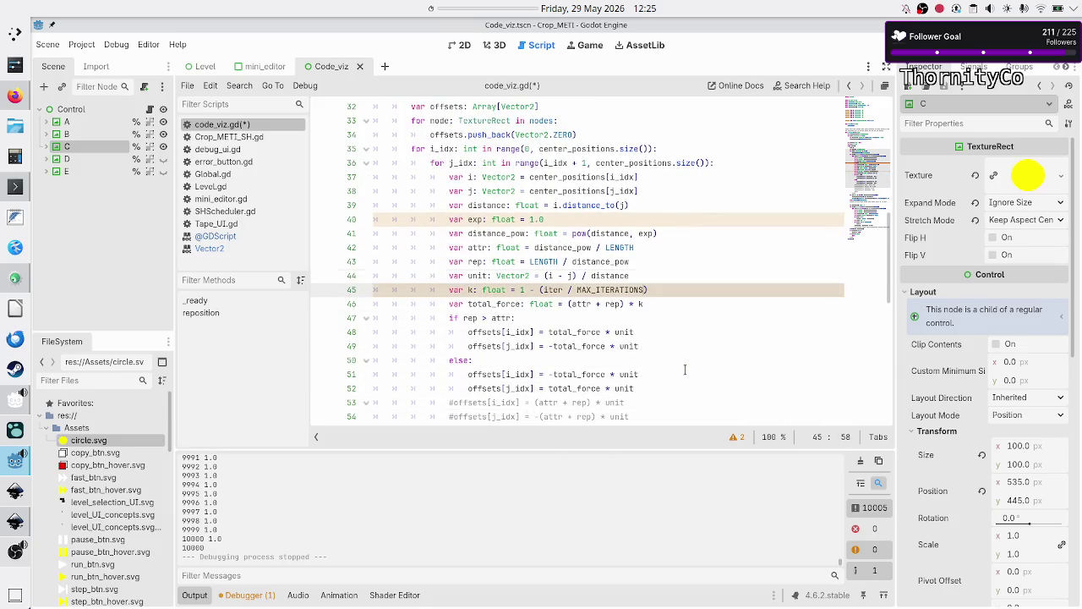
pyautogui.press('Down')
pyautogui.press('Down')
pyautogui.press('Down')
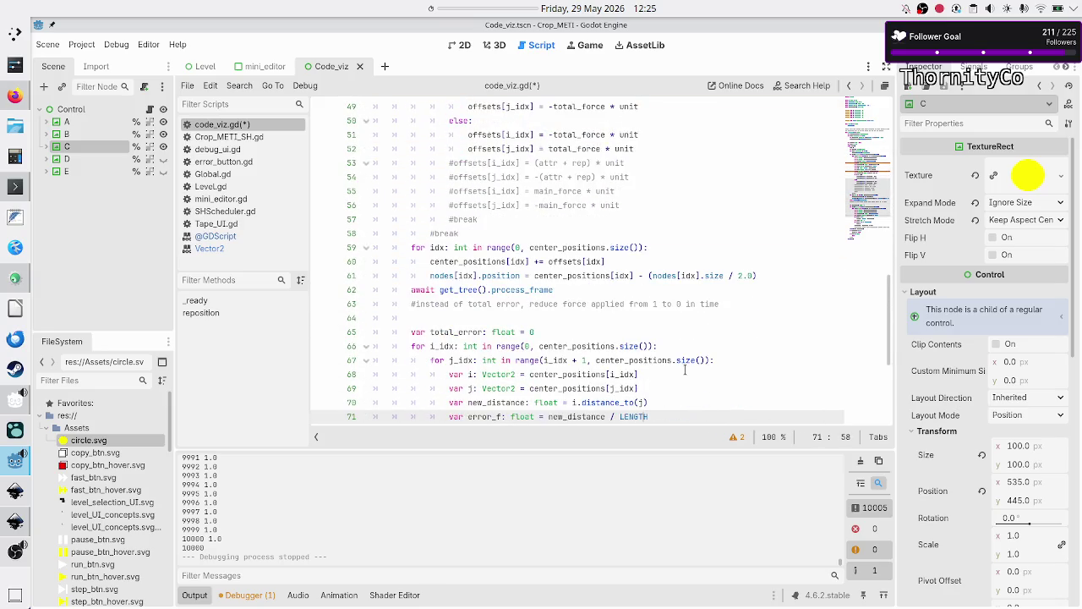
pyautogui.press('Up')
pyautogui.press('Up')
pyautogui.press('Up')
pyautogui.press('Down')
# Delete the outdated total-error comment, its blank line and a stray tab
pyautogui.press('Home')
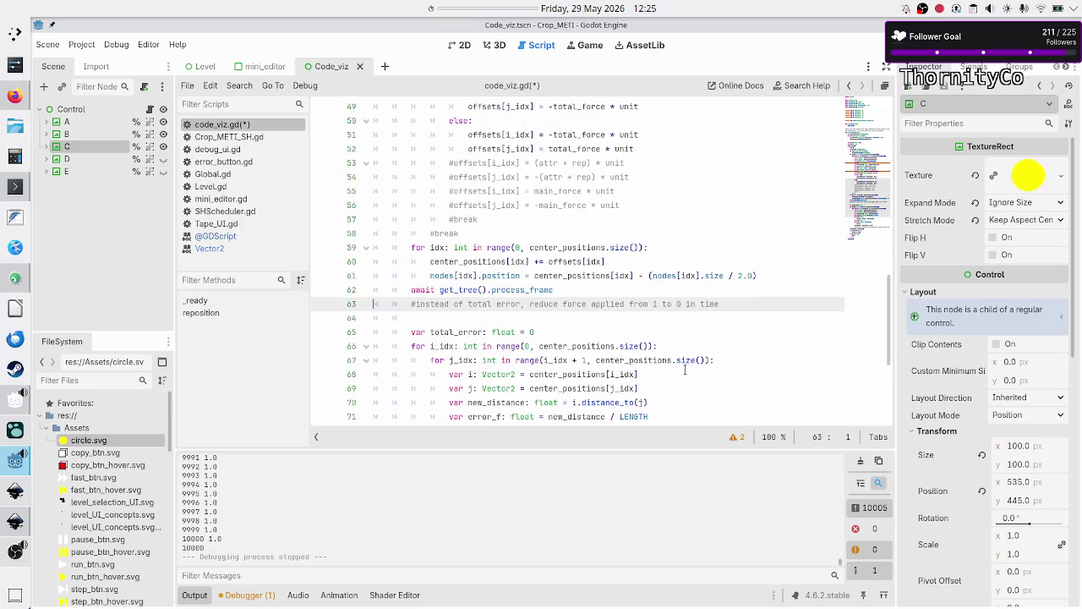
pyautogui.hotkey('shift', 'Down')
pyautogui.hotkey('shift', 'Down')
pyautogui.press('Delete')
pyautogui.press('Left')
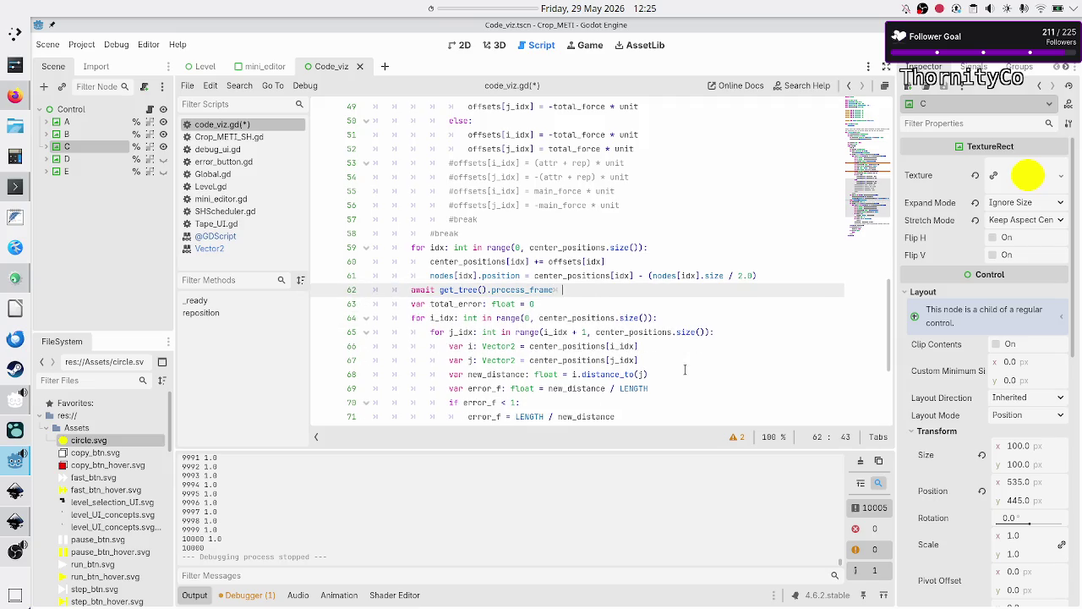
pyautogui.press('BackSpace')
pyautogui.press('Right')
# Comment out the total_error calculation on lines 63–76
pyautogui.hotkey('shift', 'Down')
pyautogui.hotkey('shift', 'Down')
pyautogui.hotkey('shift', 'Down')
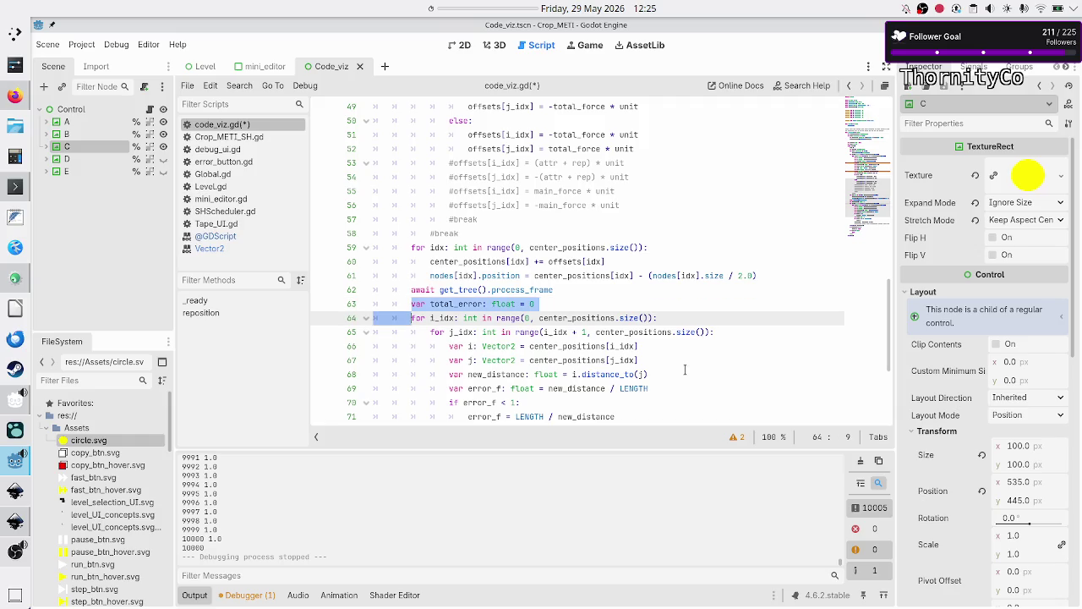
pyautogui.hotkey('shift', 'Up')
pyautogui.hotkey('shift', 'Up')
pyautogui.hotkey('shift', 'Up')
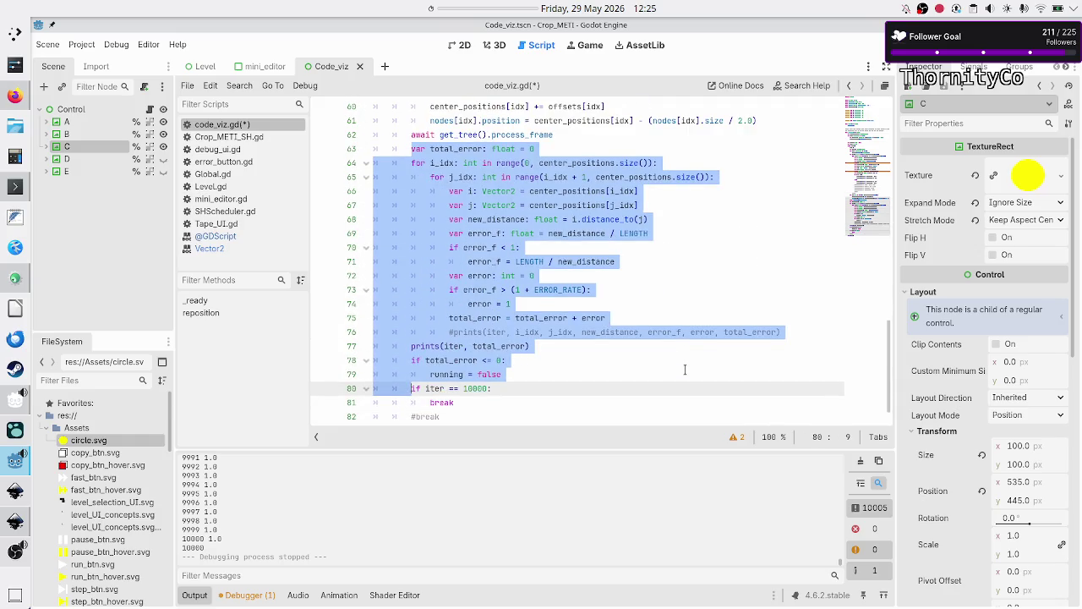
pyautogui.hotkey('shift', 'Left')
pyautogui.hotkey('shift', 'Left')
pyautogui.hotkey('shift', 'Left')
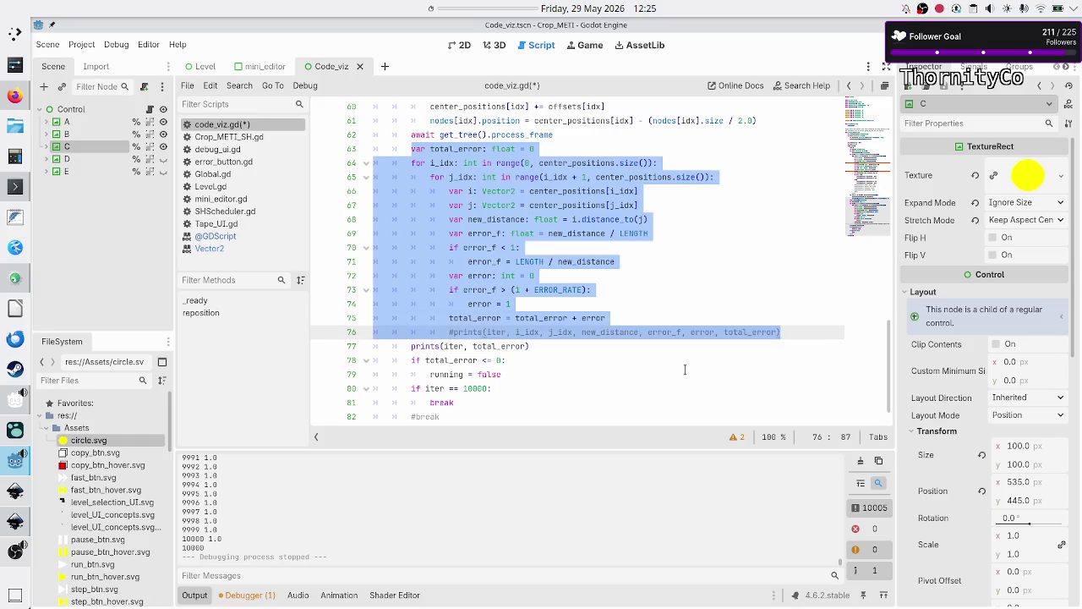
pyautogui.hotkey('ctrl', 'k')
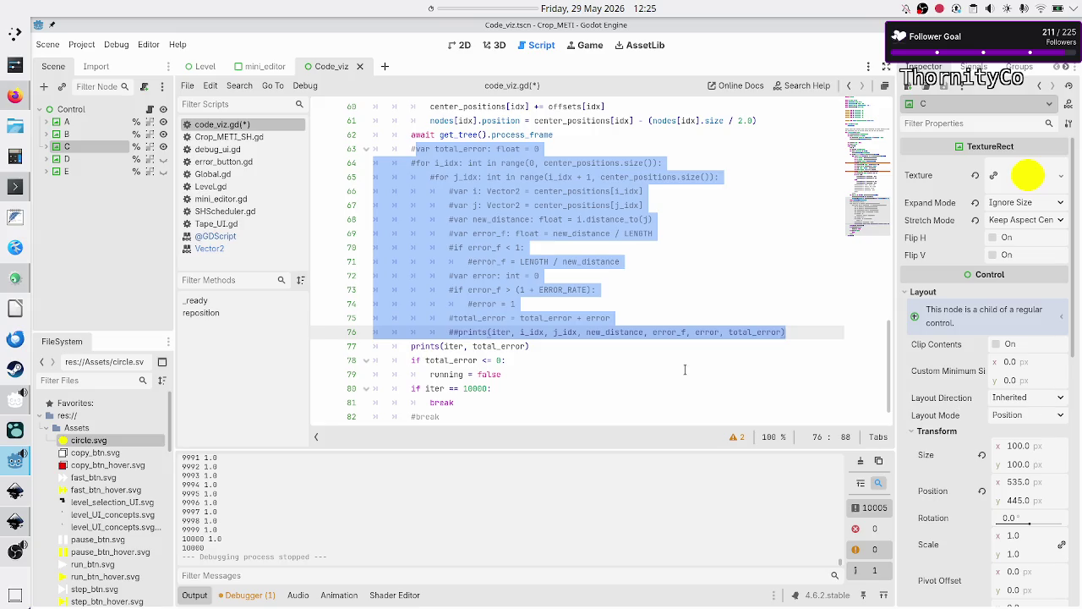
pyautogui.press('Up')
# Comment out the prints(iter, total_error), error check and running = false lines
pyautogui.press('Down')
pyautogui.press('Down')
pyautogui.press('Home')
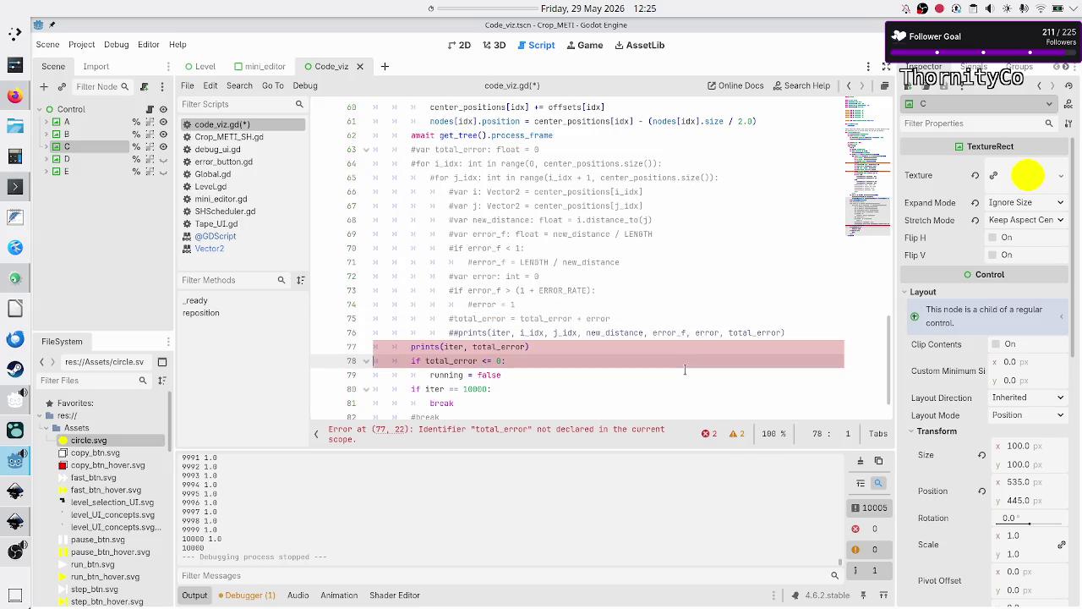
pyautogui.hotkey('ctrl', 'k')
pyautogui.press('Down')
pyautogui.hotkey('ctrl', 'k')
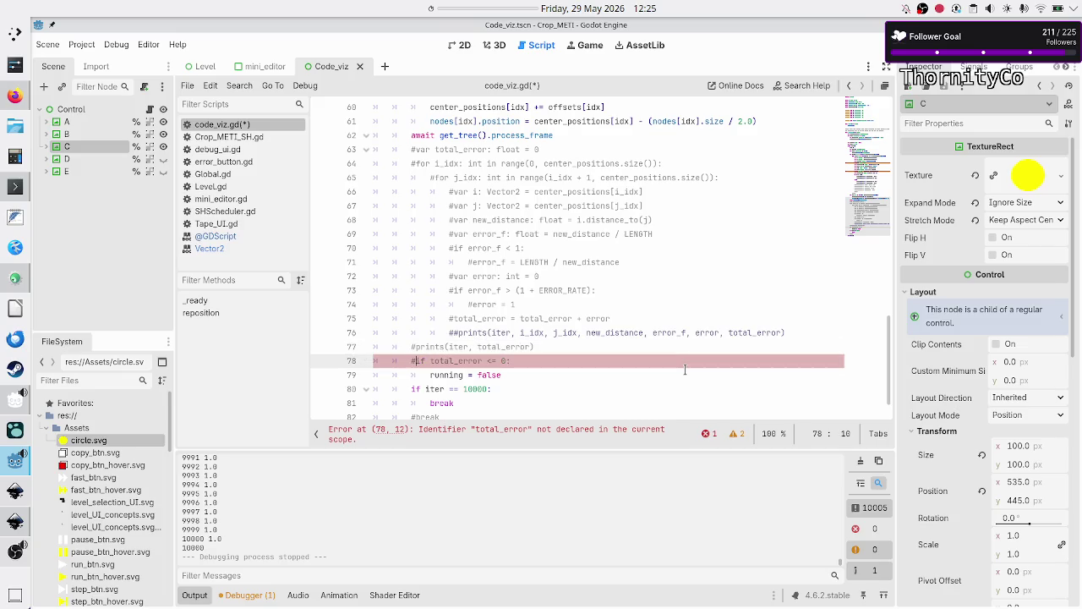
pyautogui.press('Down')
pyautogui.hotkey('ctrl', 'k')
pyautogui.press('Down')
pyautogui.press('Down')
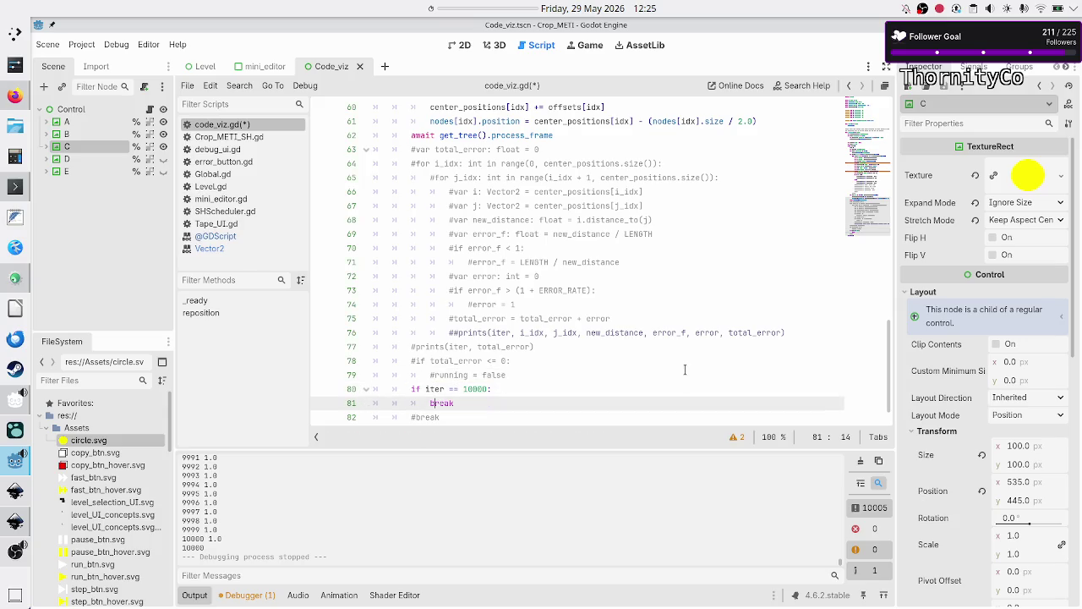
# Make the loop stop at MAX_ITERATIONS instead of 10000, and save the script
pyautogui.press('Up')
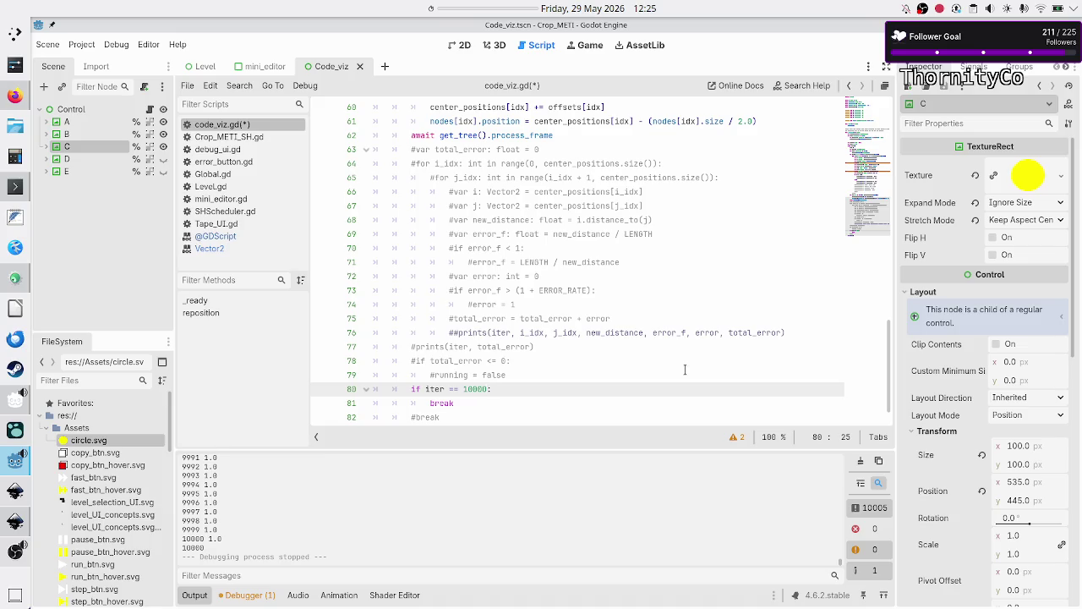
pyautogui.write('X_')
pyautogui.press('Return')
pyautogui.press('Down')
pyautogui.press('Down')
pyautogui.press('Down')
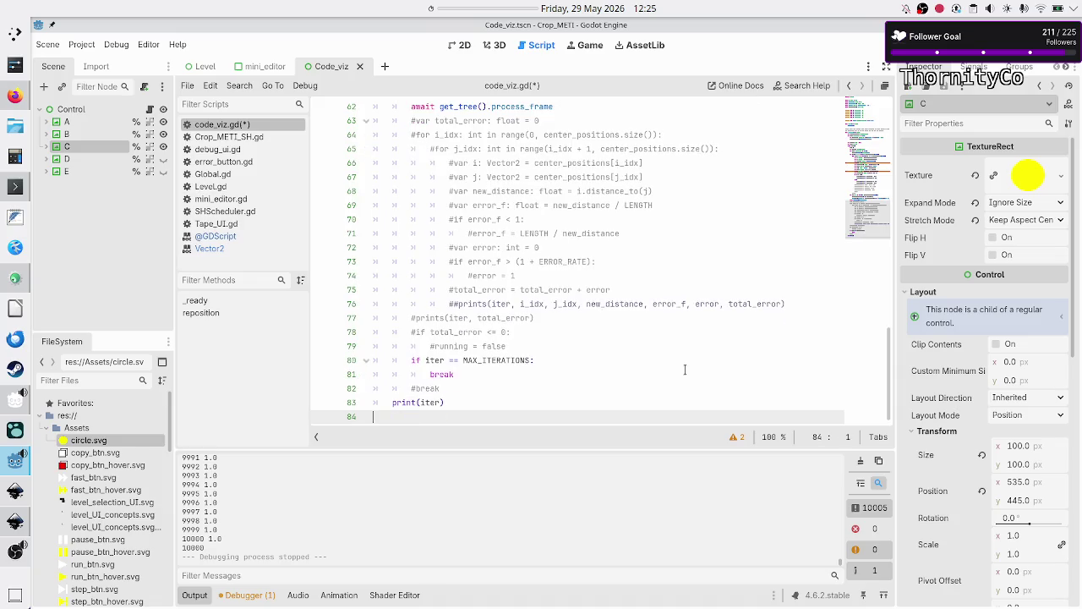
pyautogui.hotkey('ctrl', 's')
# Run the game, shift its window aside to view circles A, B and C, then close it
pyautogui.press('F6')
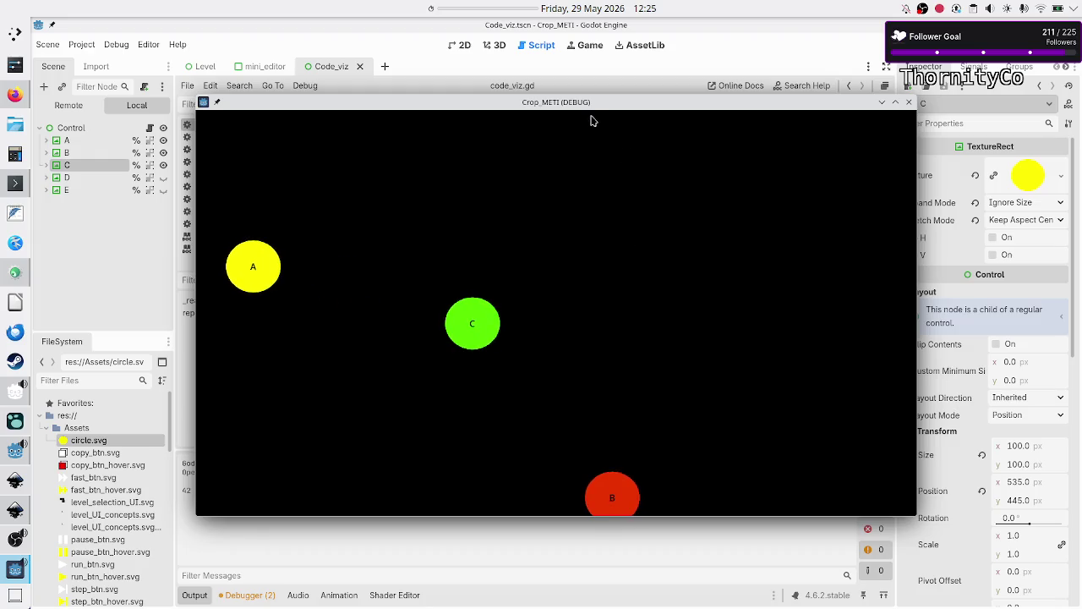
pyautogui.moveTo(590, 107)
pyautogui.mouseDown()
pyautogui.moveTo(641, 63)
pyautogui.moveTo(632, 78)
pyautogui.mouseUp()
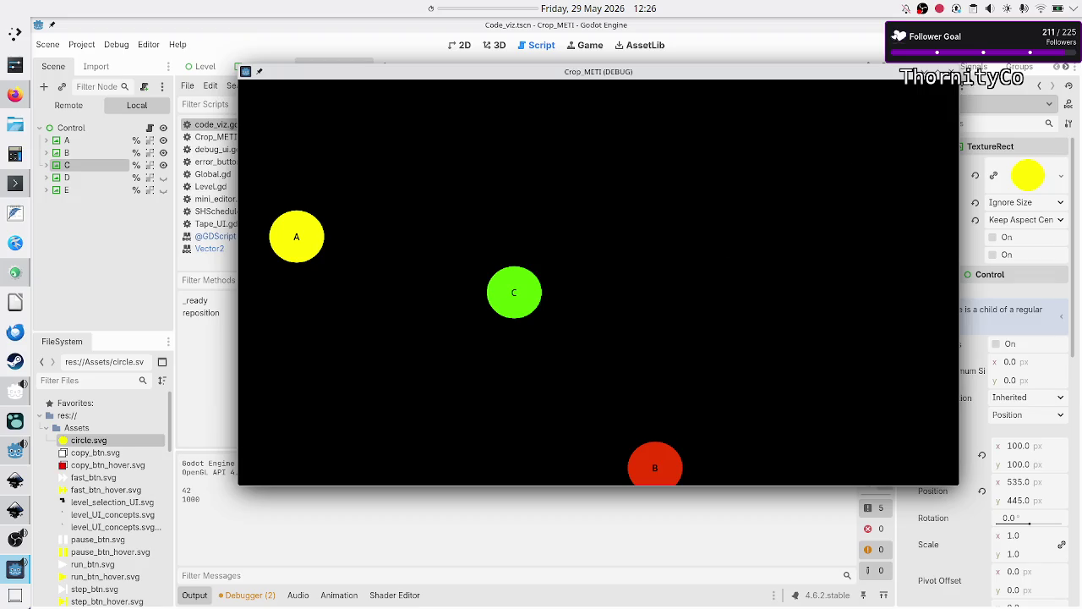
pyautogui.click(951, 72)
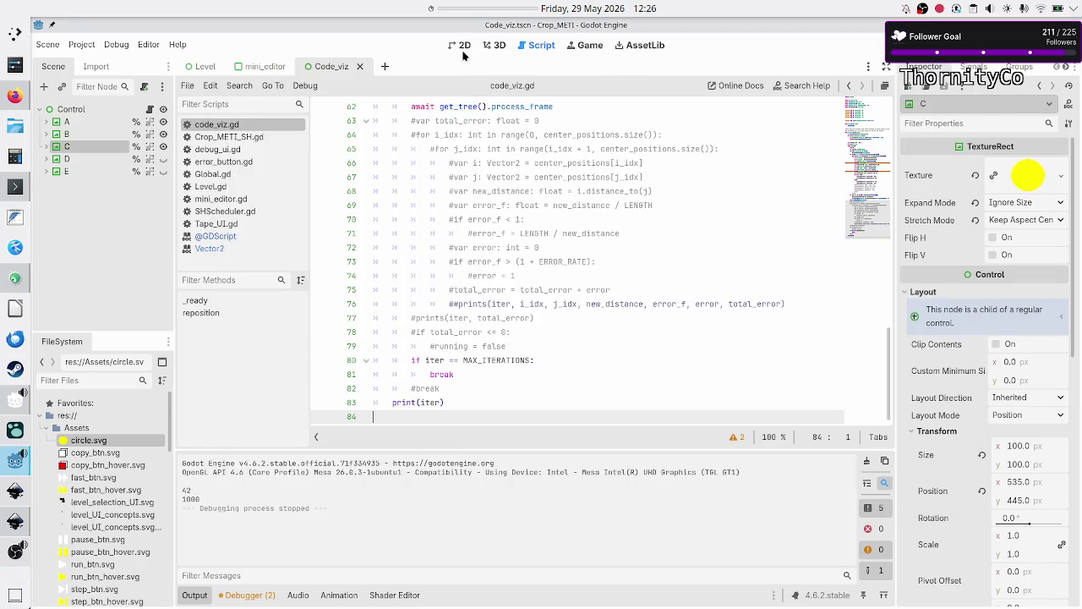
# Run the game again from the 2D scene view and close it
pyautogui.click(463, 51)
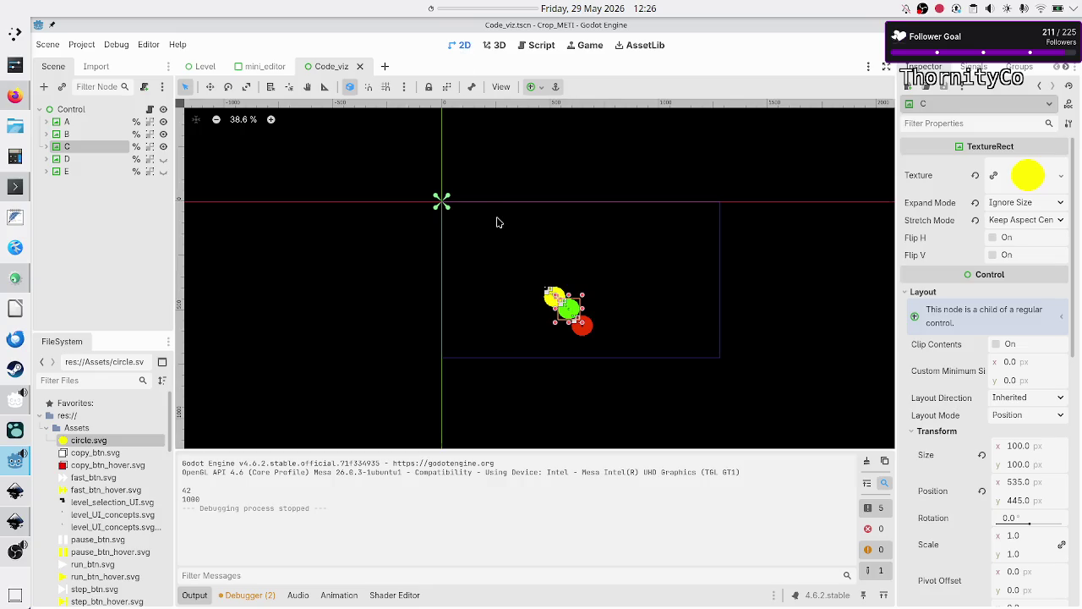
pyautogui.press('F6')
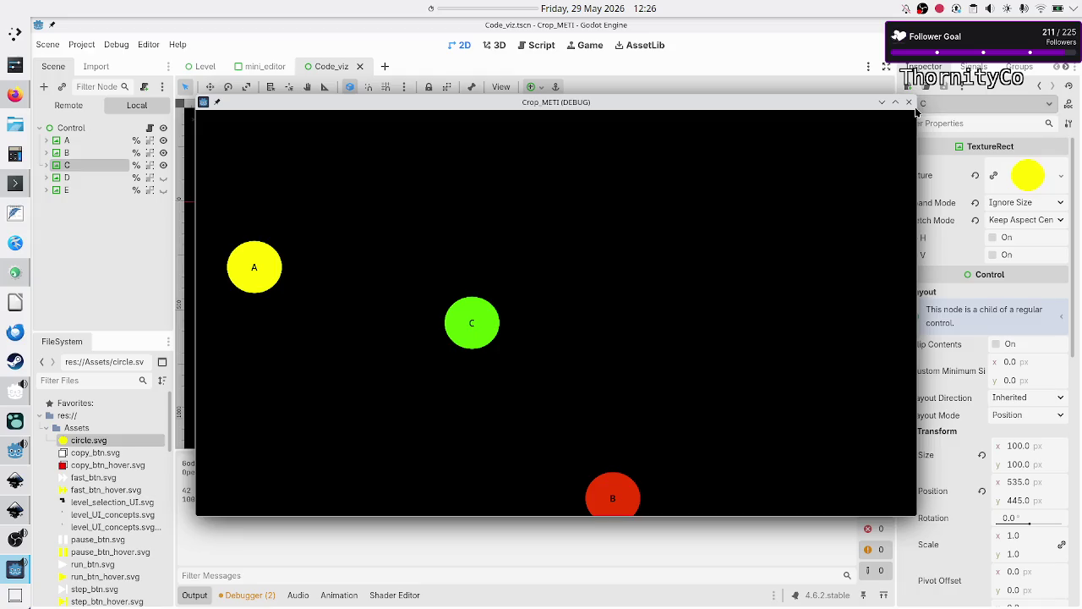
pyautogui.click(909, 102)
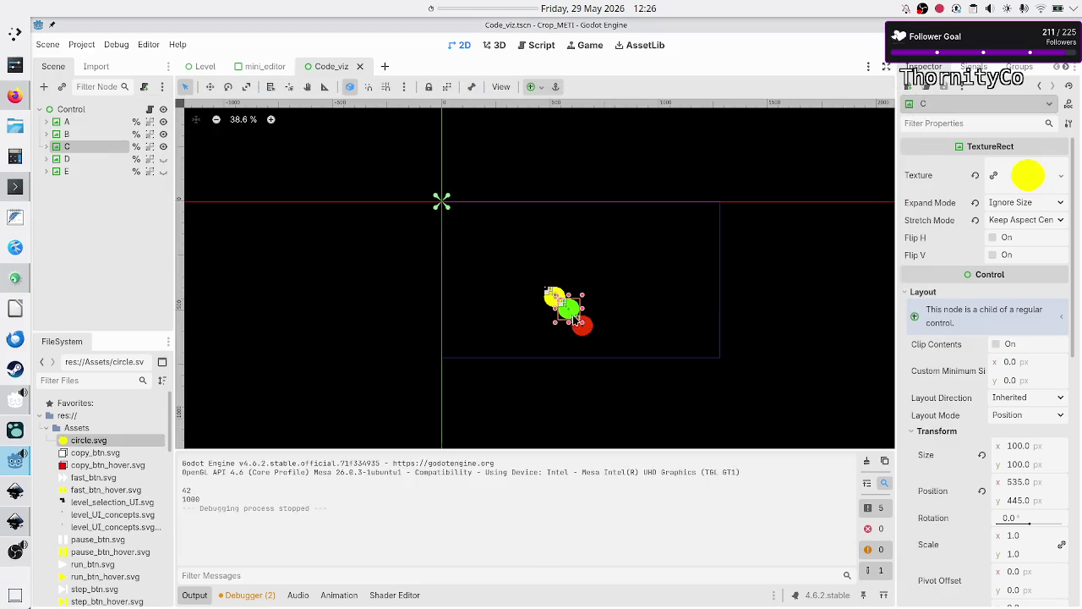
# Move circle A near the origin, C to the top right, B to the bottom edge, and rerun
pyautogui.click(549, 299)
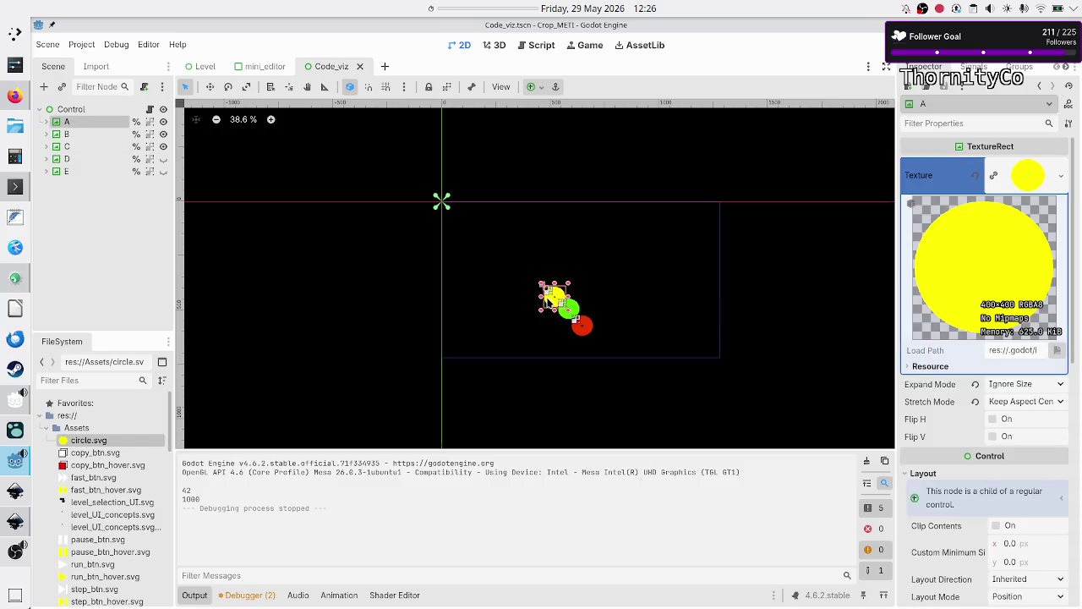
pyautogui.moveTo(548, 299); pyautogui.dragTo(461, 226)
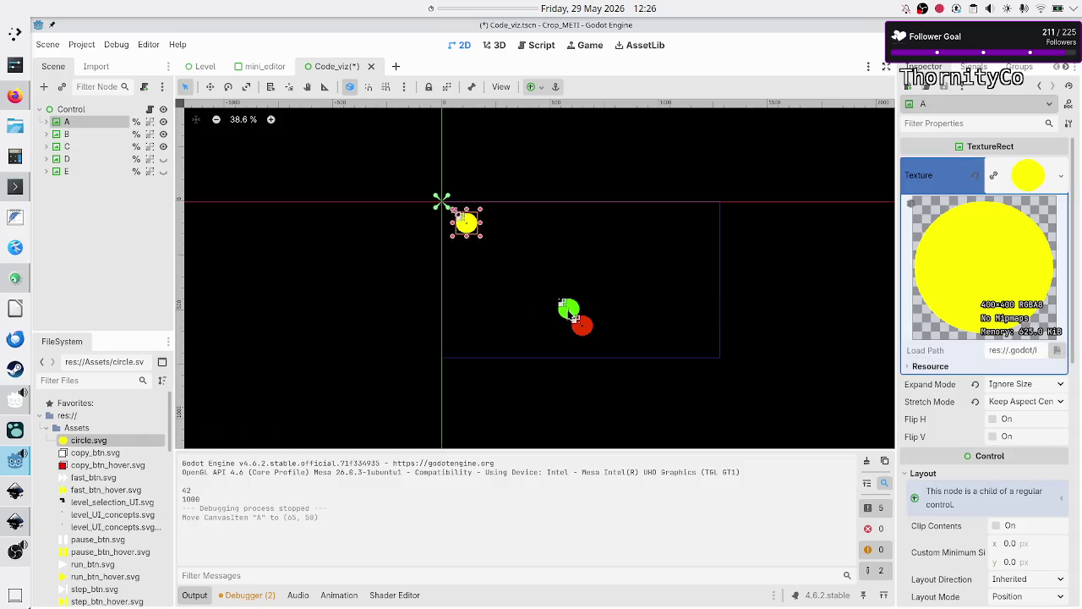
pyautogui.click(569, 311)
pyautogui.moveTo(569, 312); pyautogui.dragTo(705, 201)
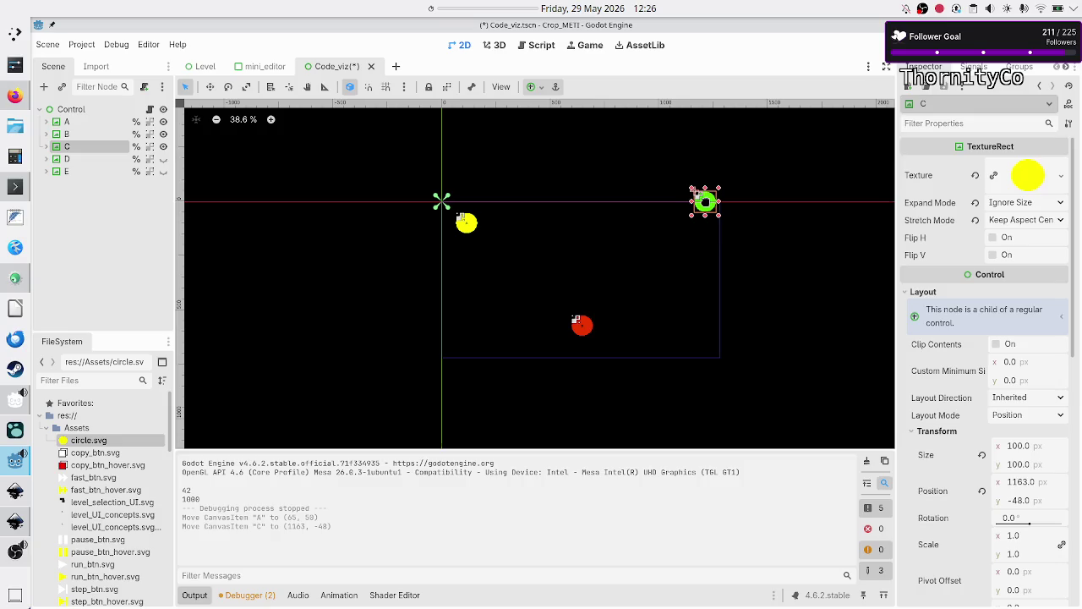
pyautogui.click(586, 329)
pyautogui.moveTo(586, 330); pyautogui.dragTo(582, 358)
pyautogui.press('F6')
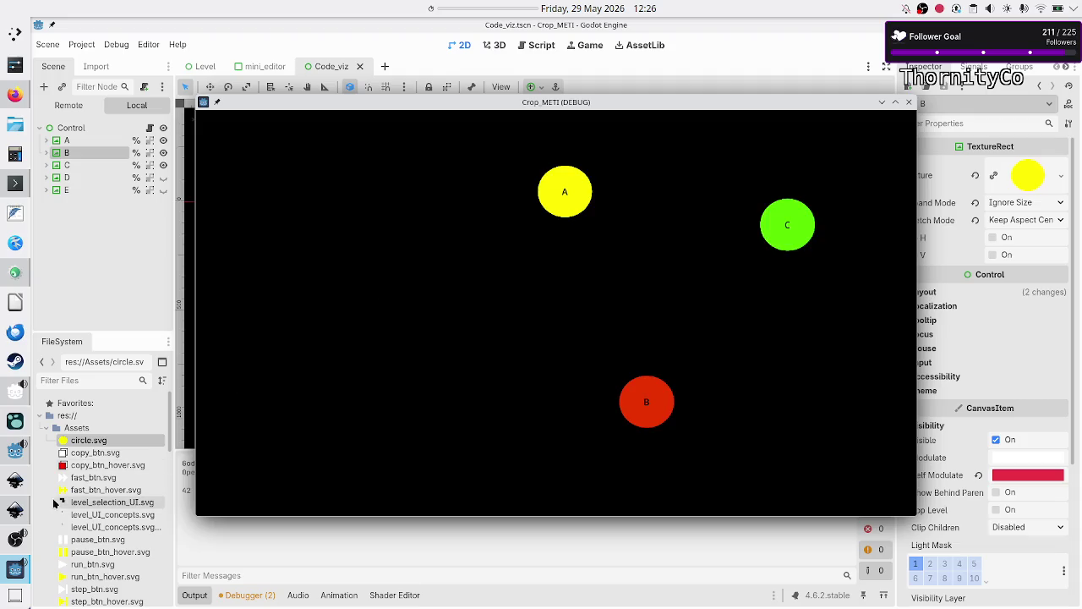
pyautogui.click(13, 98)
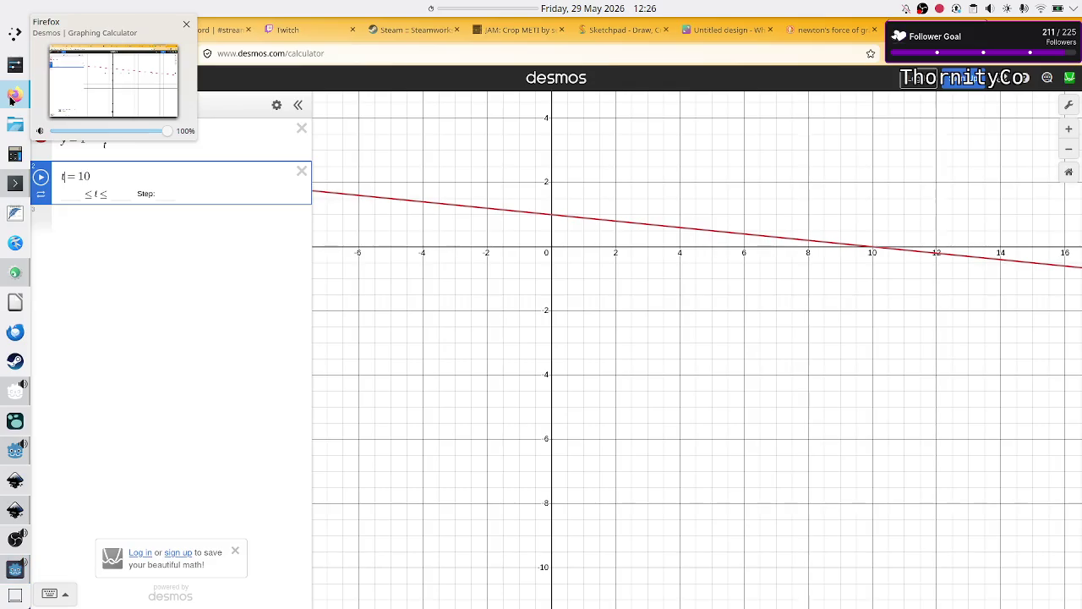
# Show the A, B, C force diagram on the Canva whiteboard in Firefox
pyautogui.click(729, 35)
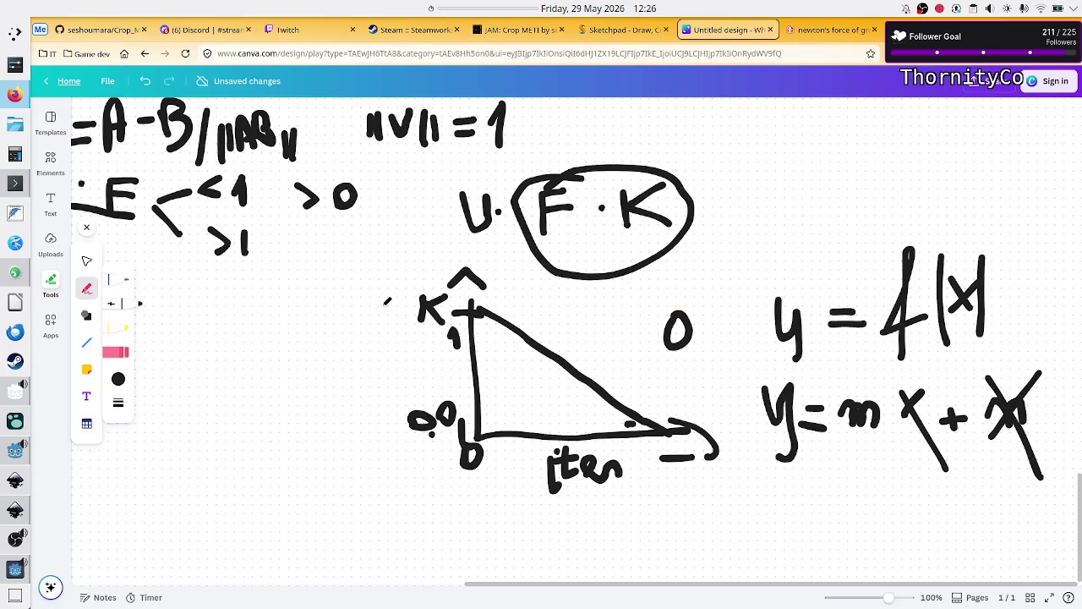
pyautogui.scroll(20, 387, 300)
pyautogui.scroll(5, 388, 300)
pyautogui.hscroll(-4, 387, 300)
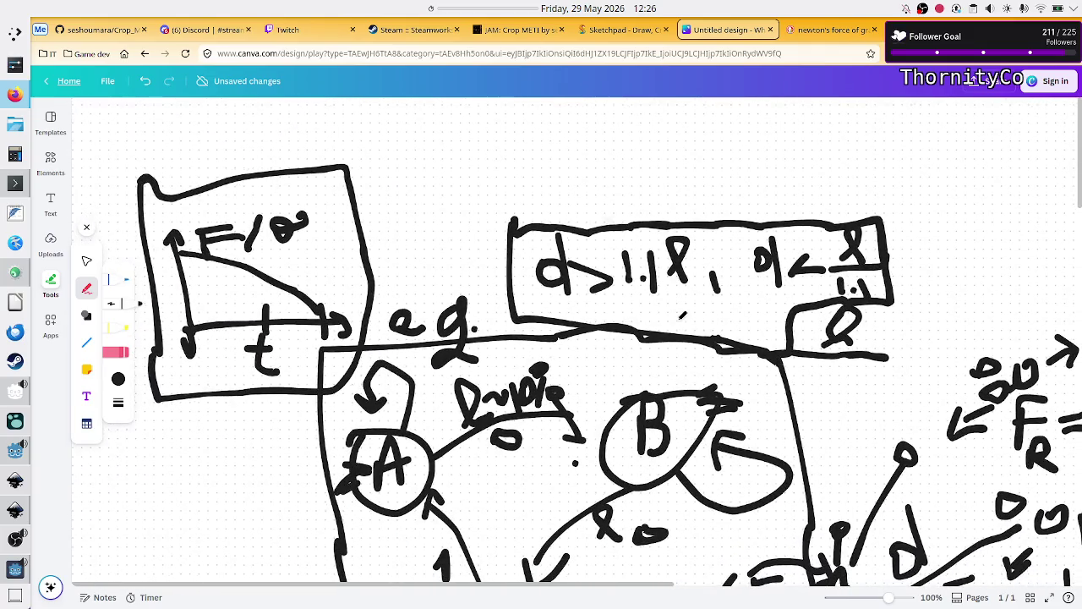
pyautogui.scroll(-3, 494, 410)
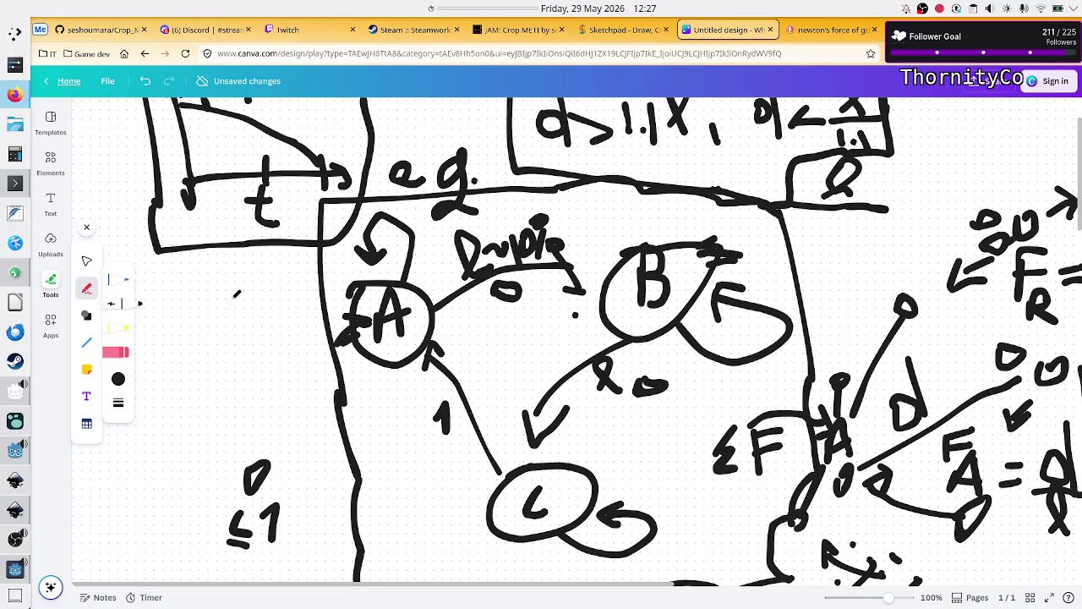
pyautogui.scroll(3, 238, 295)
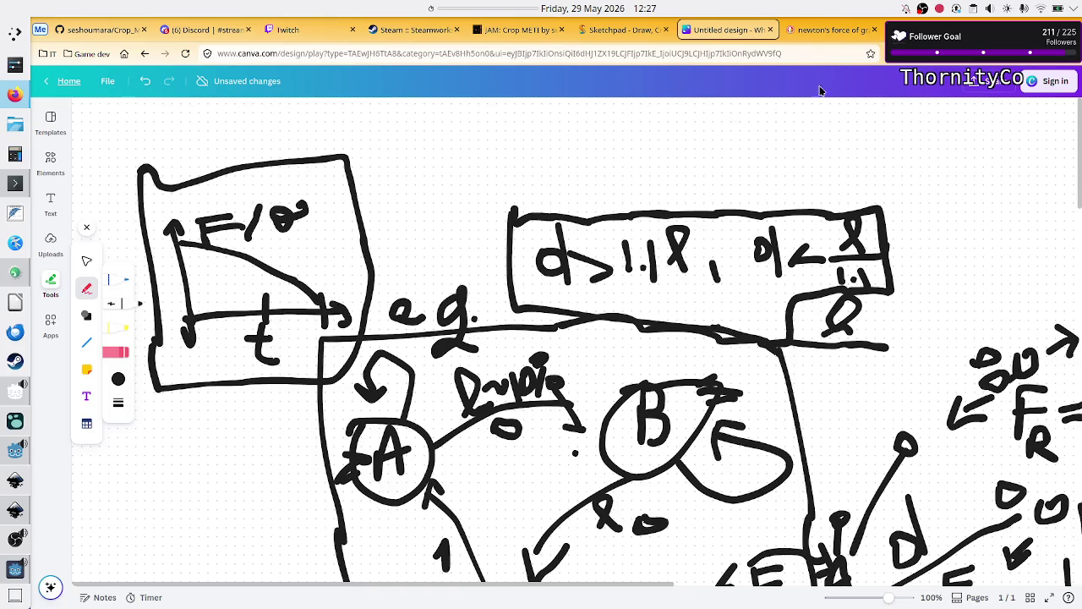
# Close the running Crop_METI (DEBUG) game window and bring the Godot editor back
pyautogui.click(10, 568)
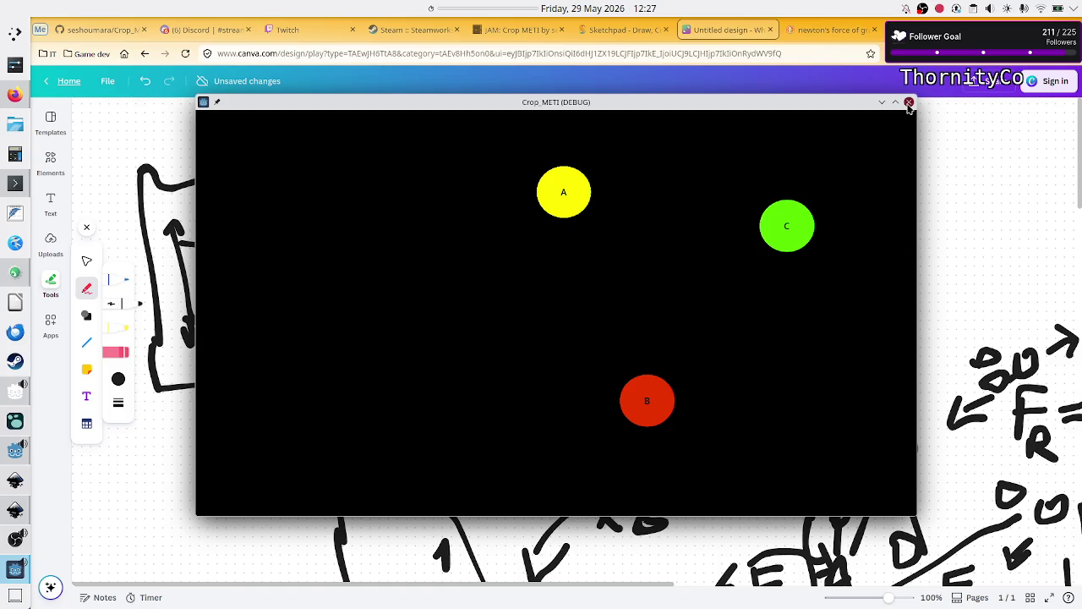
pyautogui.click(909, 103)
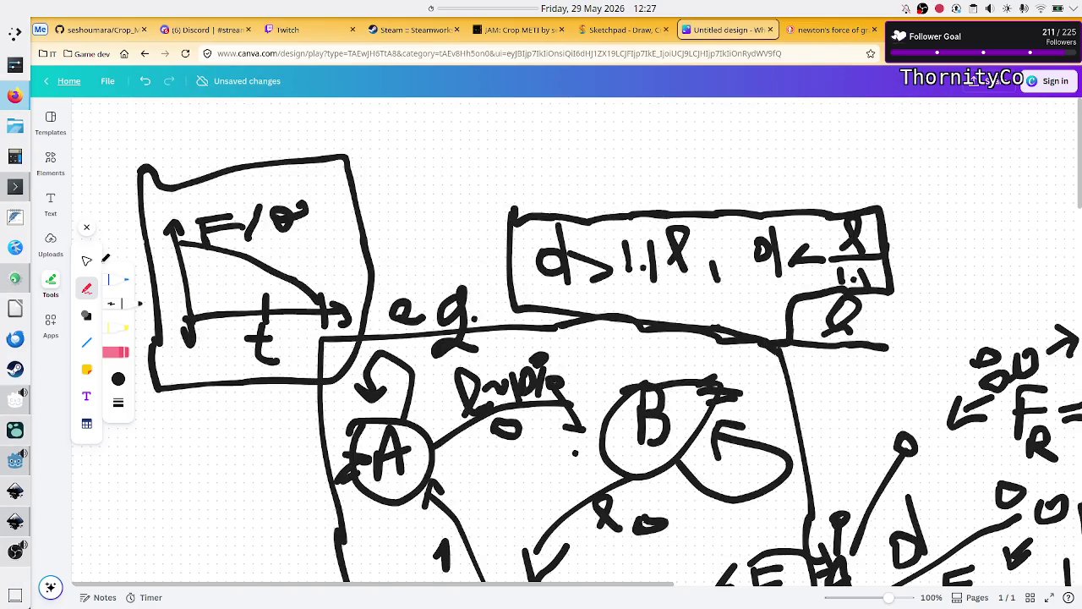
pyautogui.click(10, 486)
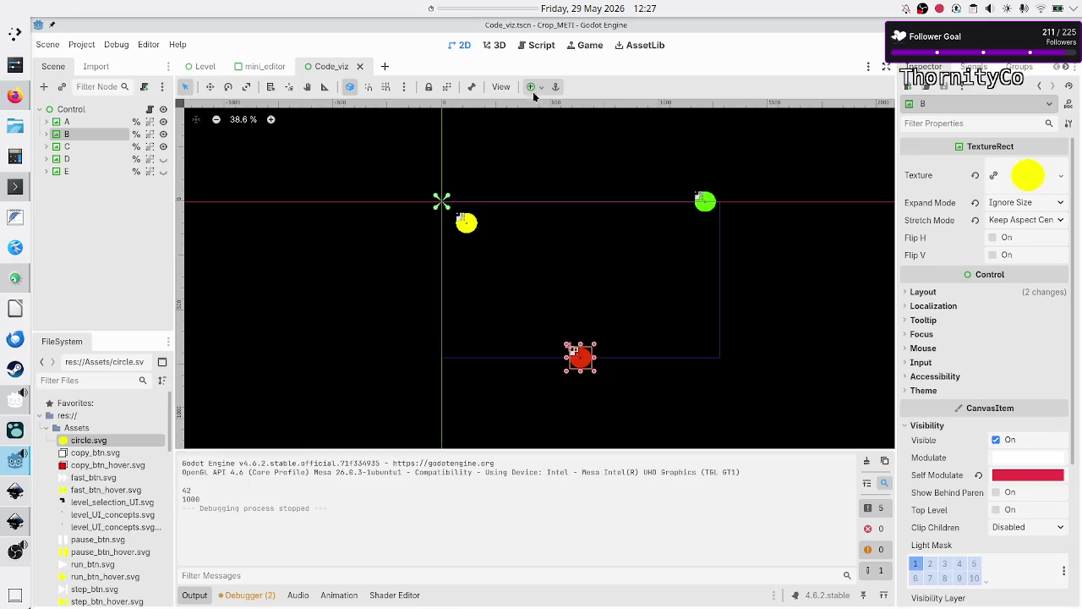
# In the 2D scene, turn on visibility for circles D and E in the Scene dock
pyautogui.click(539, 46)
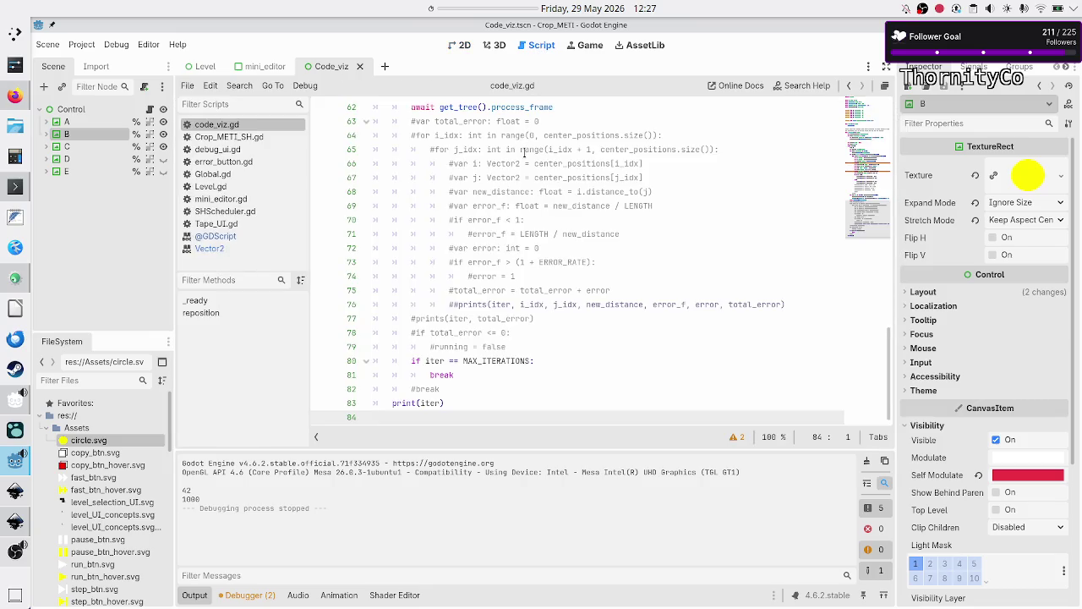
pyautogui.click(459, 44)
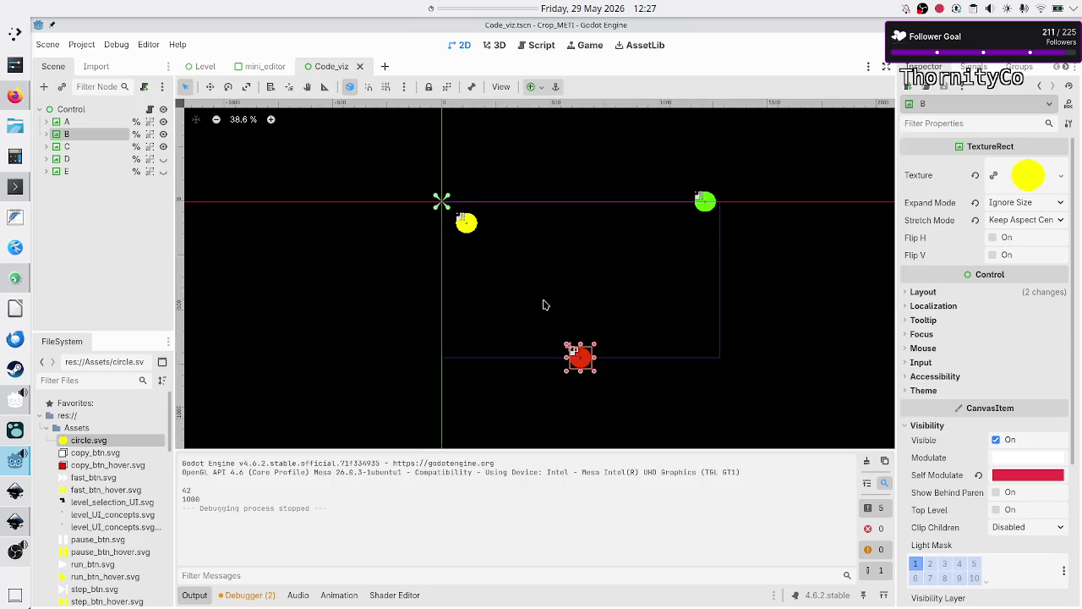
pyautogui.click(164, 159)
pyautogui.click(164, 172)
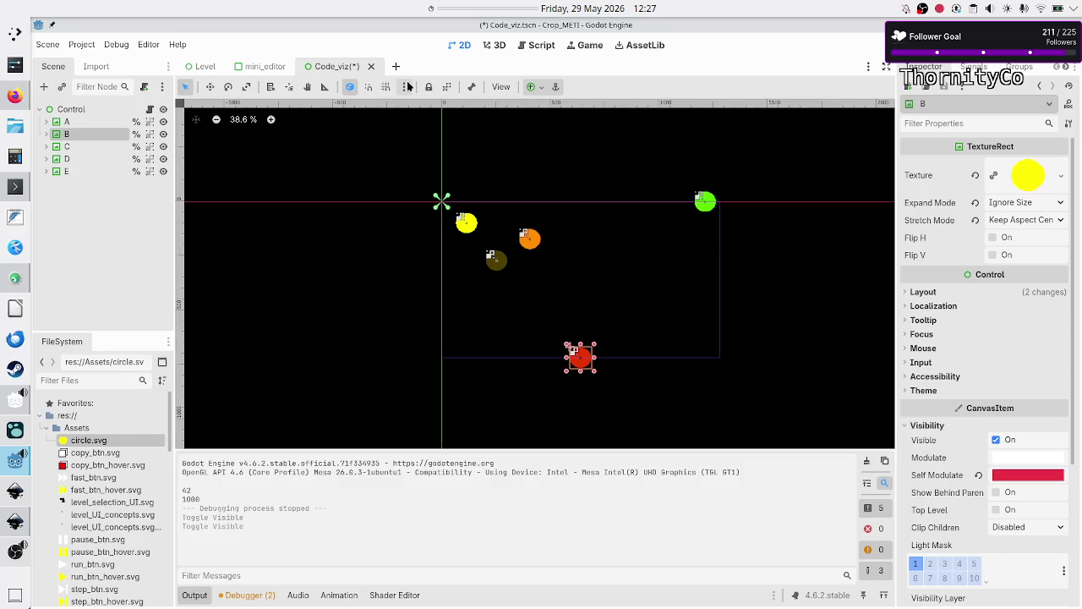
# Append d, e to the nodes array on line 15 of code_viz.gd and save
pyautogui.click(547, 48)
pyautogui.scroll(15, 508, 291)
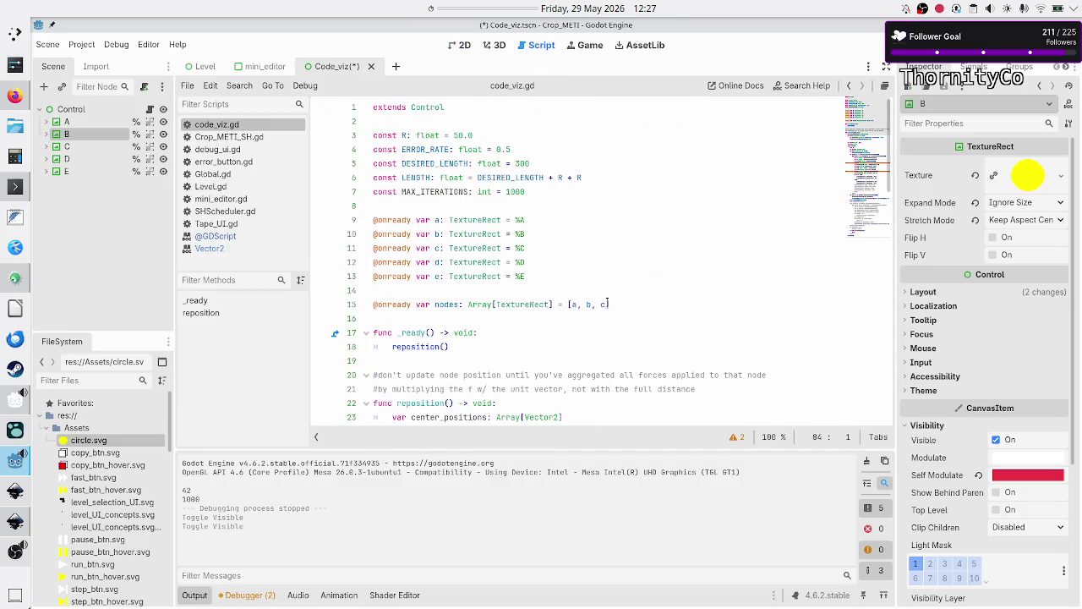
pyautogui.click(608, 303)
pyautogui.write('d, e')
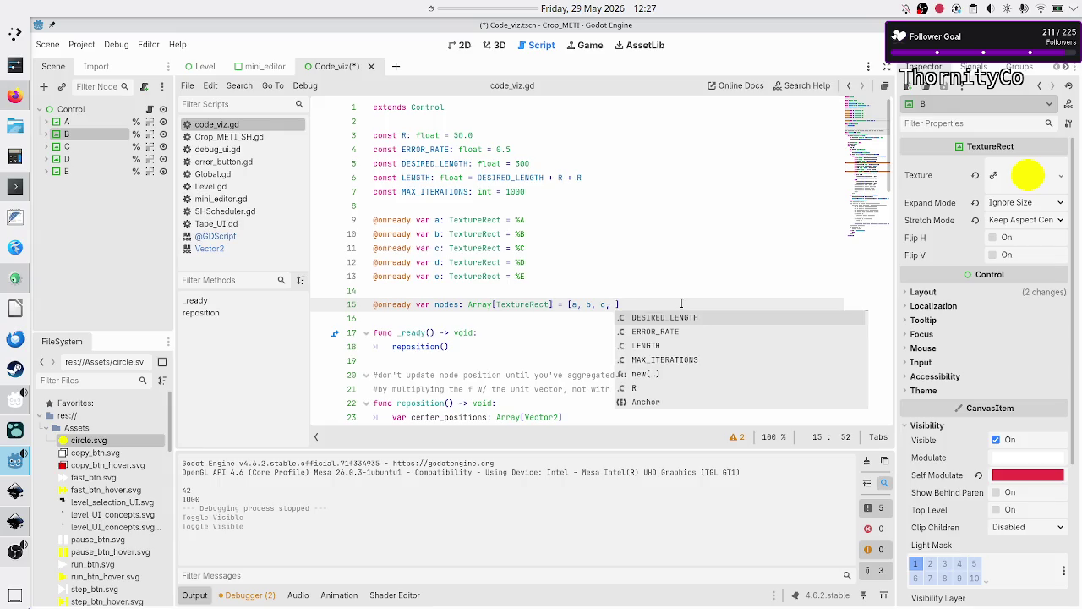
pyautogui.hotkey('ctrl', 's')
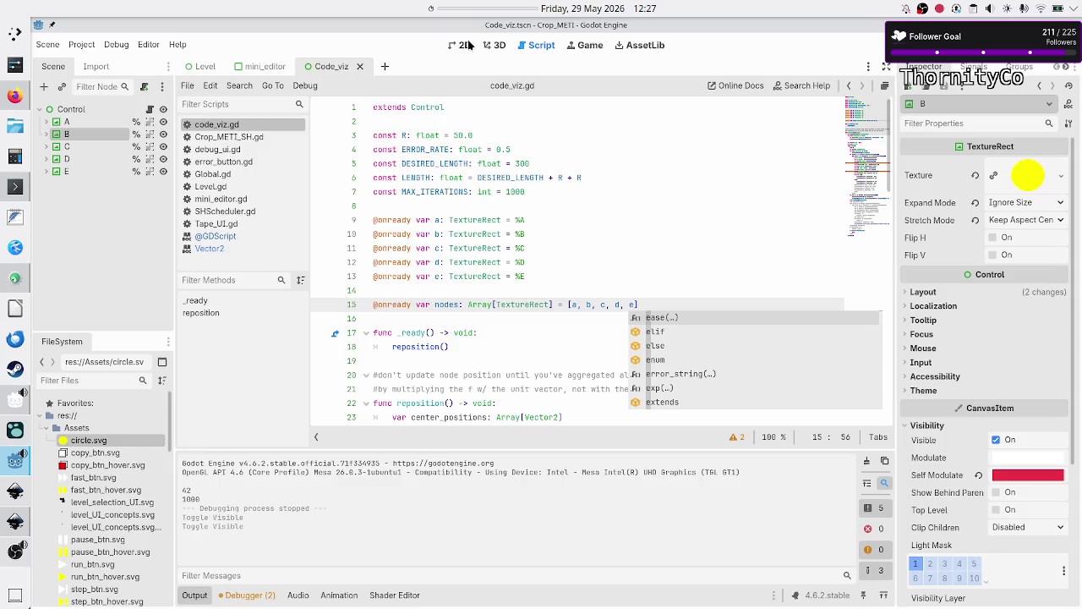
pyautogui.click(464, 45)
# Drag circles B and C beside circle A, undoing an accidental Control node move
pyautogui.moveTo(584, 361)
pyautogui.mouseDown()
pyautogui.moveTo(497, 234)
pyautogui.moveTo(507, 238)
pyautogui.mouseUp()
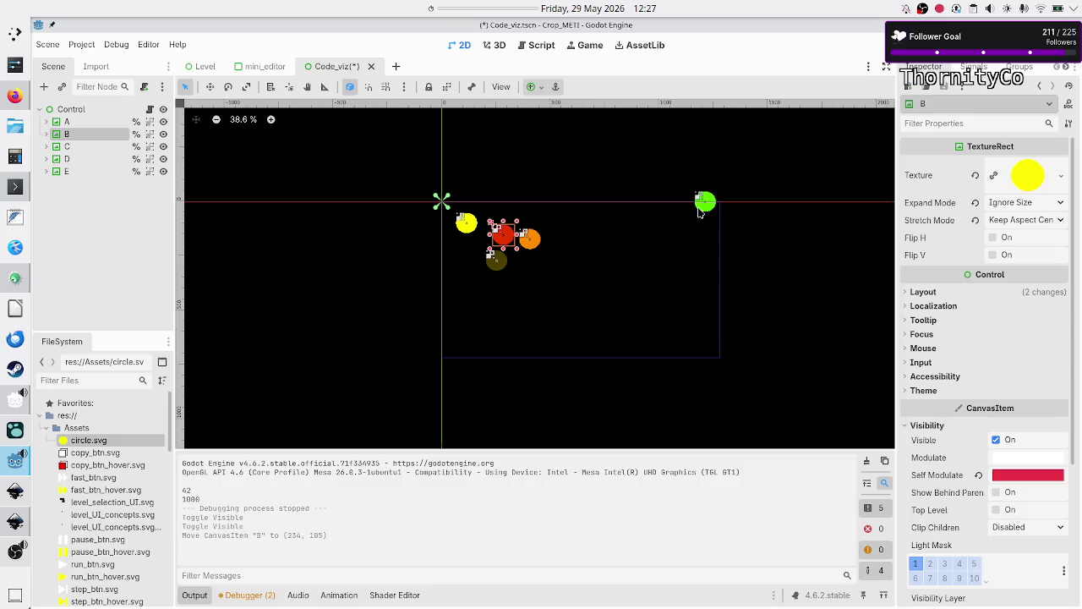
pyautogui.click(708, 203)
pyautogui.moveTo(709, 203); pyautogui.dragTo(469, 260)
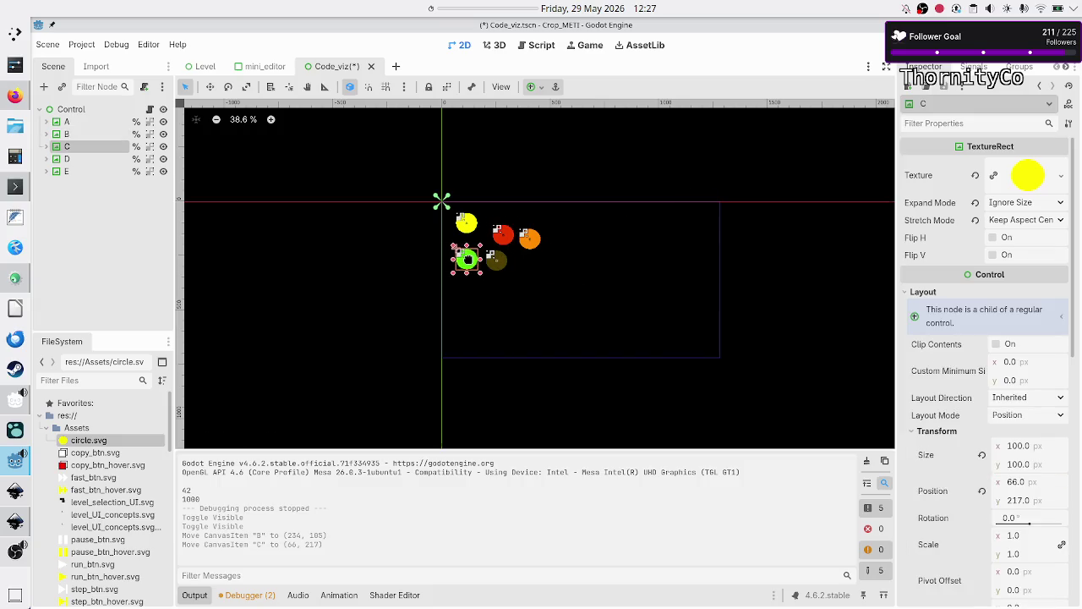
pyautogui.click(558, 304)
pyautogui.moveTo(558, 302); pyautogui.dragTo(486, 257)
pyautogui.hotkey('ctrl', 'z')
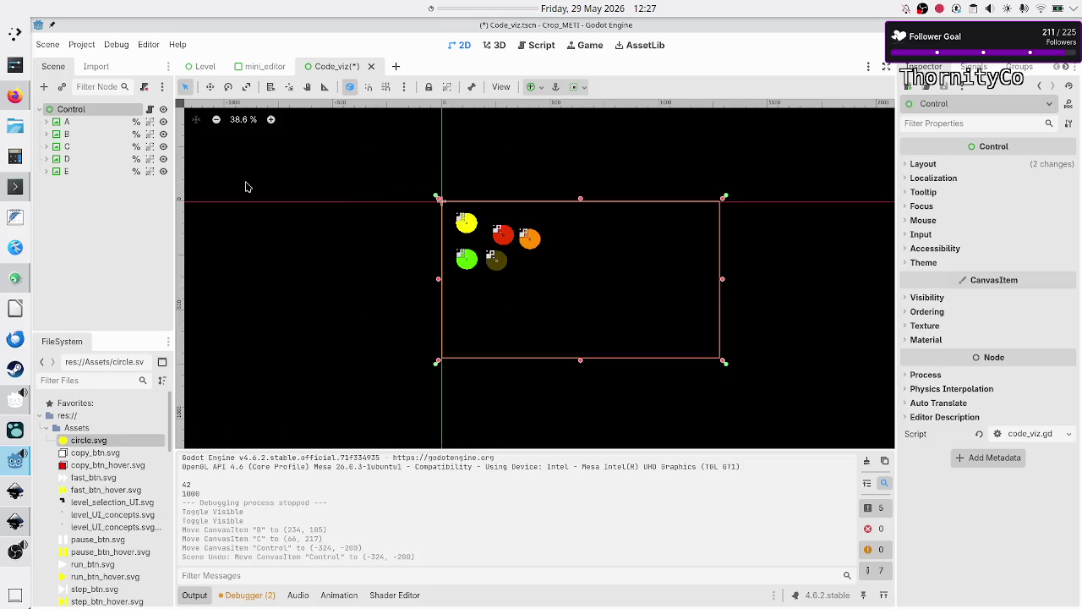
# Move all five circles A–E together toward the centre and test-run the scene
pyautogui.click(464, 226)
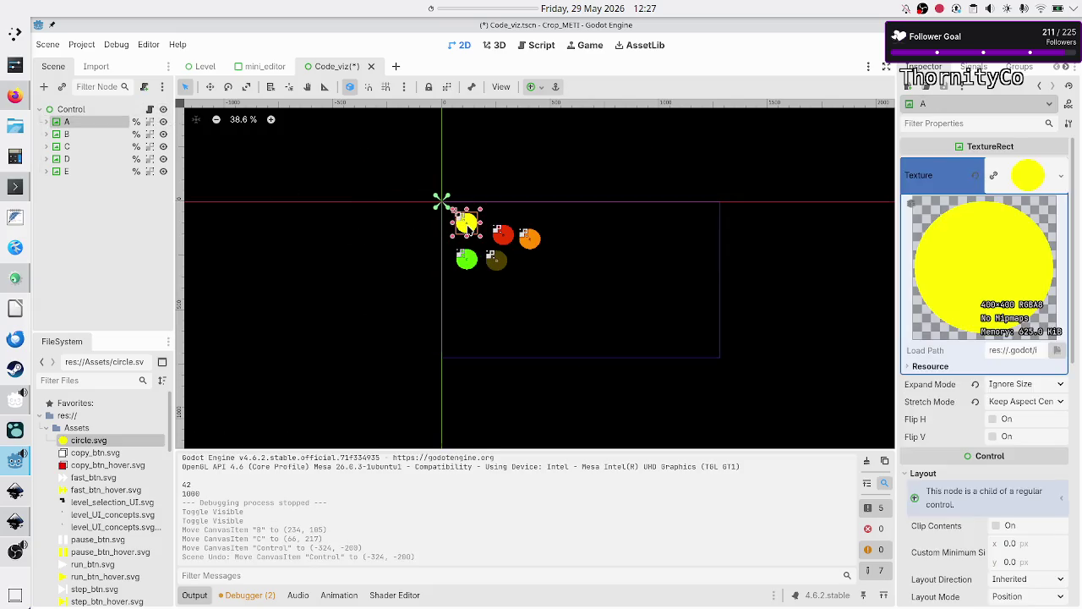
pyautogui.keyDown('shift'); pyautogui.click(65, 169); pyautogui.keyUp('shift')
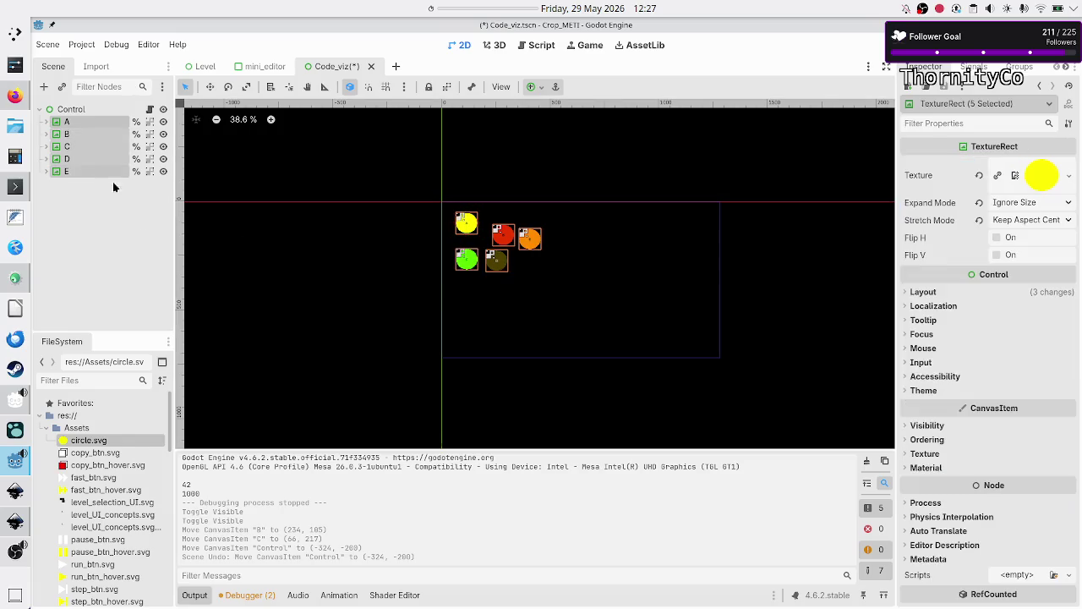
pyautogui.moveTo(465, 261)
pyautogui.mouseDown()
pyautogui.moveTo(555, 287)
pyautogui.moveTo(548, 297)
pyautogui.mouseUp()
pyautogui.click(393, 324)
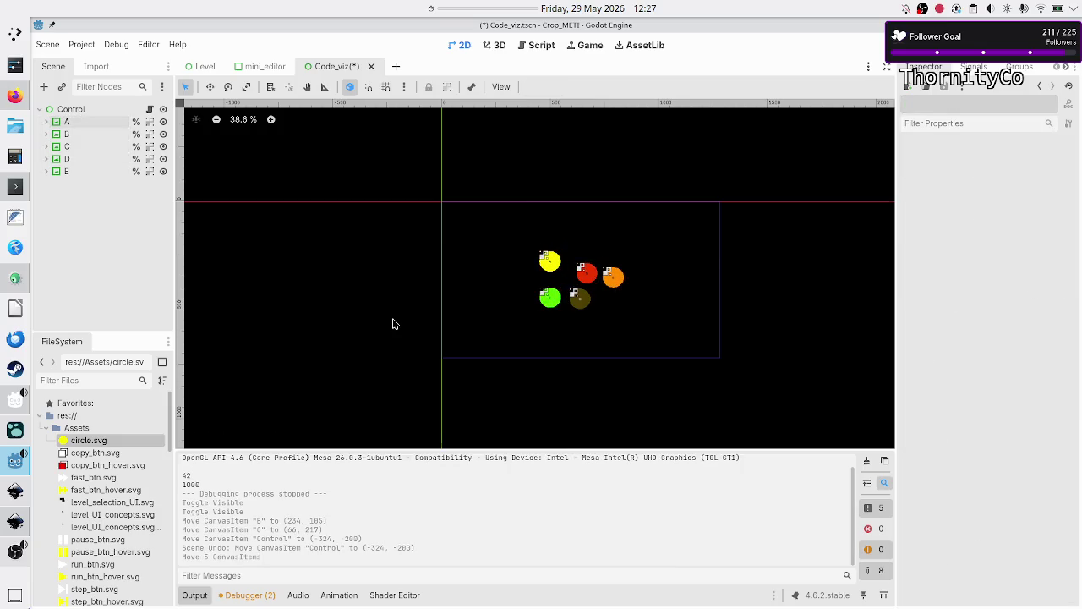
pyautogui.press('F6')
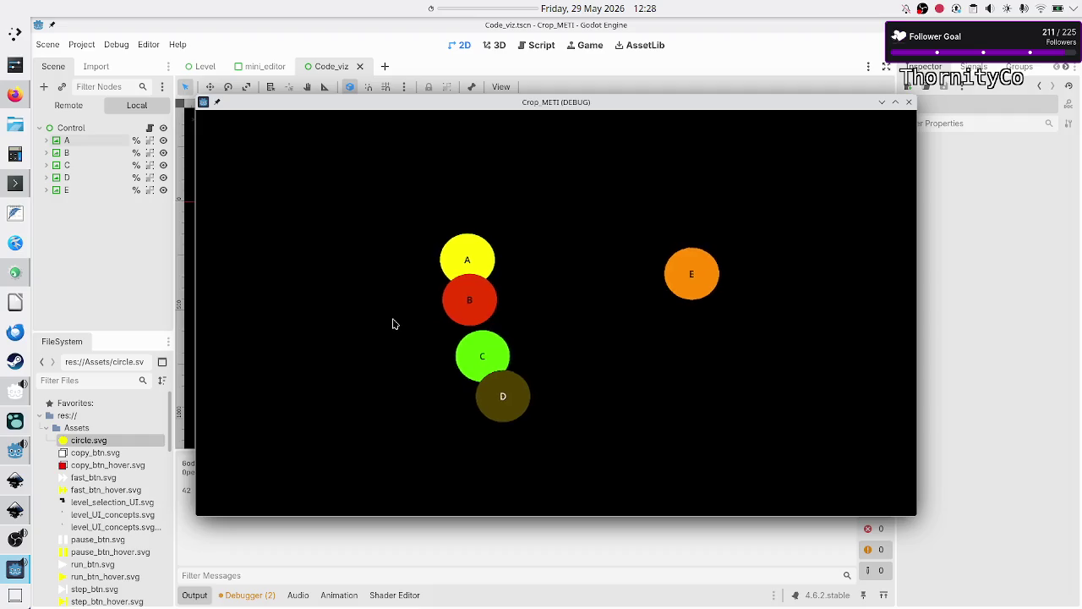
pyautogui.press('F8')
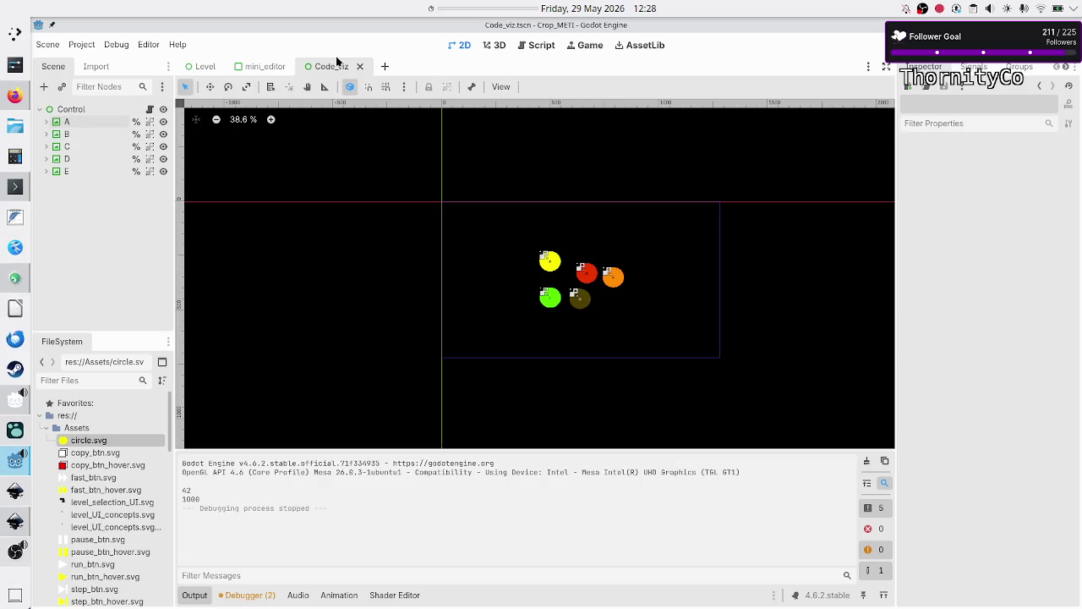
pyautogui.click(536, 47)
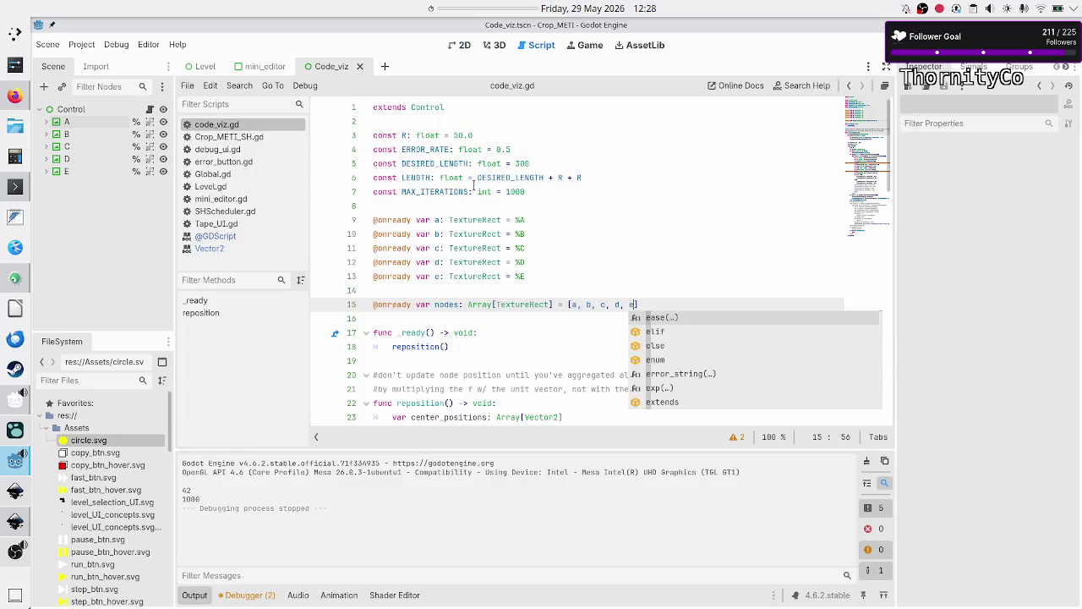
# Set MAX_ITERATIONS to 10000 and test-run the scene to watch the circles settle
pyautogui.click(537, 182)
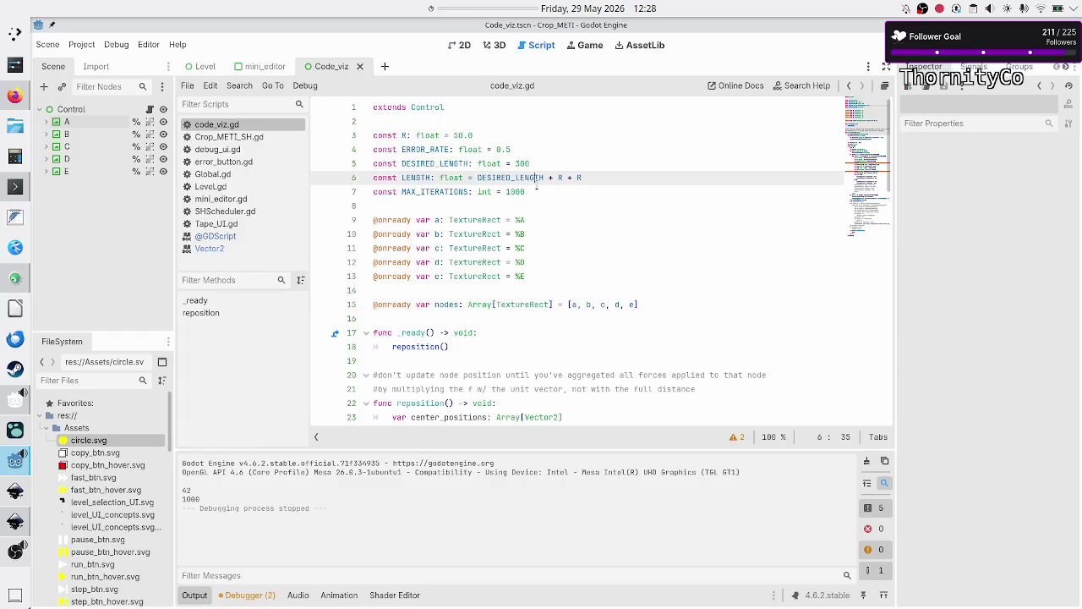
pyautogui.click(536, 191)
pyautogui.write('00')
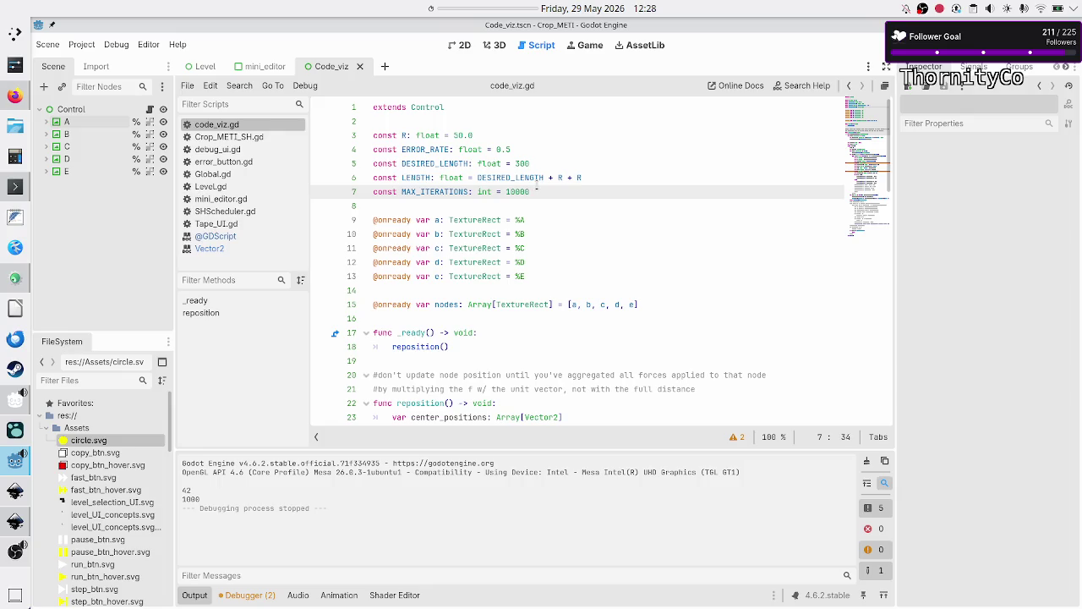
pyautogui.press('F6')
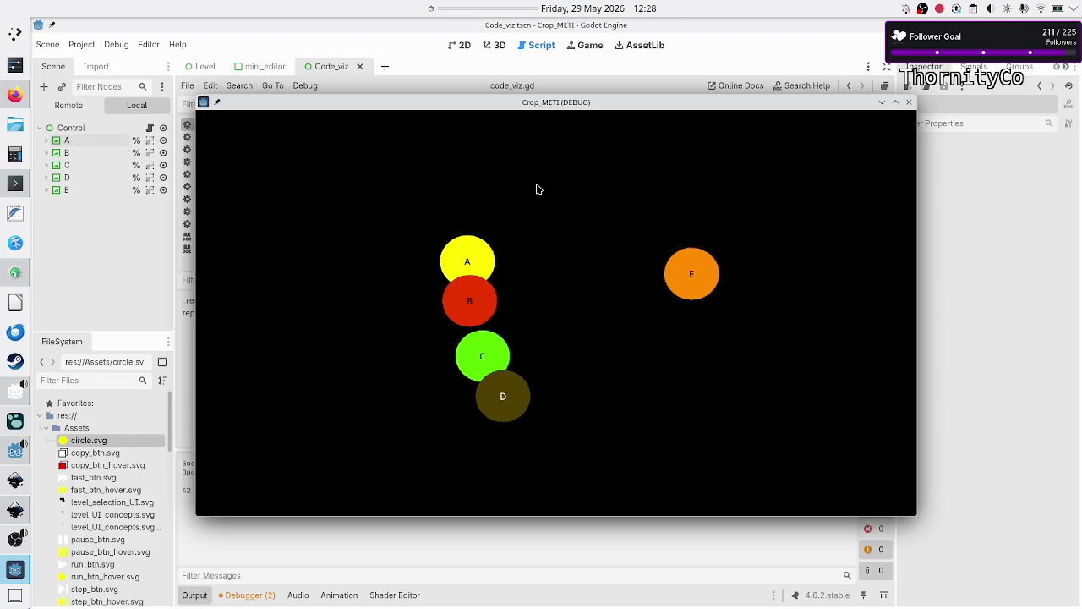
pyautogui.moveTo(546, 107)
pyautogui.mouseDown()
pyautogui.moveTo(605, 32)
pyautogui.moveTo(536, 136)
pyautogui.mouseUp()
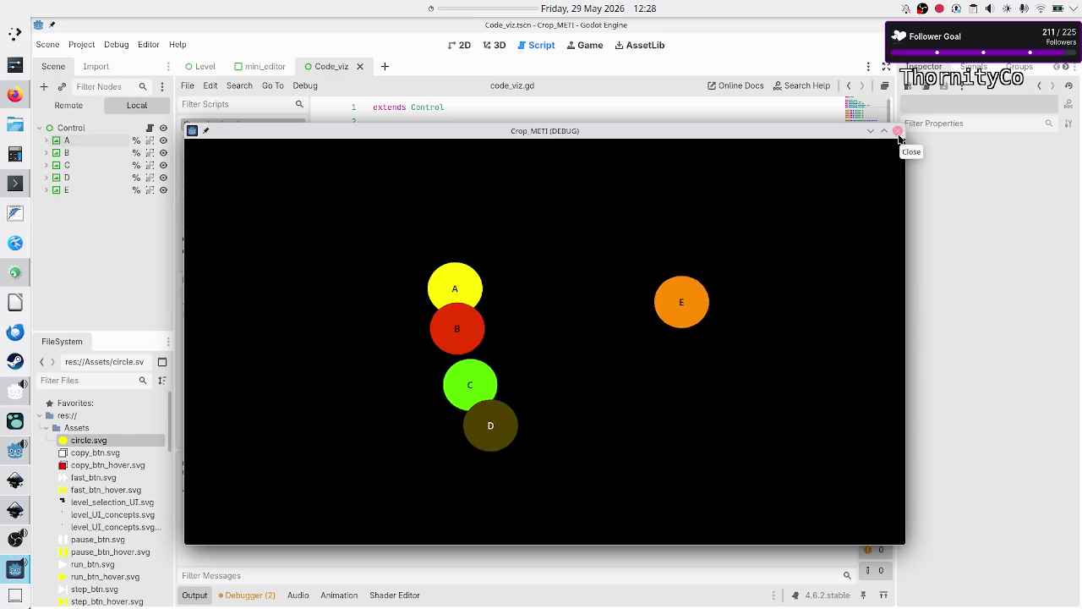
pyautogui.click(898, 131)
pyautogui.click(465, 44)
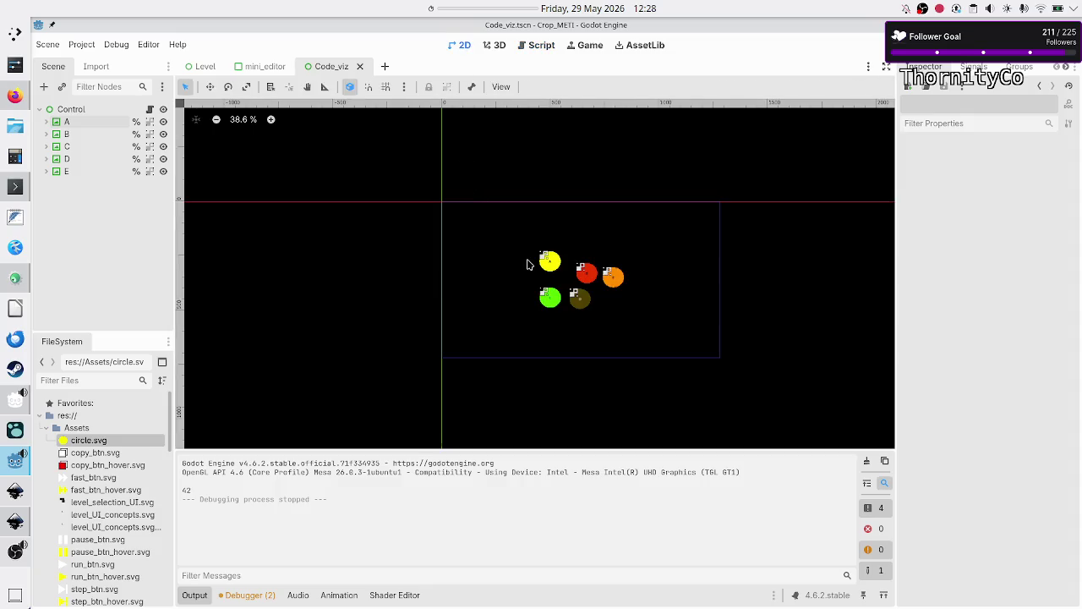
# In code_viz.gd, set MAX_ITERATIONS to 100000 and line 40's exp to 2.0
pyautogui.click(541, 45)
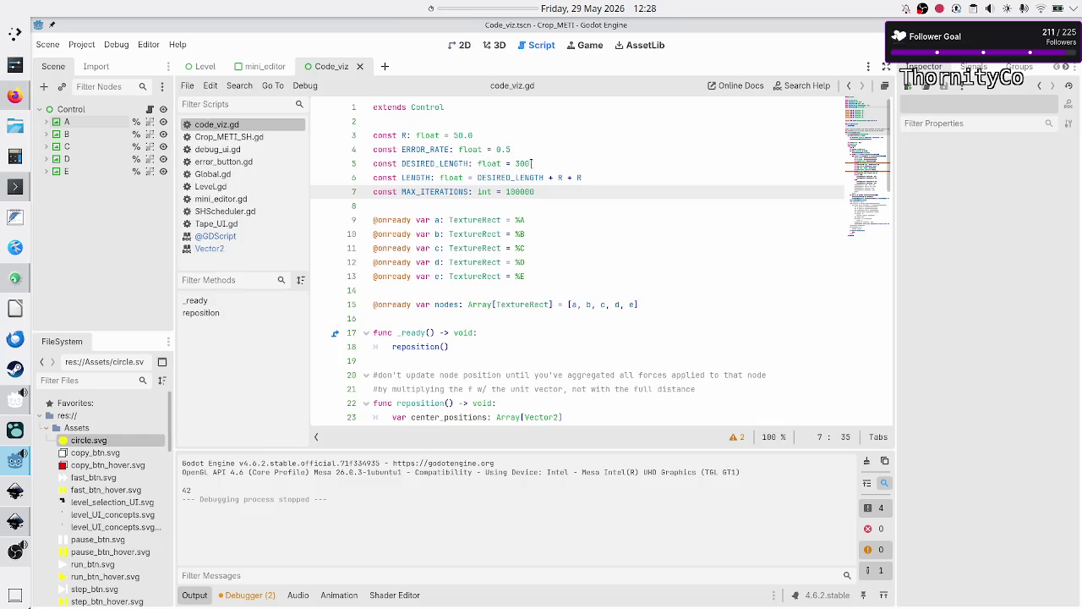
pyautogui.click(605, 304)
pyautogui.scroll(-1, 507, 314)
pyautogui.scroll(-4, 508, 314)
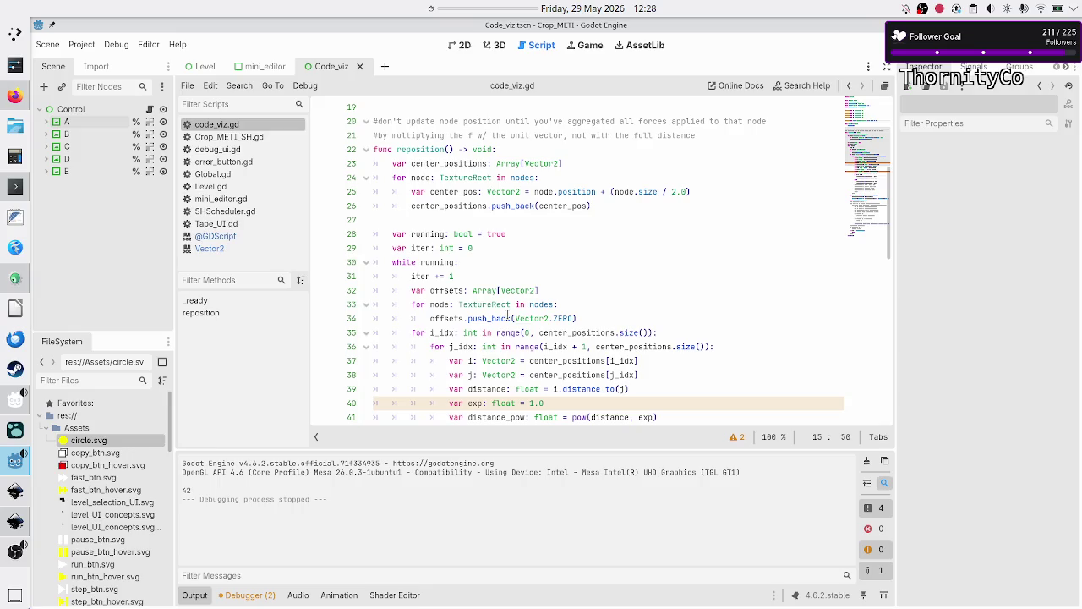
pyautogui.click(522, 177)
pyautogui.scroll(5, 575, 142)
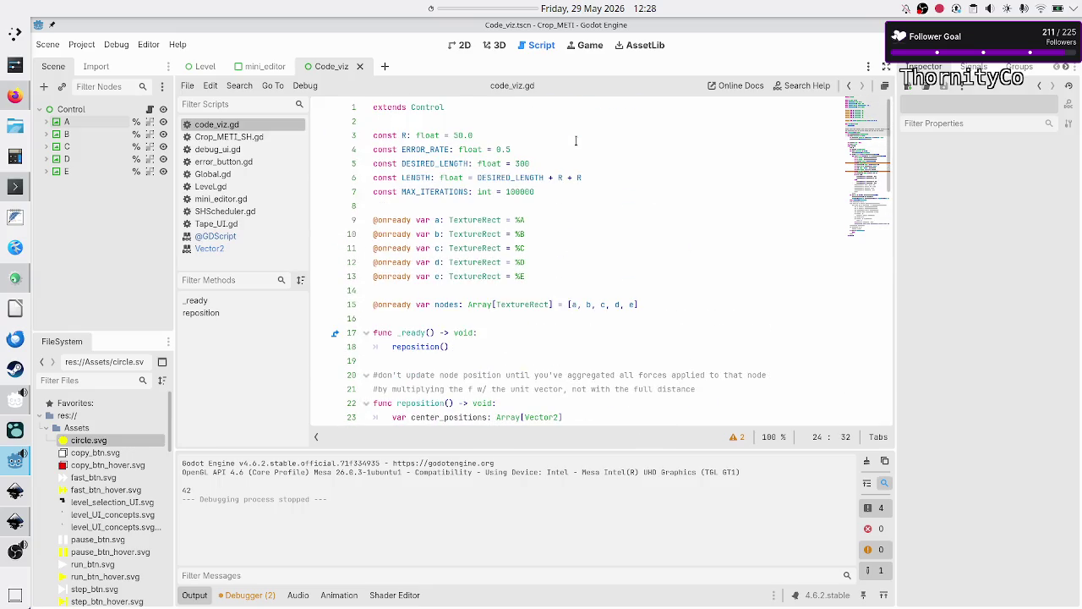
pyautogui.scroll(-1, 575, 142)
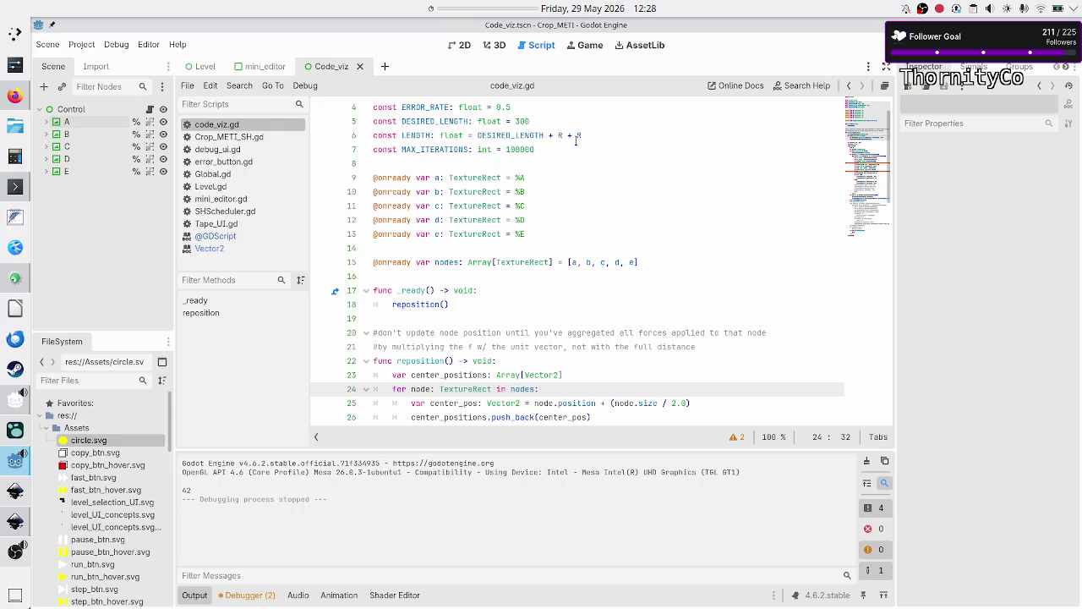
pyautogui.scroll(-1, 576, 141)
pyautogui.scroll(2, 576, 141)
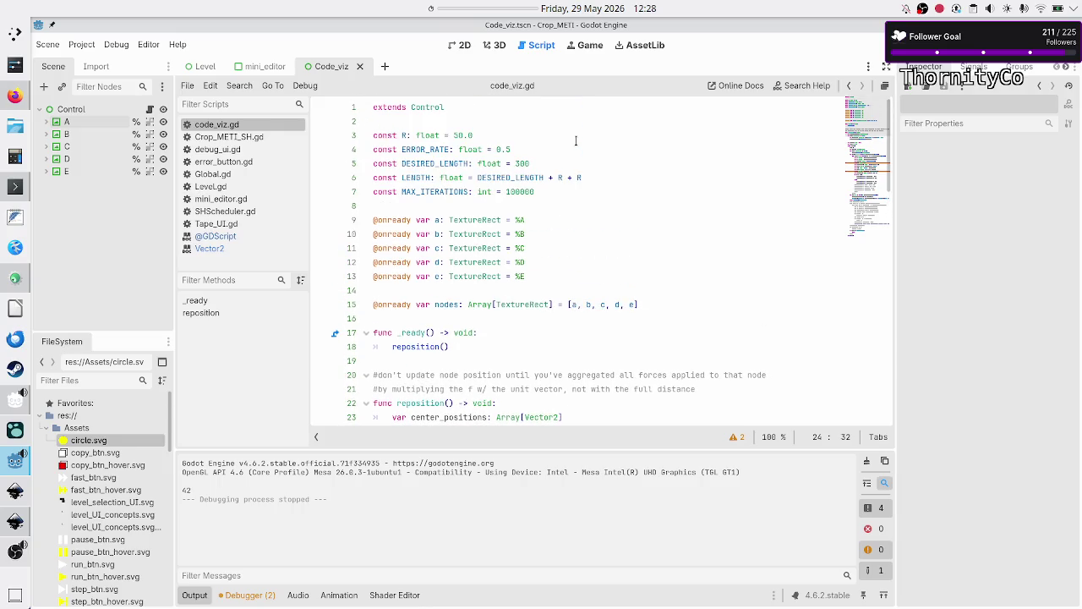
pyautogui.scroll(-15, 576, 141)
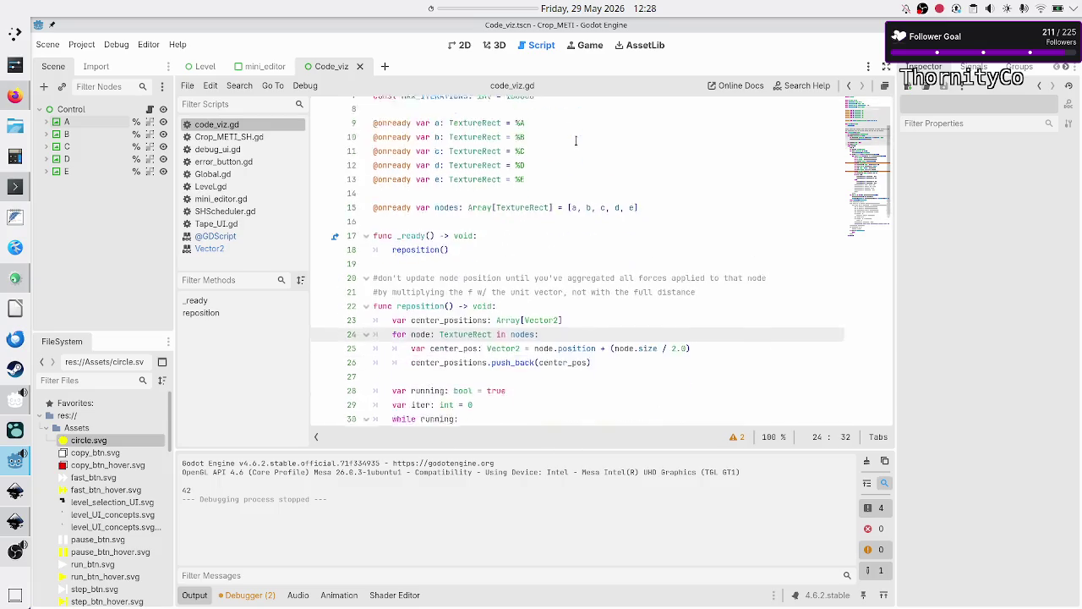
pyautogui.scroll(5, 575, 141)
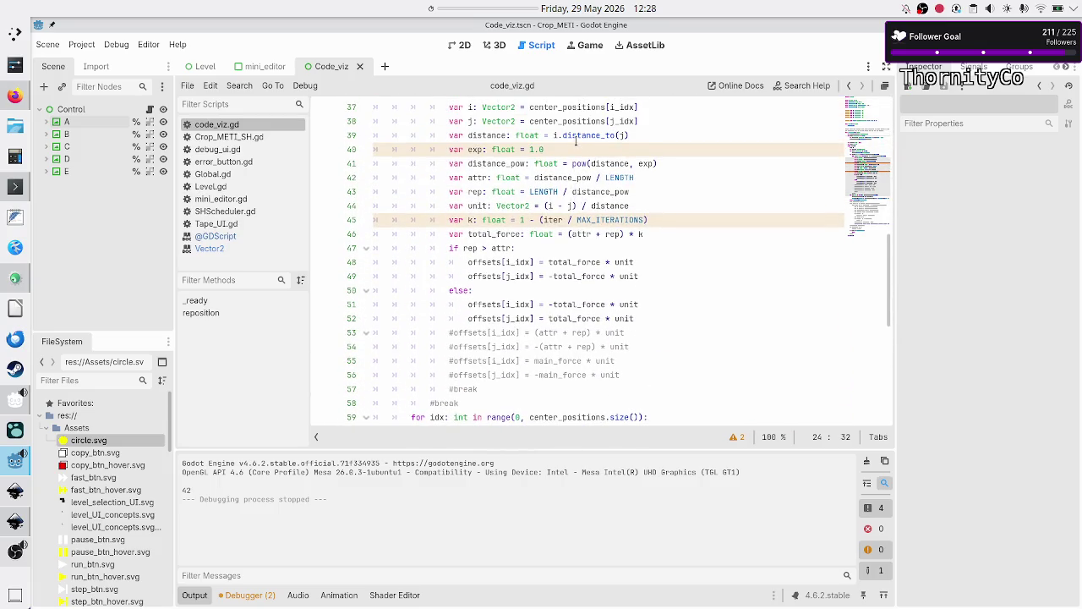
pyautogui.click(549, 192)
pyautogui.write('2')
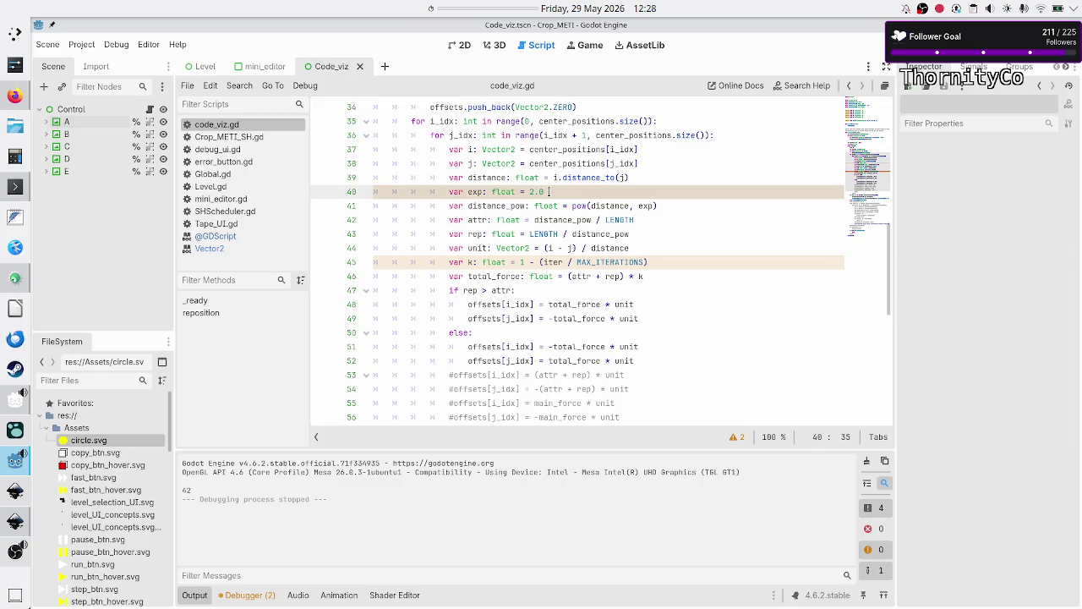
# Test-run the scene with the 2.0 exponent, then close the game window
pyautogui.press('F5')
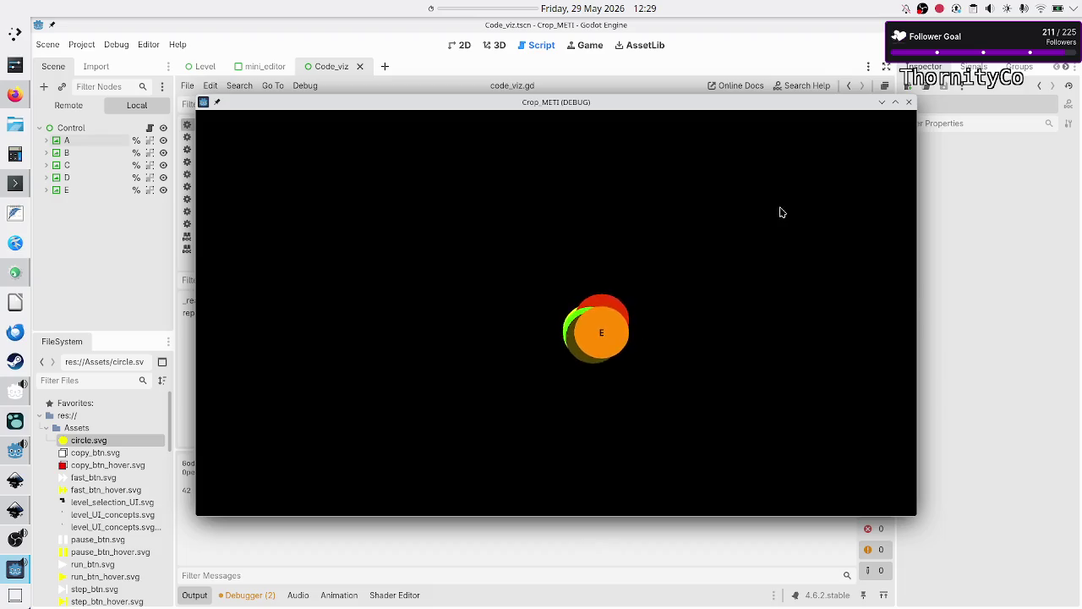
pyautogui.click(910, 102)
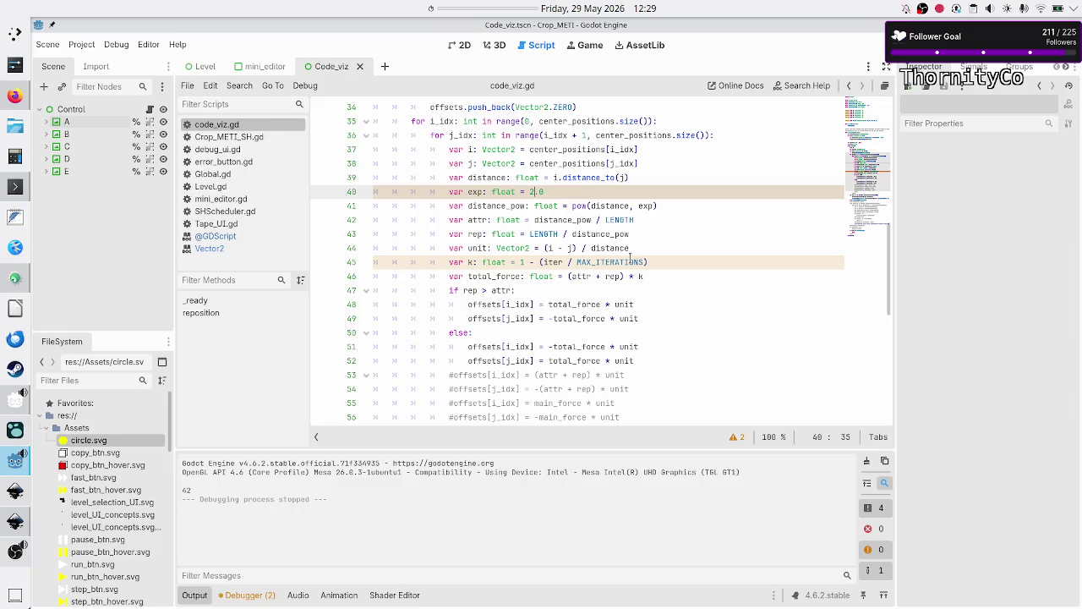
pyautogui.moveTo(630, 258)
pyautogui.click(457, 47)
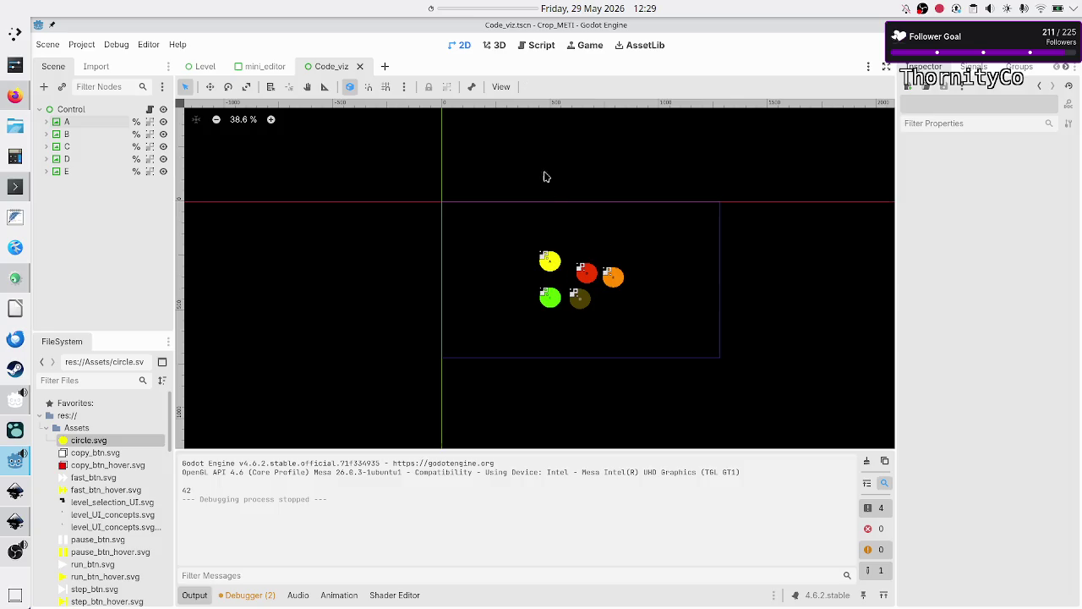
# Drag circles A, C, B and E to spread-out positions and test-run the scene
pyautogui.moveTo(554, 265); pyautogui.dragTo(483, 229)
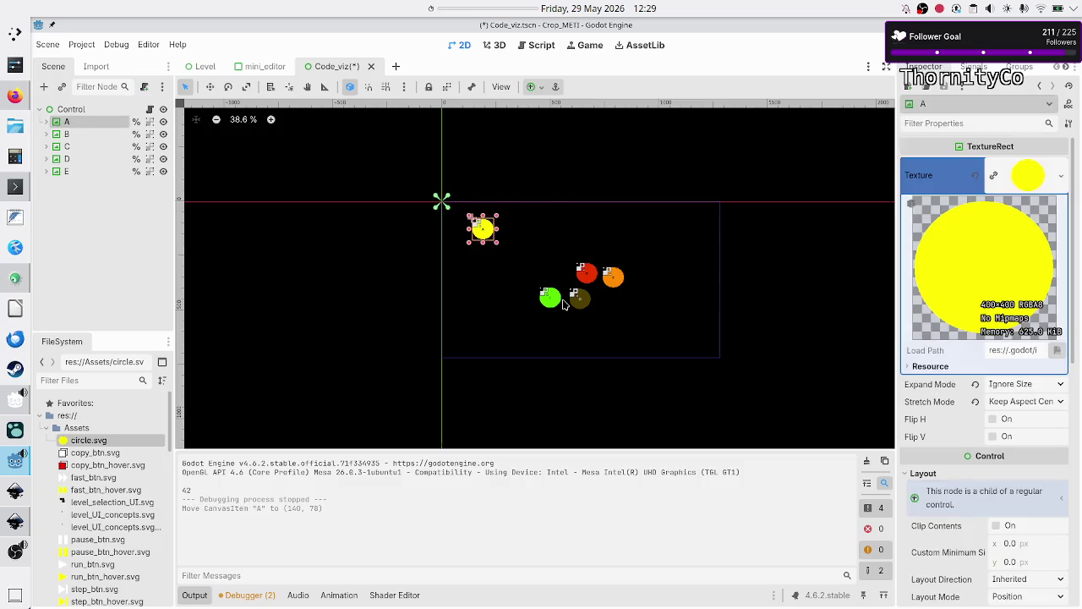
pyautogui.moveTo(549, 296); pyautogui.dragTo(505, 341)
pyautogui.moveTo(587, 272); pyautogui.dragTo(590, 209)
pyautogui.moveTo(612, 289)
pyautogui.mouseDown()
pyautogui.moveTo(656, 301)
pyautogui.moveTo(672, 320)
pyautogui.mouseUp()
pyautogui.press('F5')
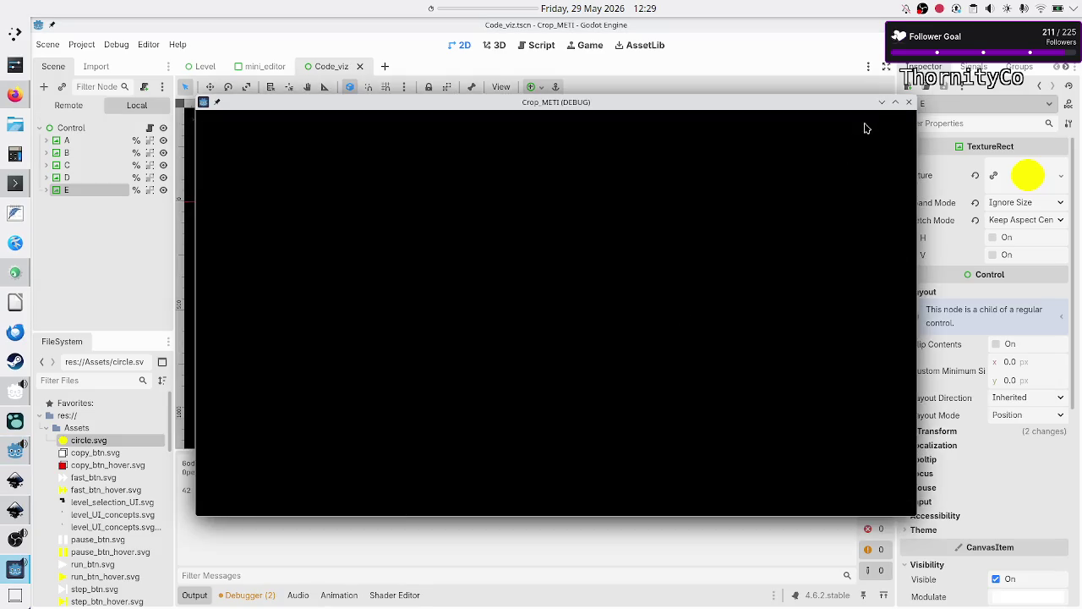
pyautogui.click(909, 102)
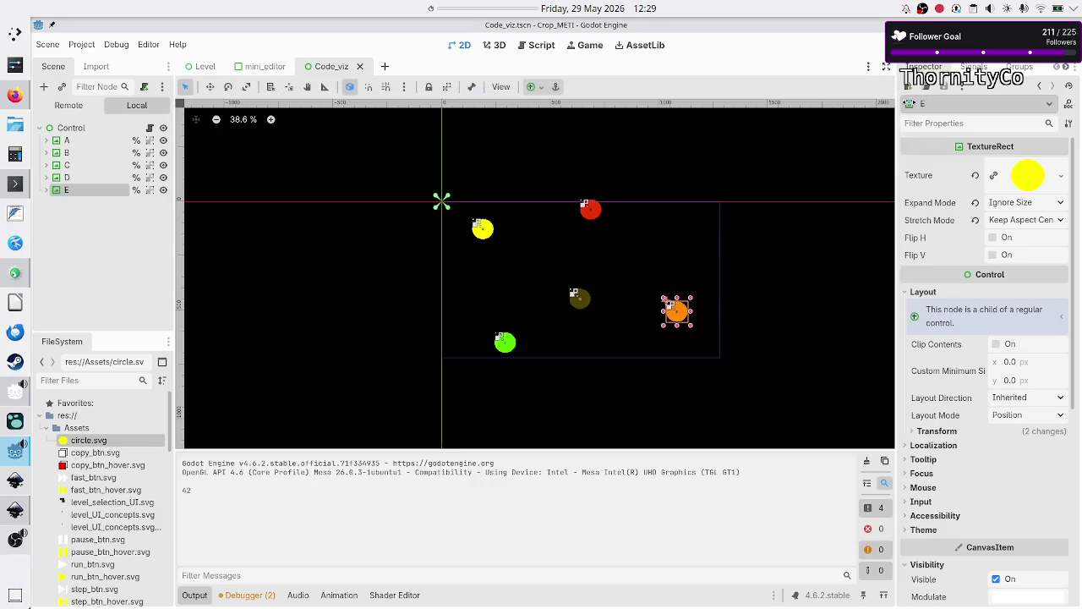
# Change the exponent on line 40 of code_viz.gd to 1.0 and rerun the scene
pyautogui.click(534, 49)
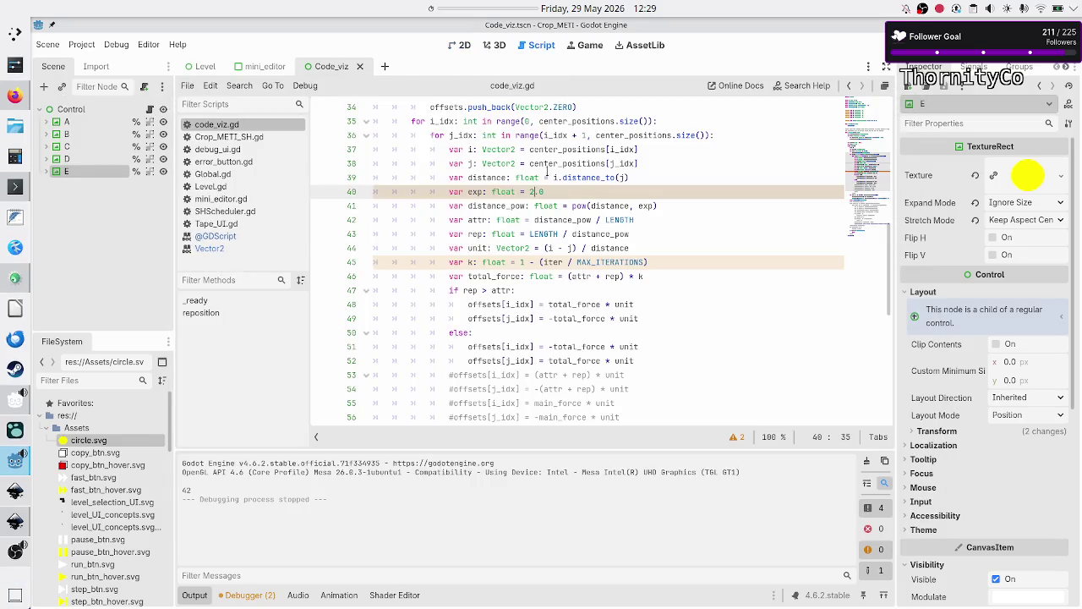
pyautogui.press('BackSpace')
pyautogui.write('1')
pyautogui.press('F5')
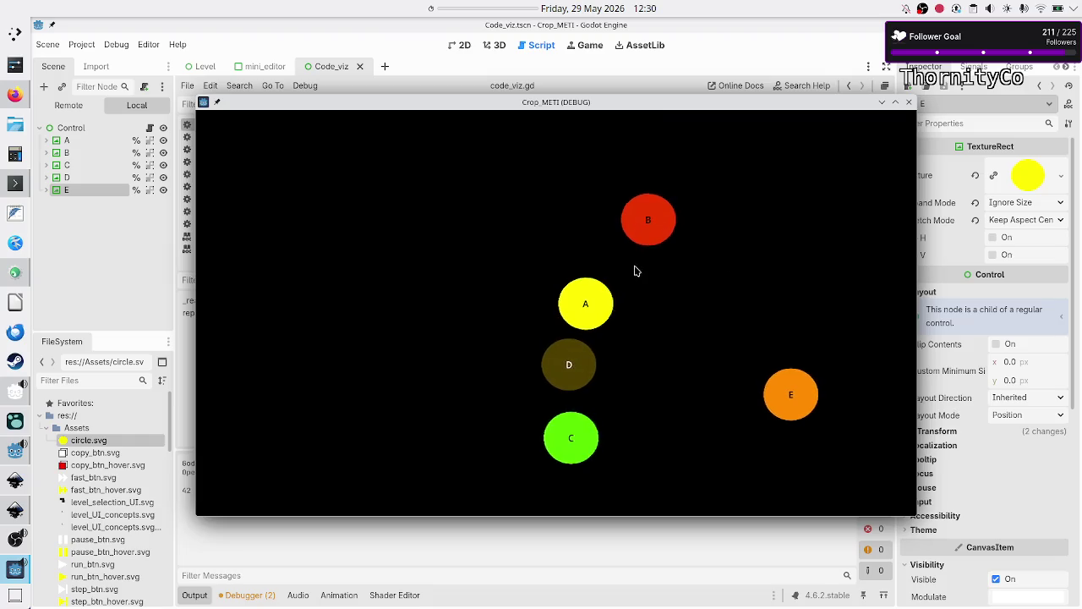
pyautogui.click(909, 101)
pyautogui.scroll(10, 487, 203)
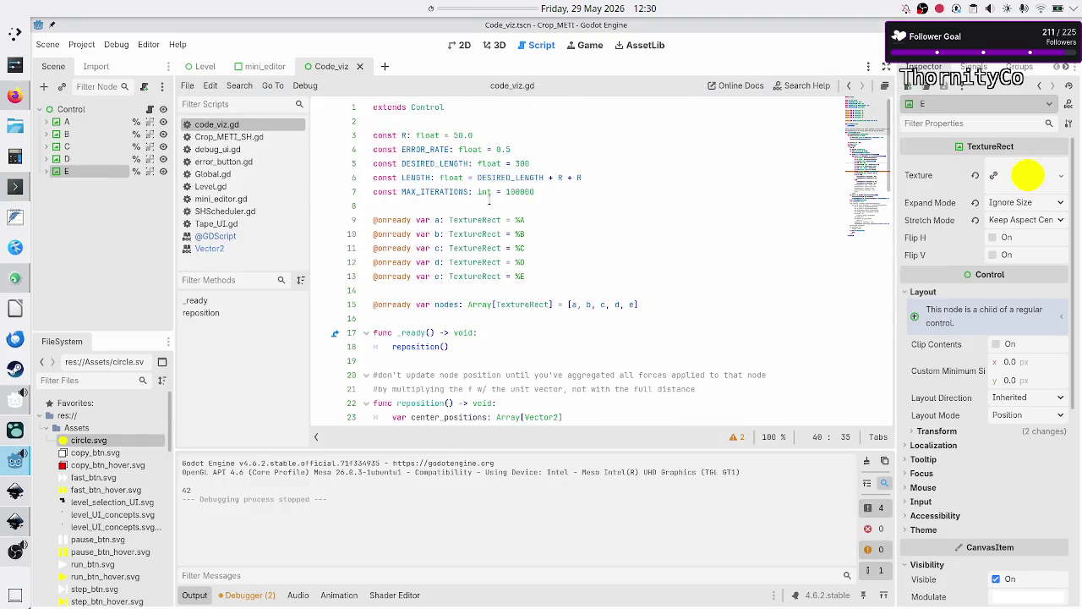
# Change DESIRED_LENGTH on line 5 from 300 to 400 and save the script
pyautogui.click(510, 149)
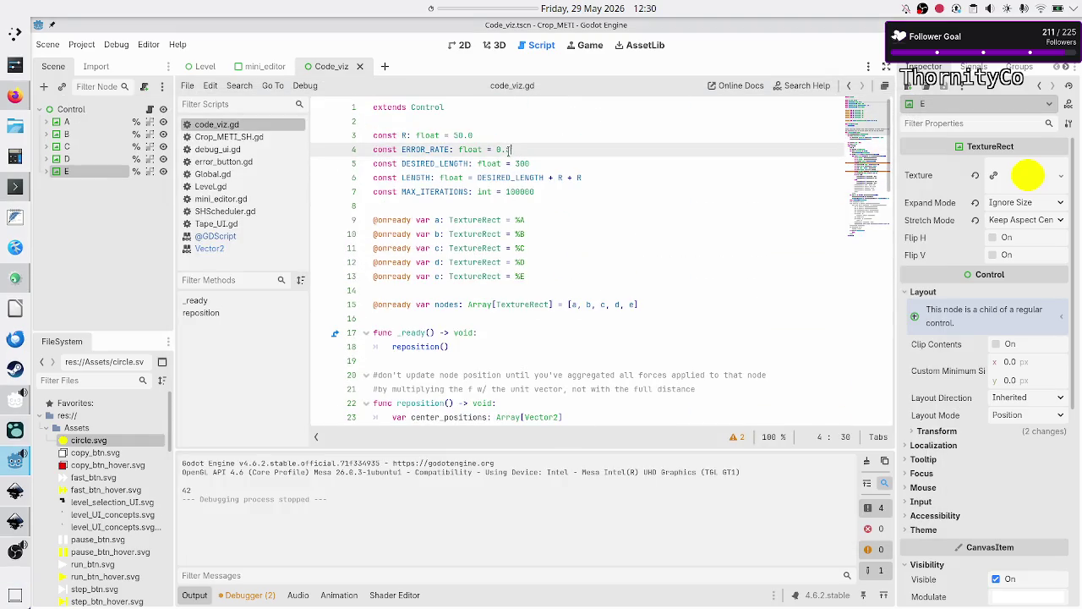
pyautogui.press('Down')
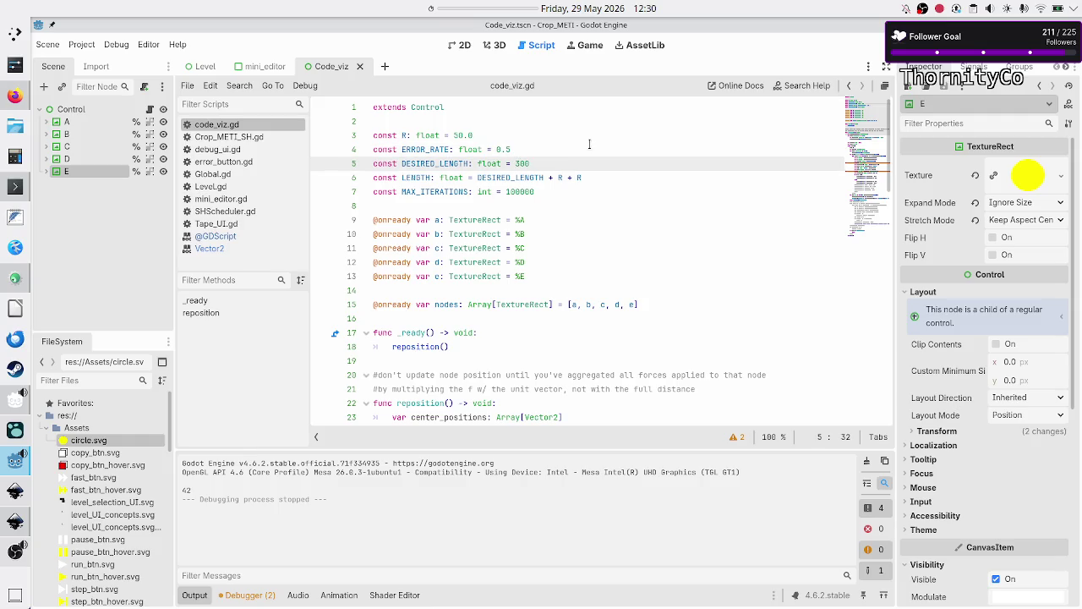
pyautogui.hotkey('ctrl', 's')
# Run the circle simulation six times to compare results, then stop it and go to Canva
pyautogui.press('F5')
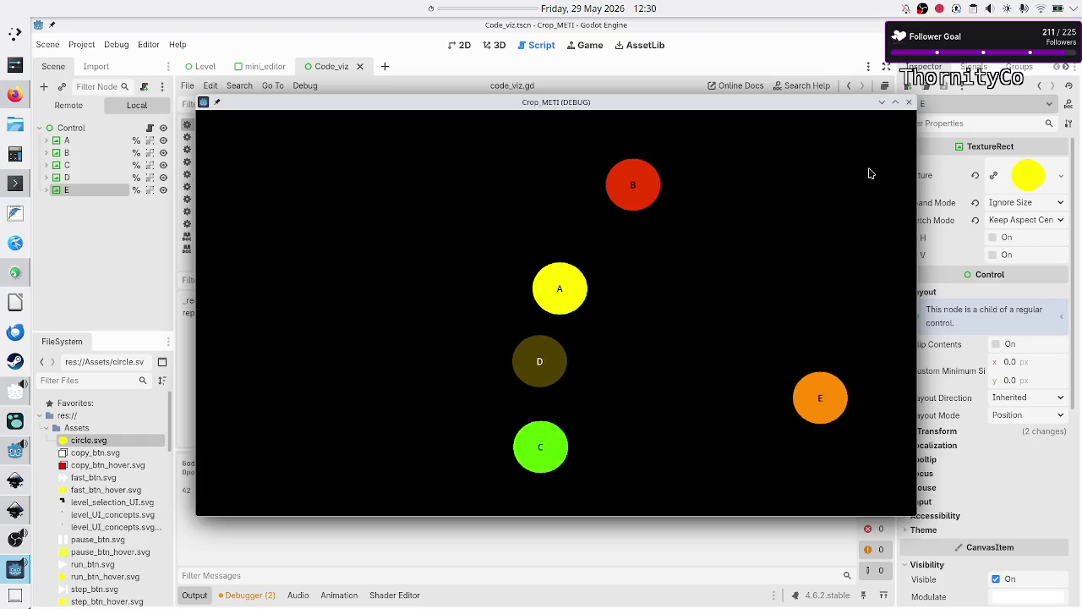
pyautogui.click(910, 103)
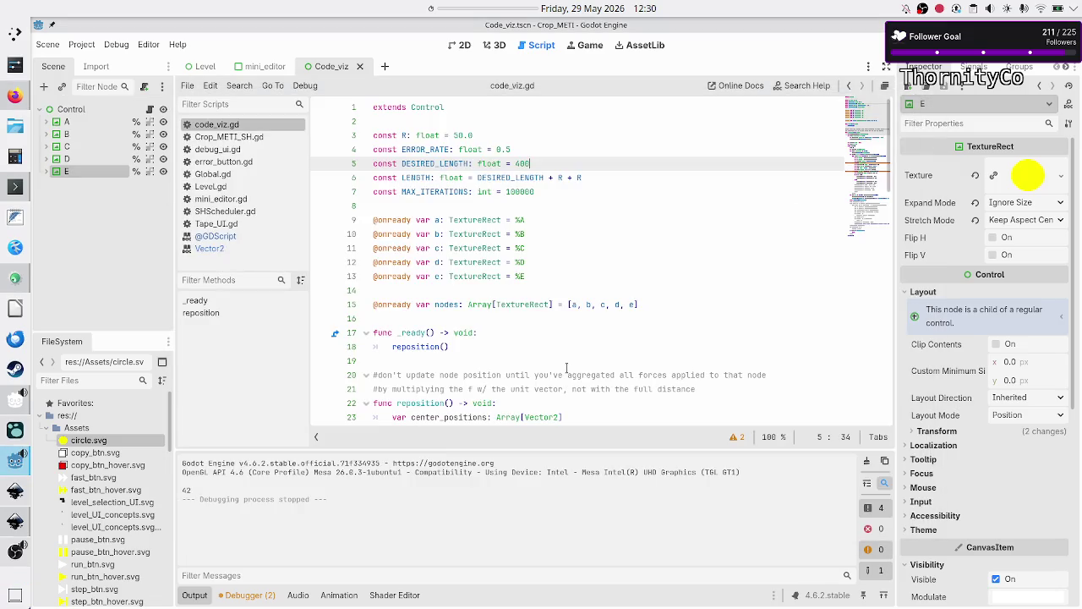
pyautogui.press('F5')
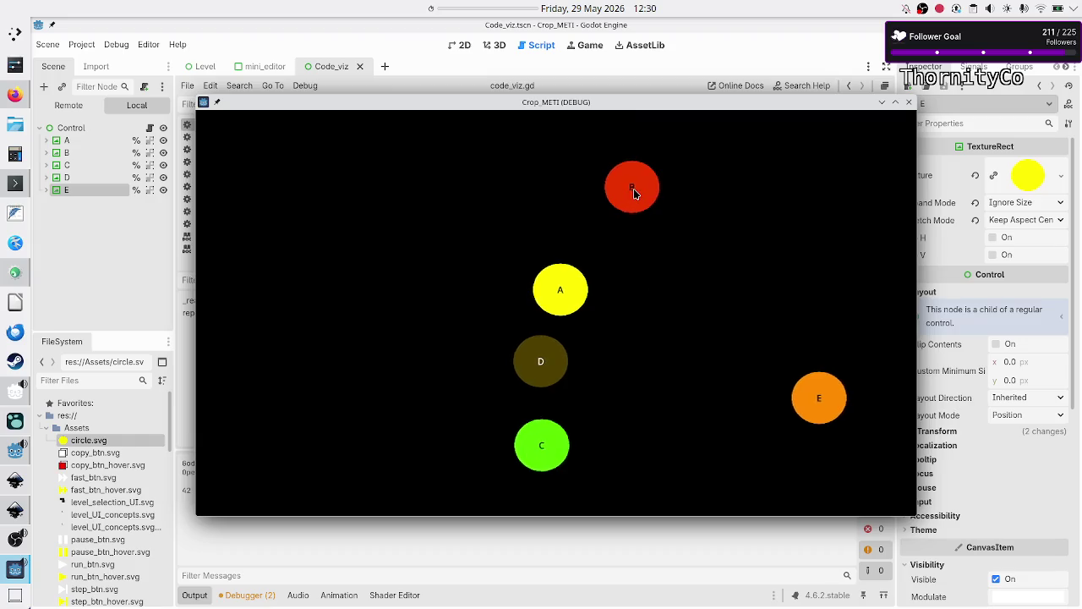
pyautogui.click(909, 102)
pyautogui.press('F5')
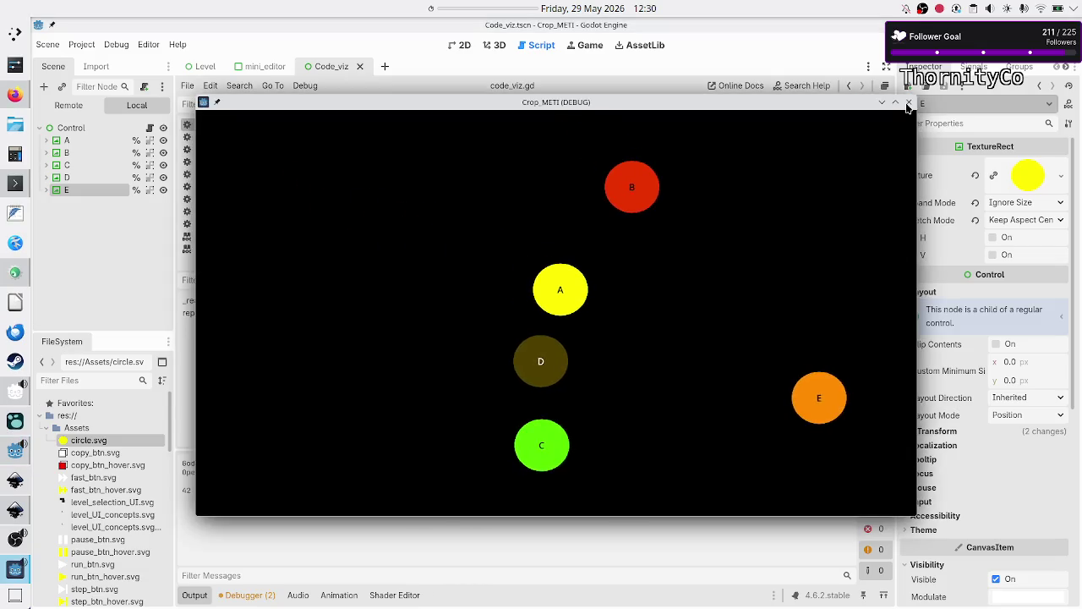
pyautogui.click(908, 103)
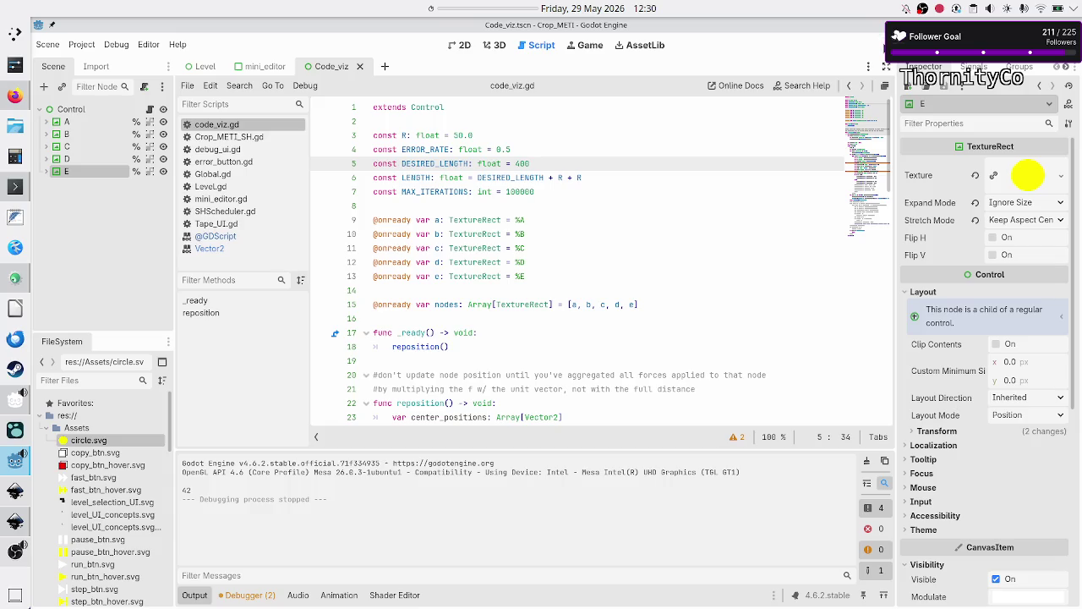
pyautogui.press('F5')
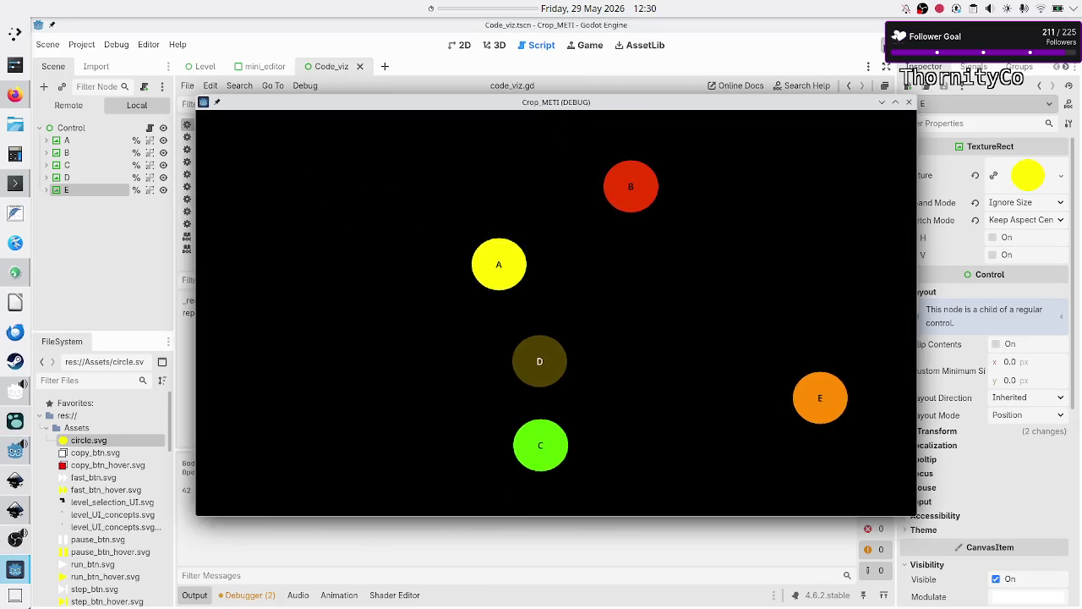
pyautogui.click(908, 103)
pyautogui.press('F5')
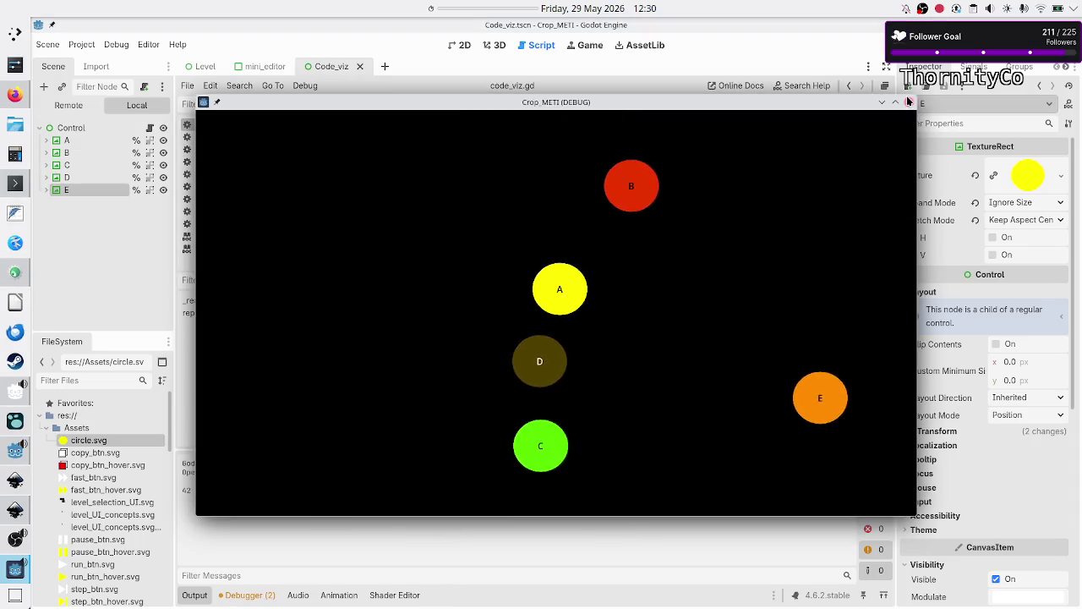
pyautogui.click(909, 103)
pyautogui.press('F5')
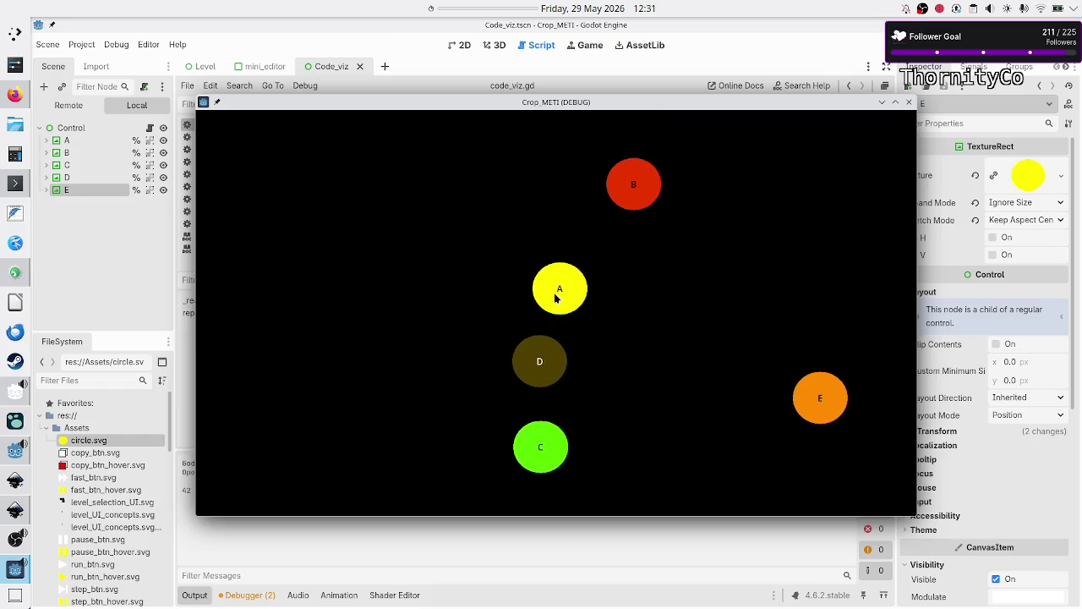
pyautogui.press('F8')
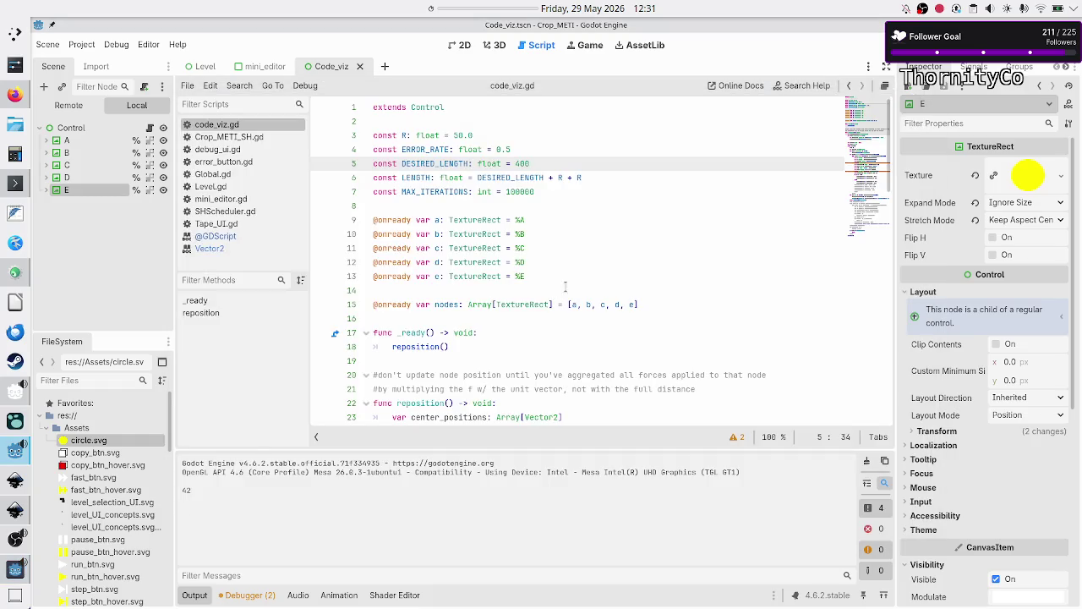
pyautogui.click(14, 94)
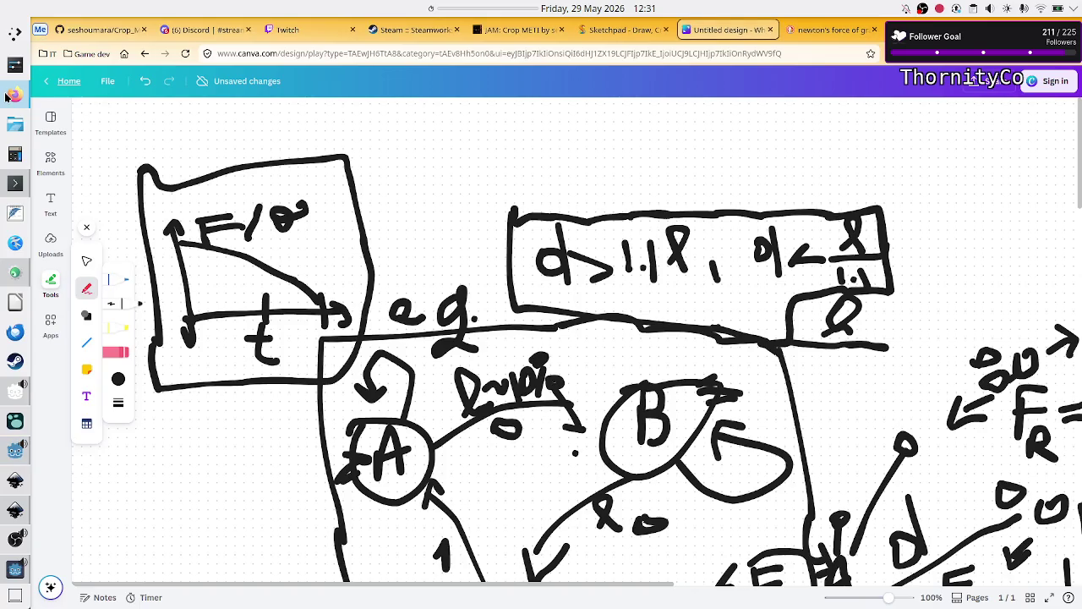
# Scroll around the Canva whiteboard to find space for a new sketch
pyautogui.scroll(-10, 854, 380)
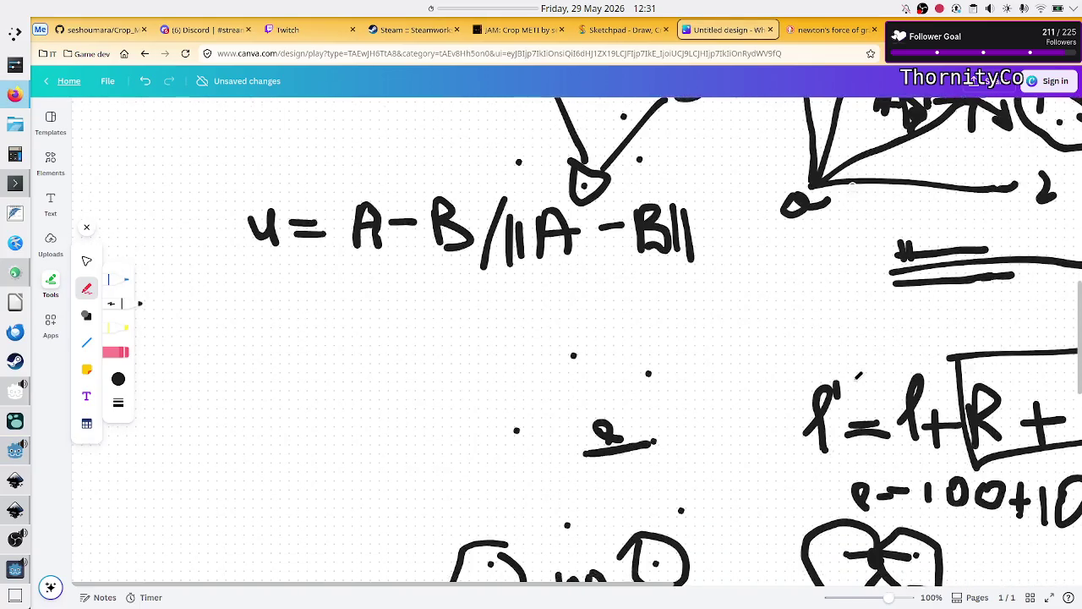
pyautogui.scroll(-2, 854, 386)
pyautogui.hscroll(4, 854, 385)
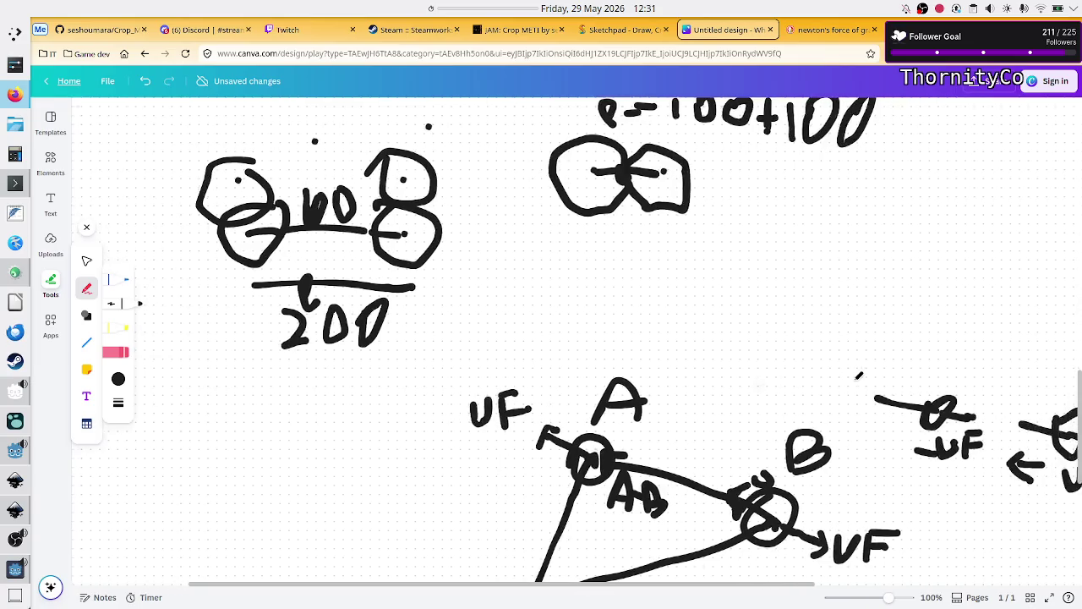
pyautogui.scroll(-2, 858, 376)
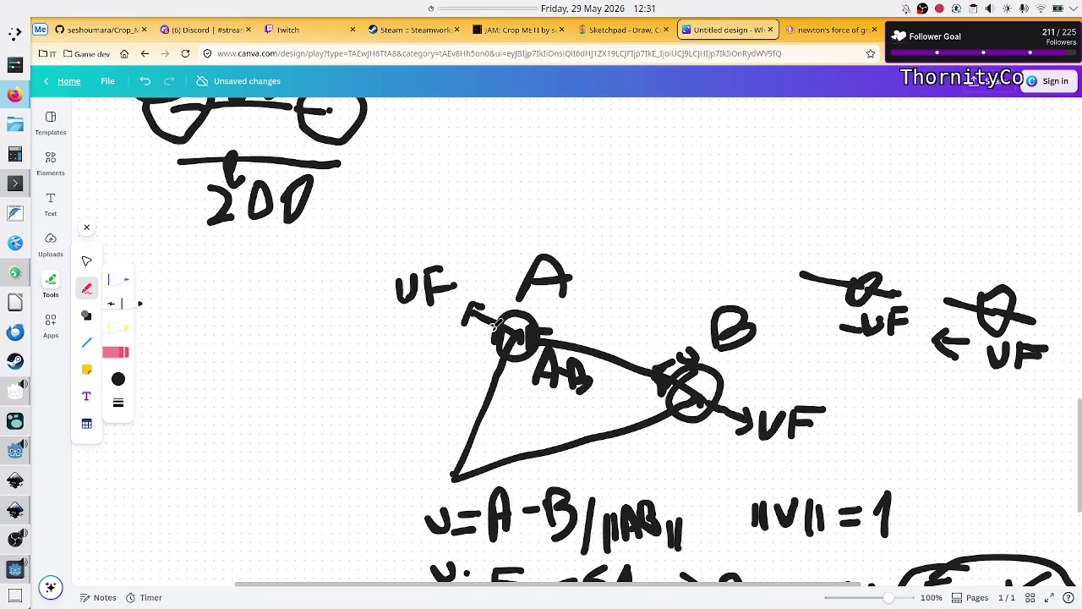
pyautogui.scroll(-8, 528, 367)
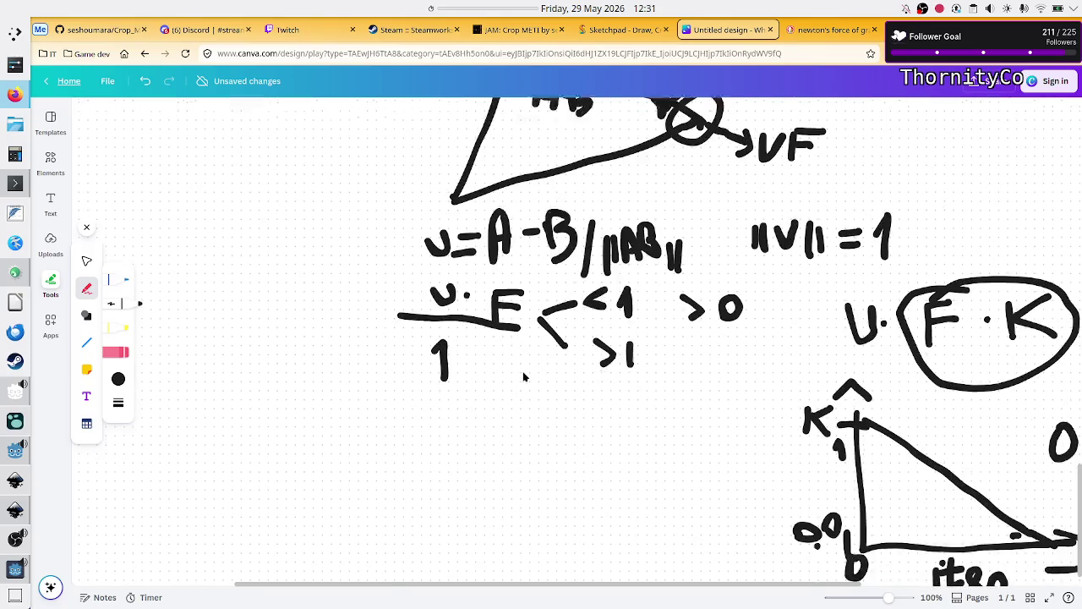
pyautogui.hscroll(3, 529, 367)
pyautogui.hscroll(6, 529, 367)
pyautogui.scroll(-5, 529, 367)
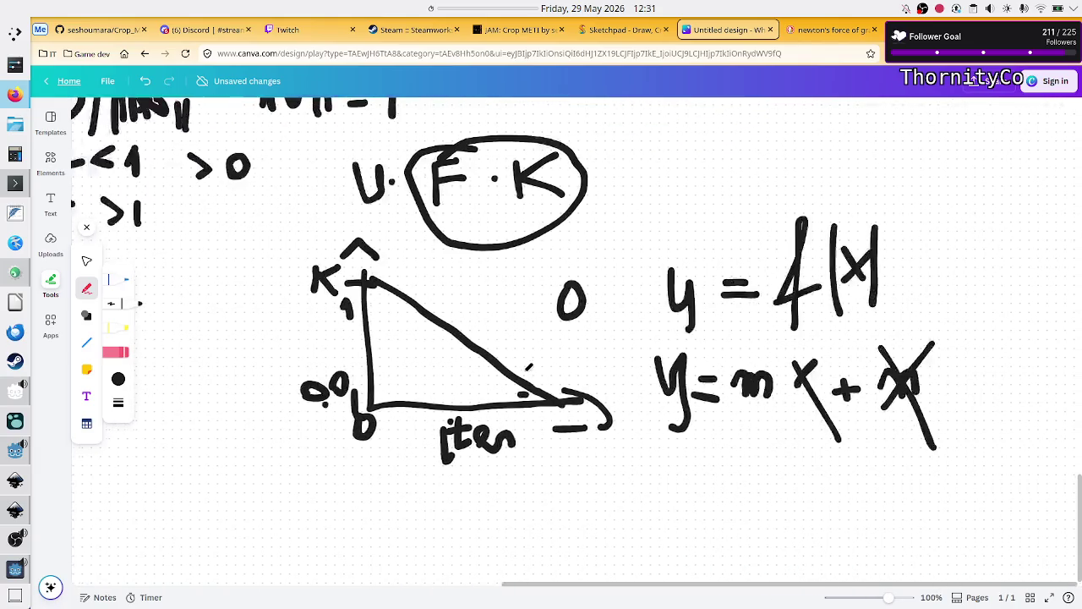
pyautogui.hscroll(-5, 526, 372)
pyautogui.scroll(3, 524, 376)
pyautogui.scroll(3, 523, 377)
pyautogui.hscroll(-2, 523, 376)
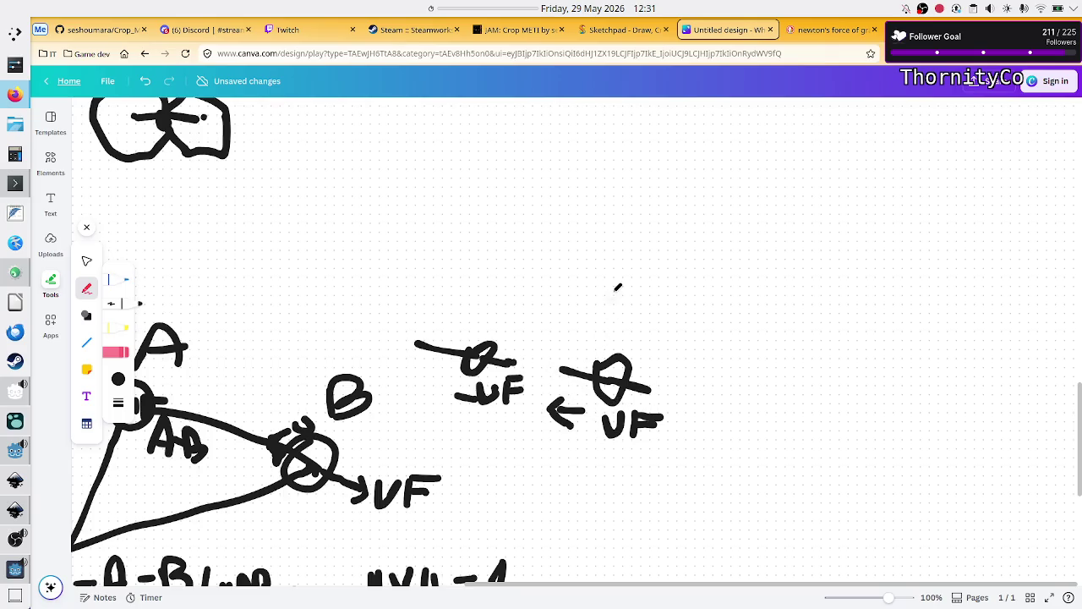
# Draw a small circle with a long rightward arrow and another small circle with a leftward arrow
pyautogui.moveTo(455, 196); pyautogui.dragTo(675, 239)
pyautogui.moveTo(630, 208)
pyautogui.mouseDown()
pyautogui.moveTo(681, 249)
pyautogui.moveTo(650, 262)
pyautogui.mouseUp()
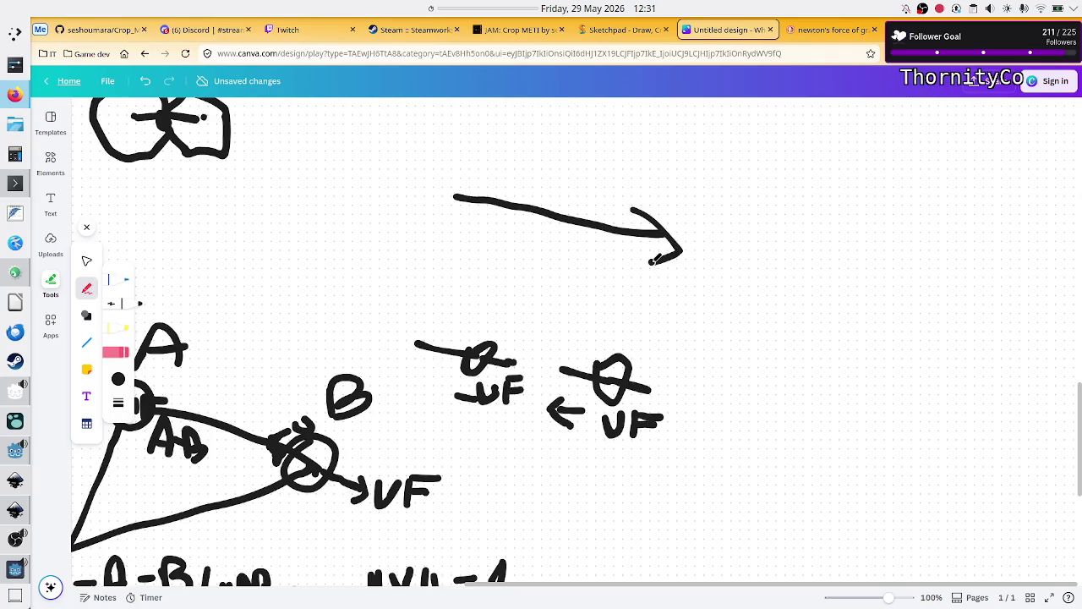
pyautogui.moveTo(803, 269)
pyautogui.mouseDown()
pyautogui.moveTo(798, 295)
pyautogui.moveTo(819, 265)
pyautogui.moveTo(799, 272)
pyautogui.mouseUp()
pyautogui.moveTo(450, 167)
pyautogui.mouseDown()
pyautogui.moveTo(443, 229)
pyautogui.moveTo(442, 174)
pyautogui.moveTo(455, 175)
pyautogui.mouseUp()
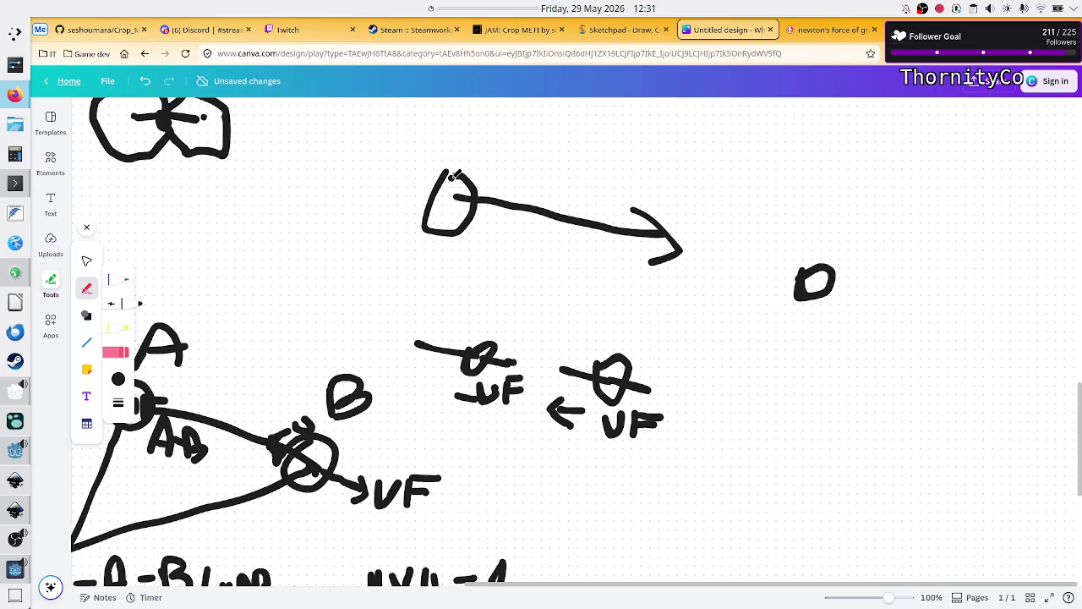
pyautogui.moveTo(802, 319)
pyautogui.mouseDown()
pyautogui.moveTo(723, 293)
pyautogui.moveTo(743, 289)
pyautogui.mouseUp()
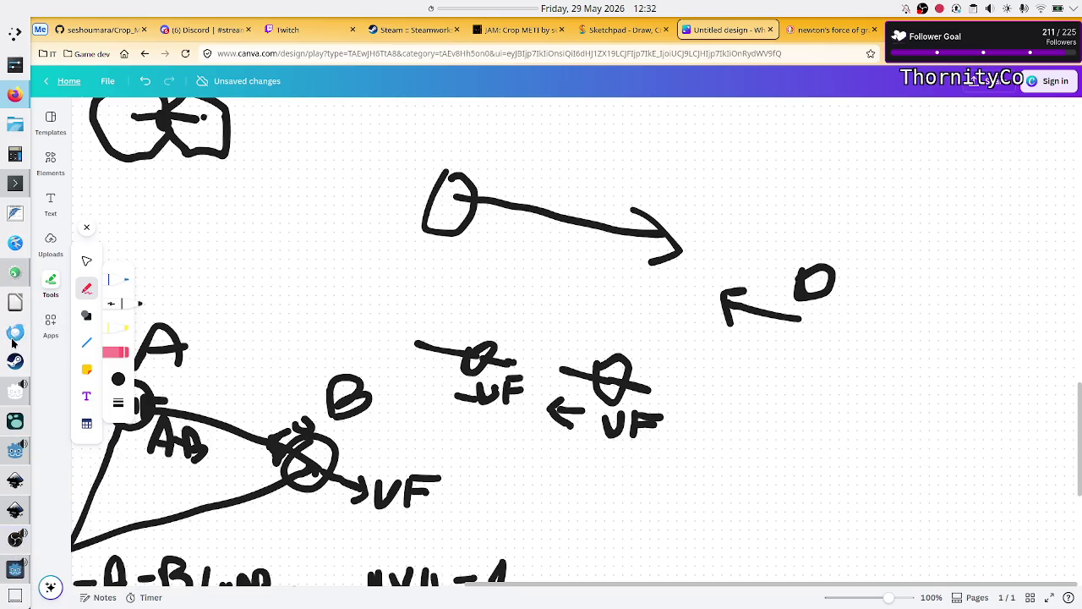
pyautogui.click(14, 456)
pyautogui.scroll(-10, 526, 283)
pyautogui.scroll(4, 526, 283)
pyautogui.scroll(-2, 526, 284)
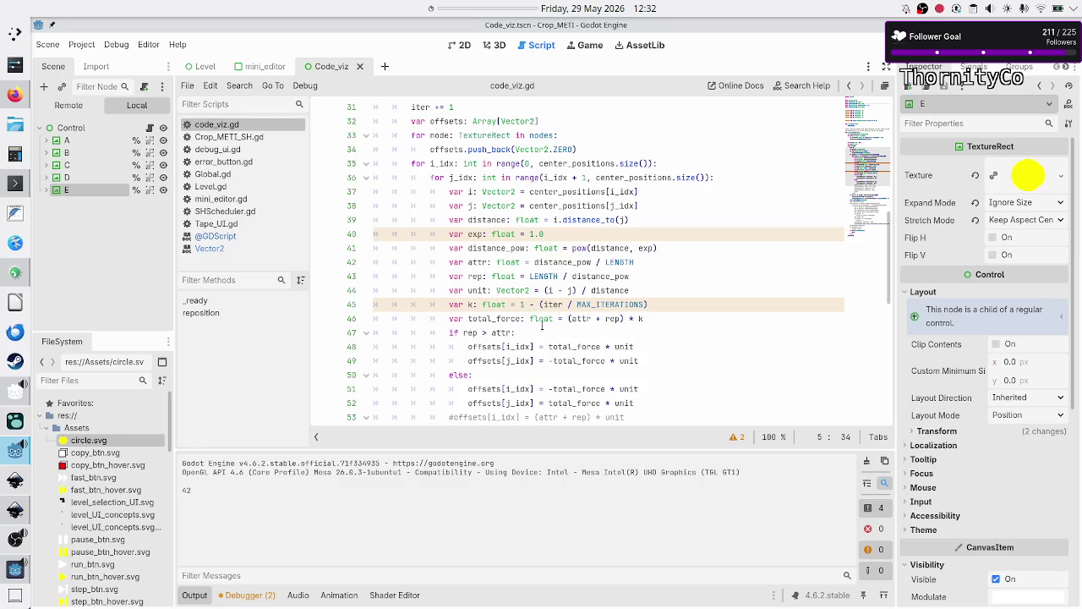
pyautogui.scroll(-3, 554, 332)
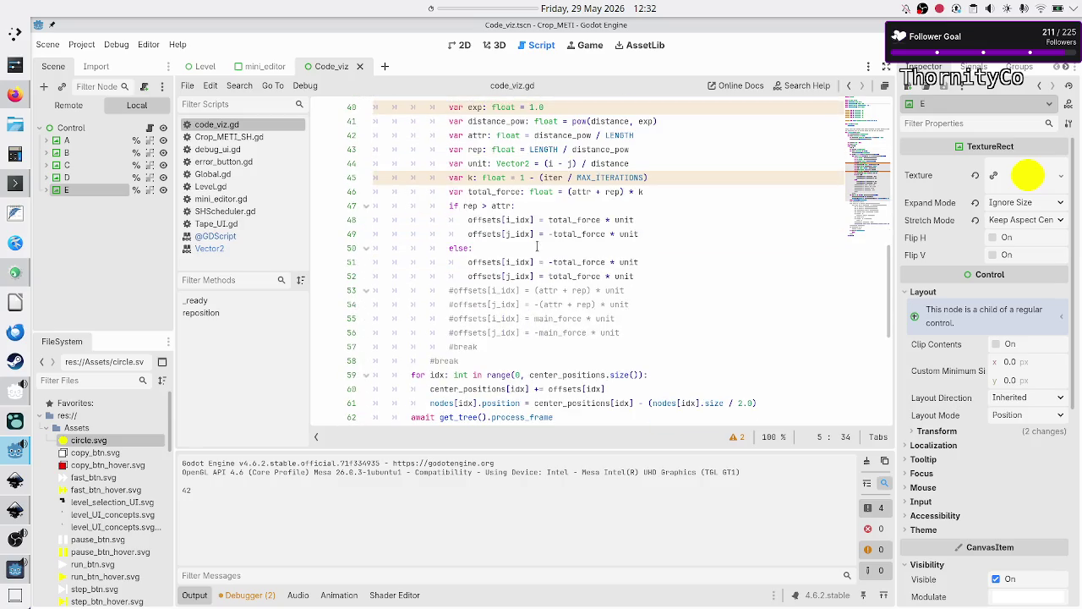
pyautogui.moveTo(548, 220)
pyautogui.mouseDown()
pyautogui.moveTo(654, 217)
pyautogui.moveTo(628, 234)
pyautogui.moveTo(553, 234)
pyautogui.mouseUp()
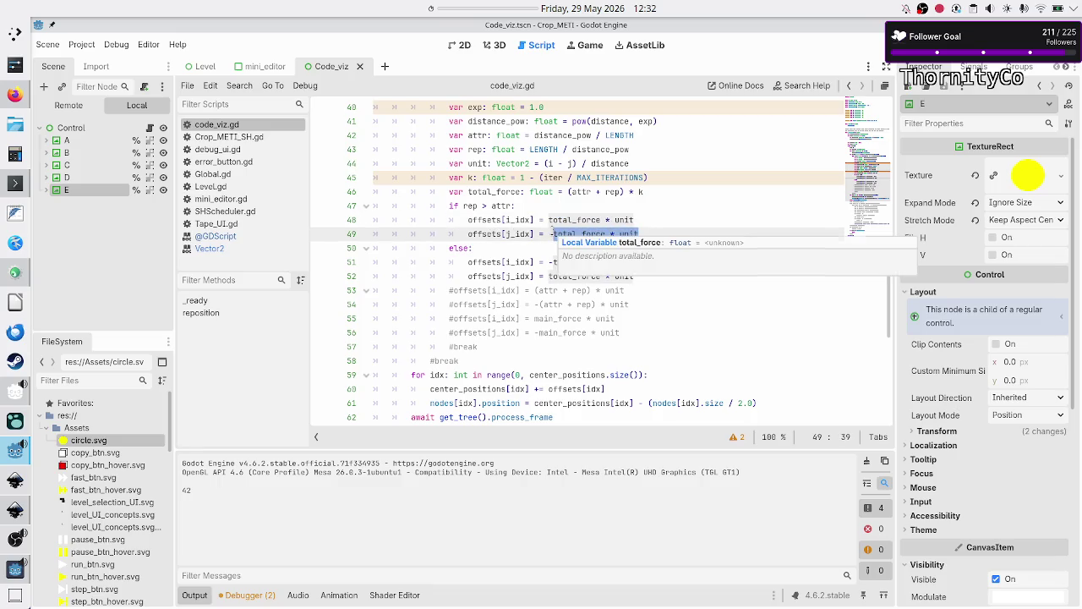
pyautogui.click(676, 221)
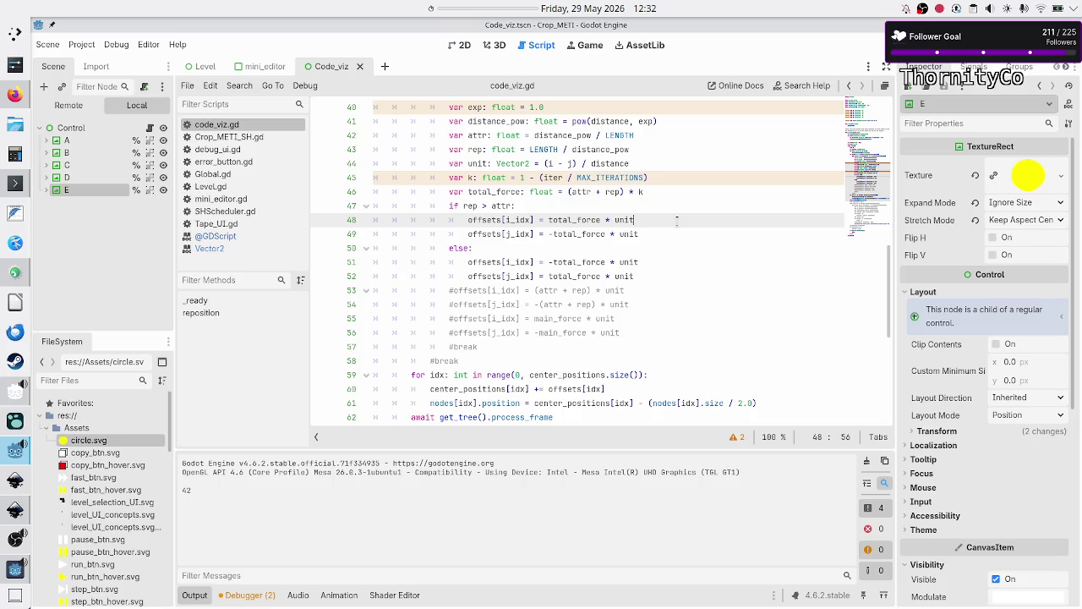
pyautogui.click(460, 44)
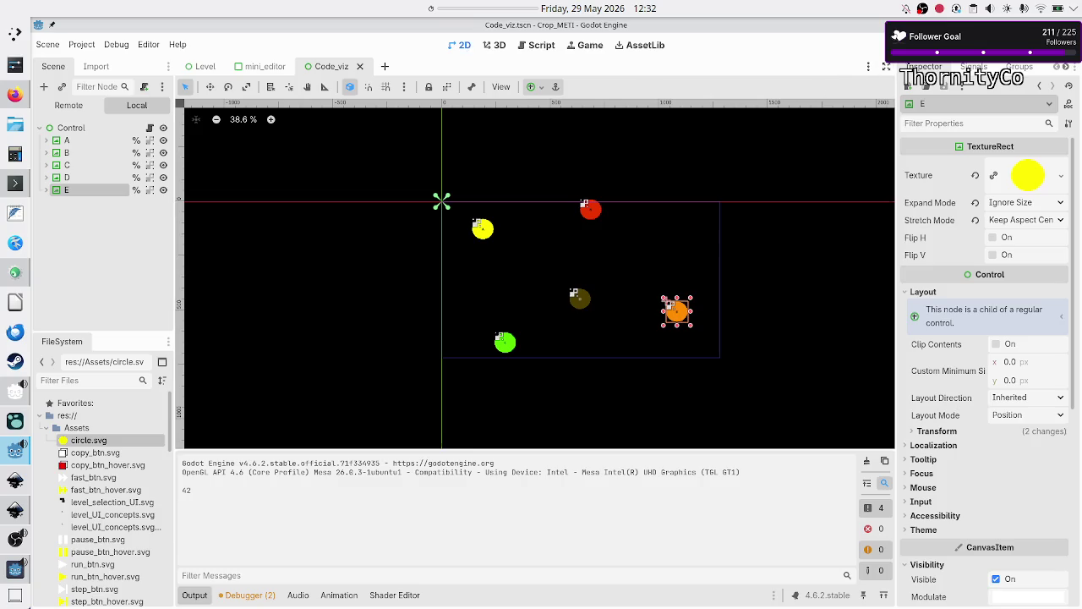
# After a test run, add a reposition() comment on line 23 about starting positions around an imaginary circle
pyautogui.click(883, 51)
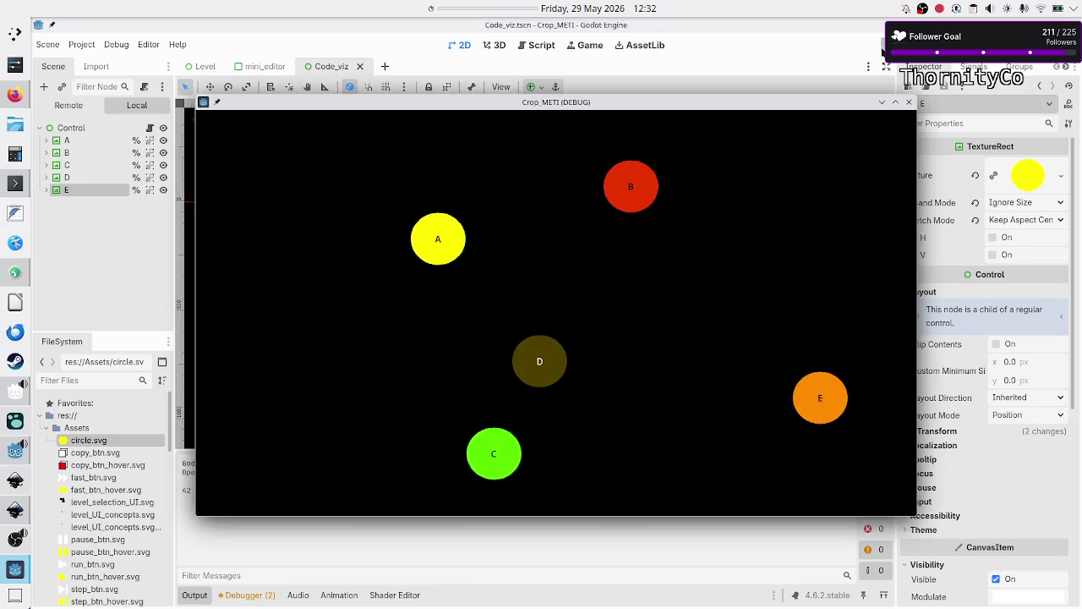
pyautogui.click(907, 104)
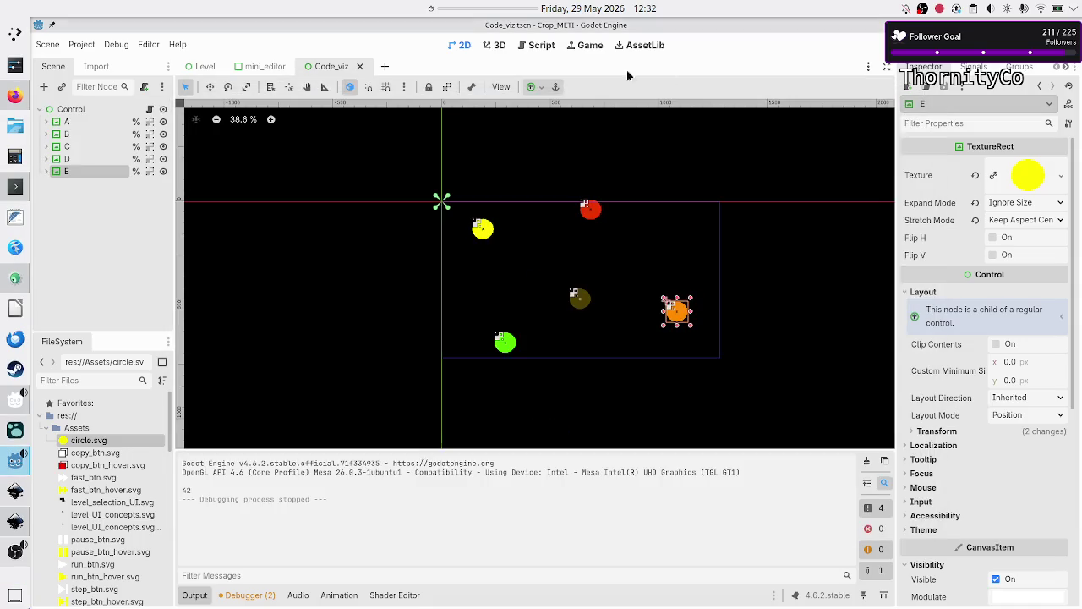
pyautogui.click(540, 46)
pyautogui.scroll(10, 515, 225)
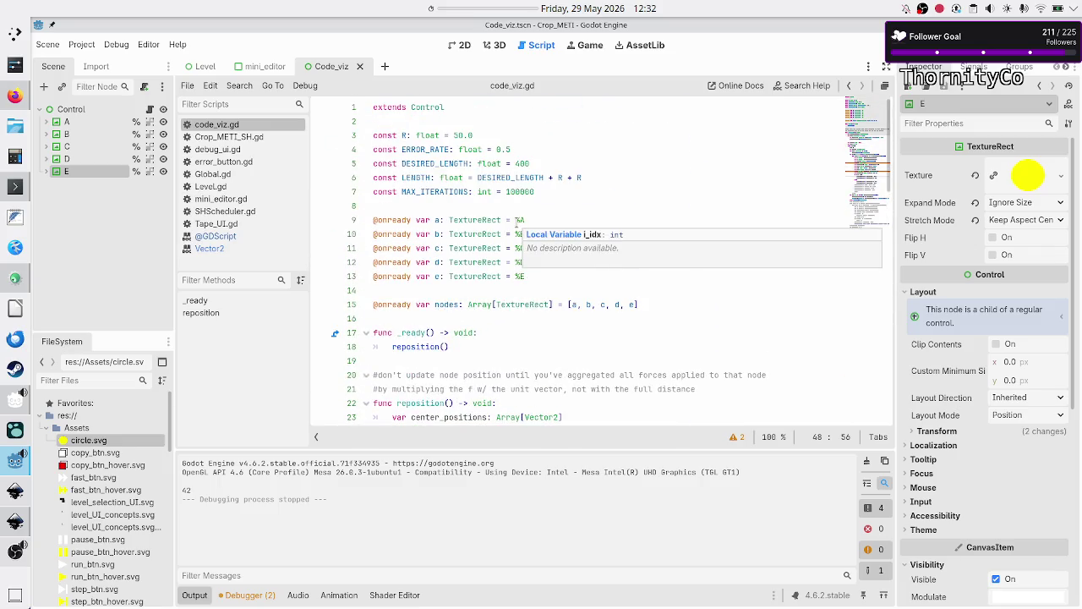
pyautogui.scroll(-4, 463, 308)
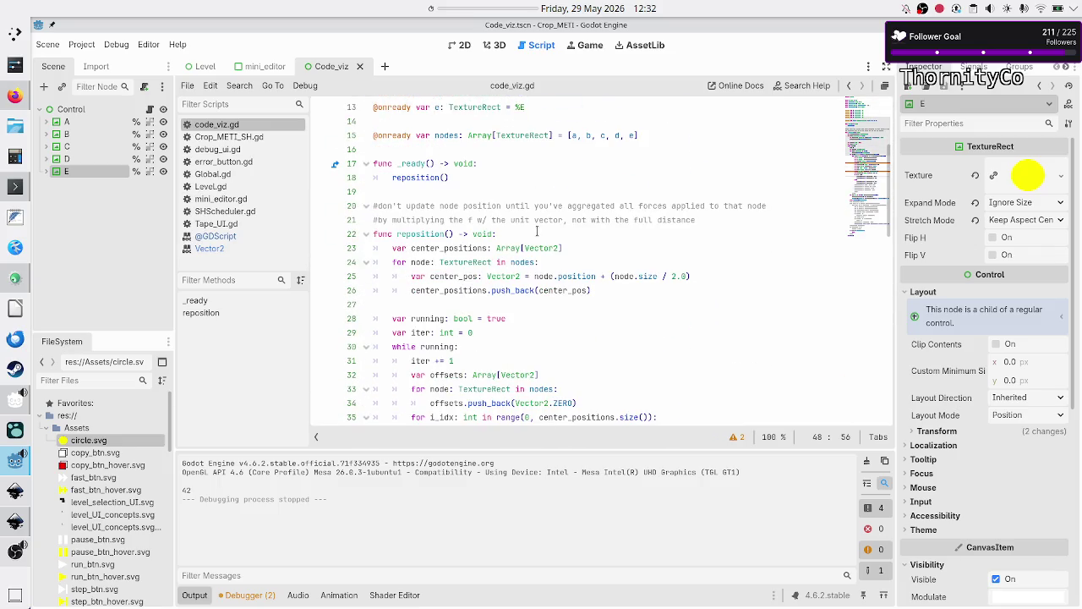
pyautogui.click(536, 230)
pyautogui.press('Return')
pyautogui.write('i')
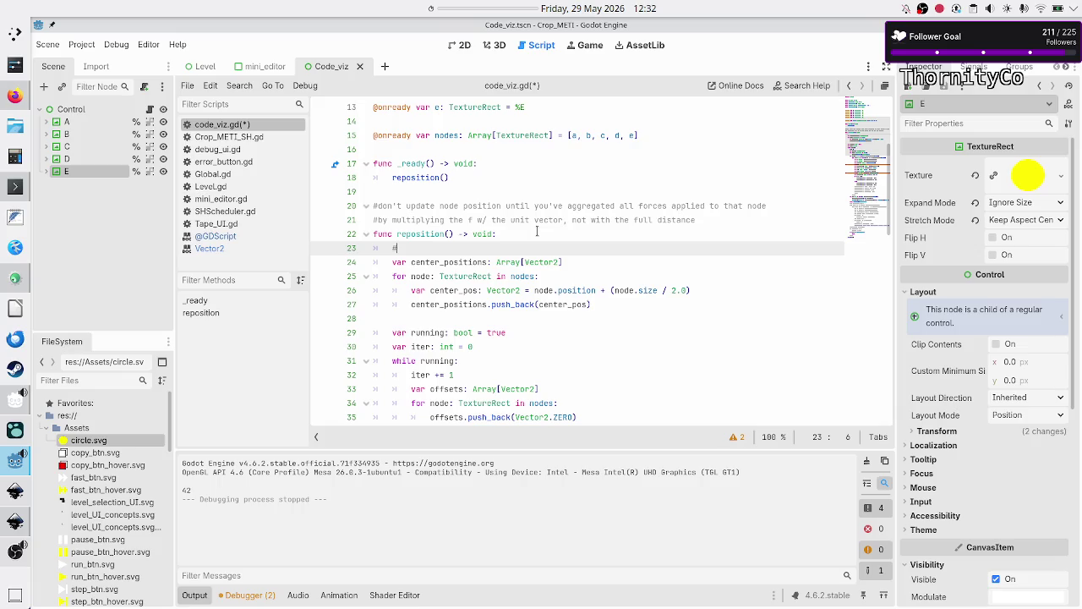
pyautogui.write('nge the s')
pyautogui.write('tar')
pyautogui.write('ting pos')
pyautogui.write('iti')
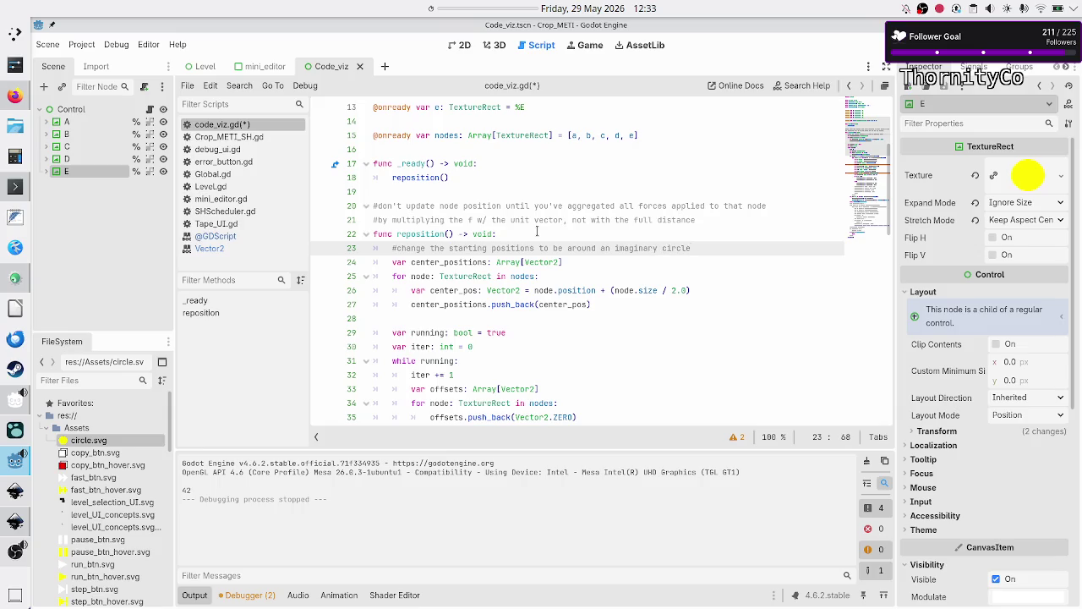
pyautogui.click(463, 45)
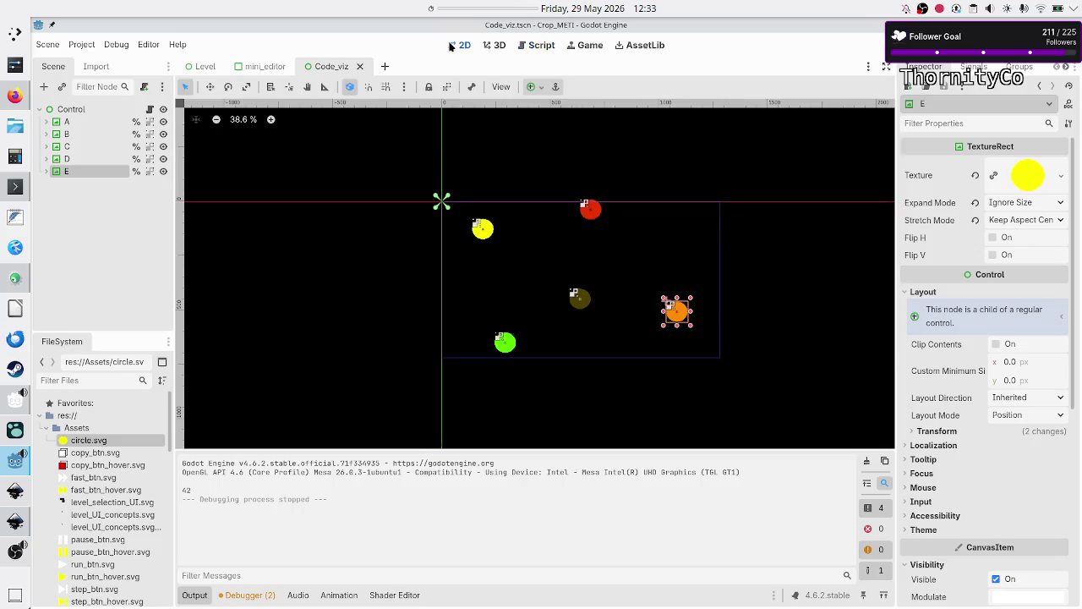
# Drag circles C, E, B and A into a tight cluster near the scene's middle
pyautogui.moveTo(508, 345)
pyautogui.mouseDown()
pyautogui.moveTo(554, 310)
pyautogui.moveTo(575, 309)
pyautogui.mouseUp()
pyautogui.moveTo(678, 313); pyautogui.dragTo(593, 296)
pyautogui.moveTo(593, 220); pyautogui.dragTo(583, 293)
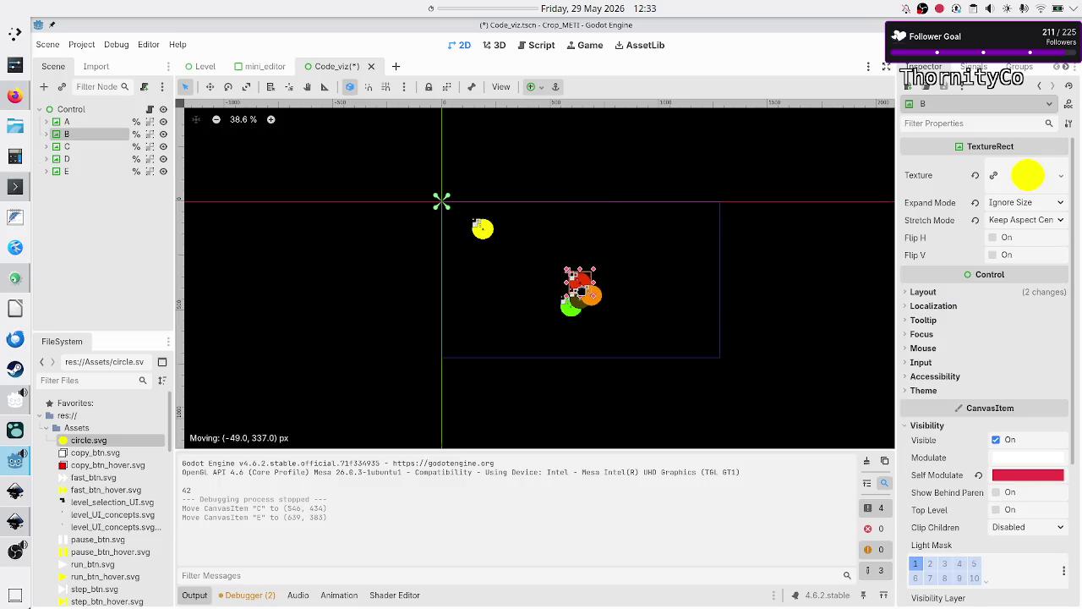
pyautogui.moveTo(482, 230); pyautogui.dragTo(561, 291)
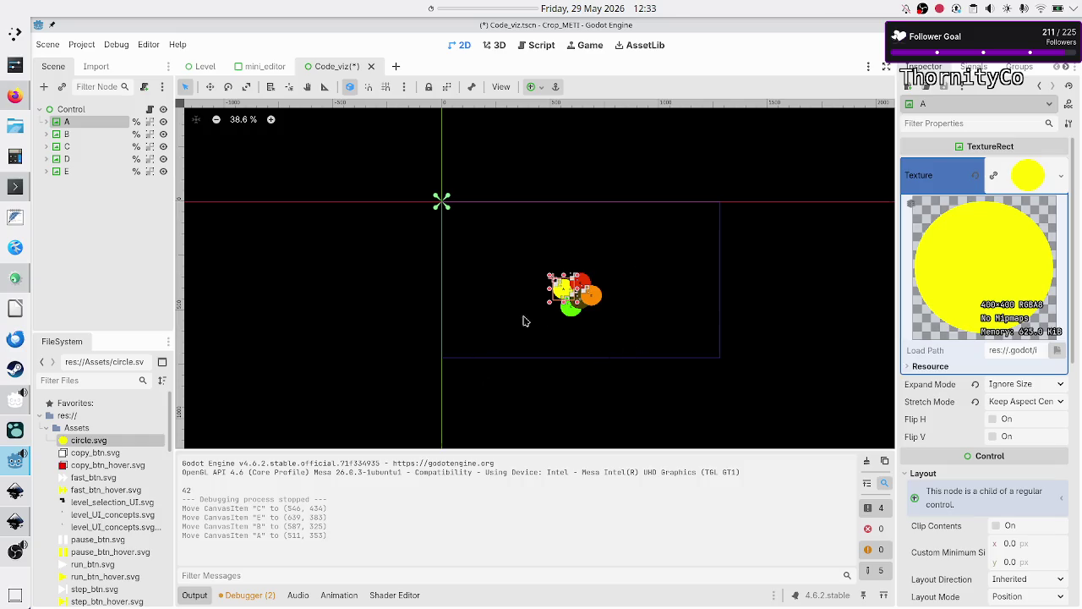
# Deselect, save and test-run the scene with F6, then close the game window
pyautogui.click(417, 300)
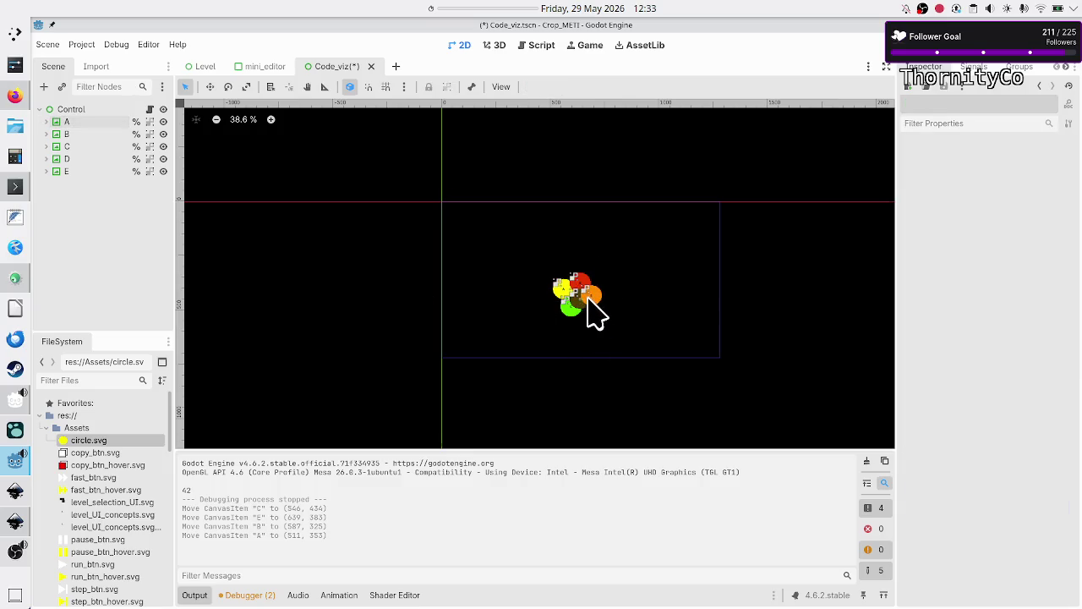
pyautogui.press('F6')
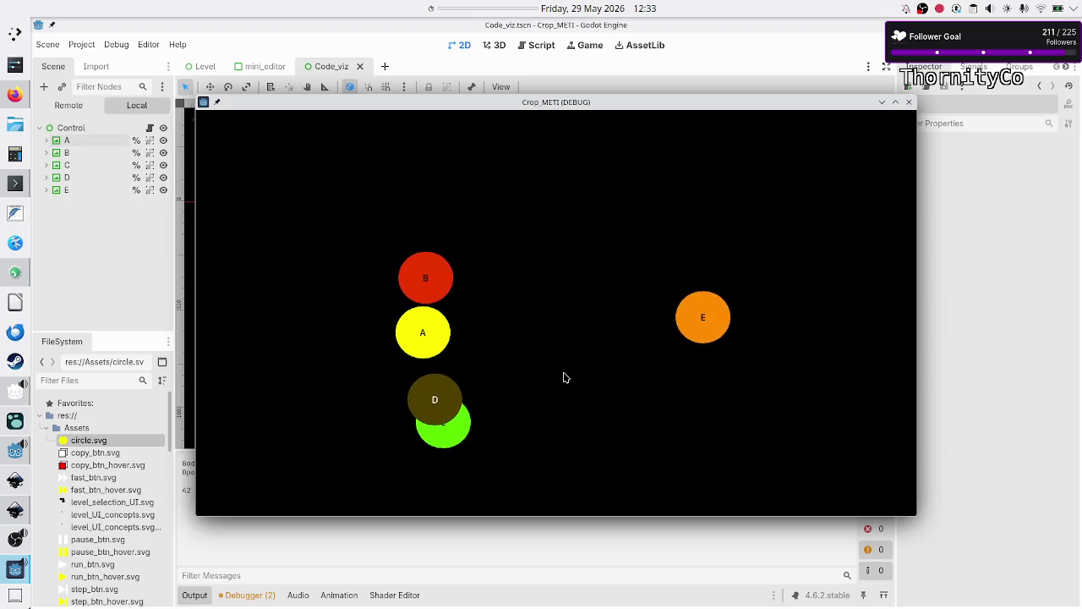
pyautogui.click(909, 103)
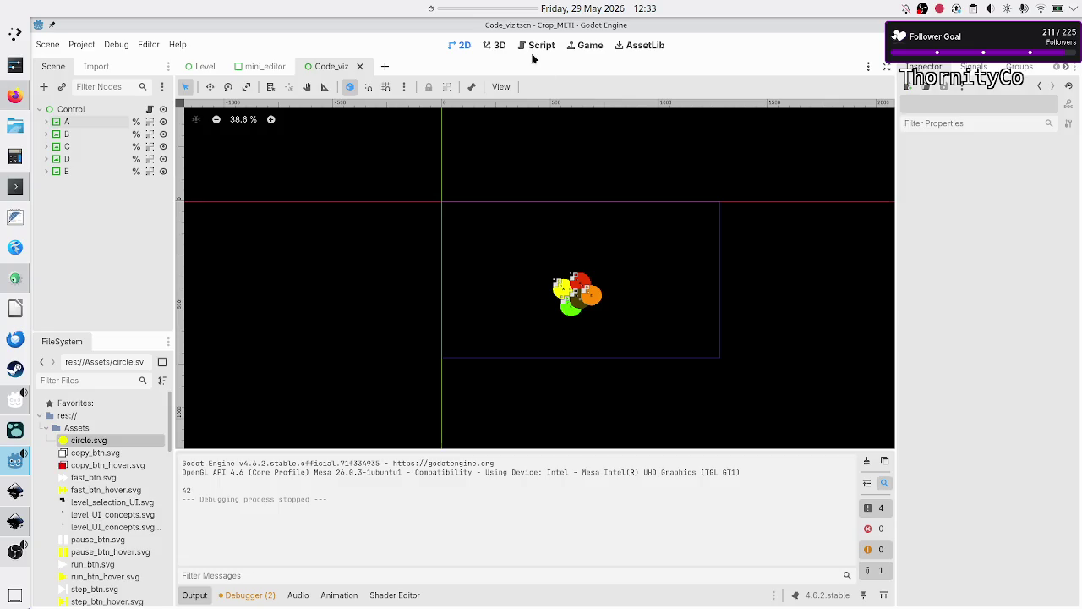
# Reopen code_viz.gd to view the commented reposition function, then return to the Canva sketch
pyautogui.click(541, 46)
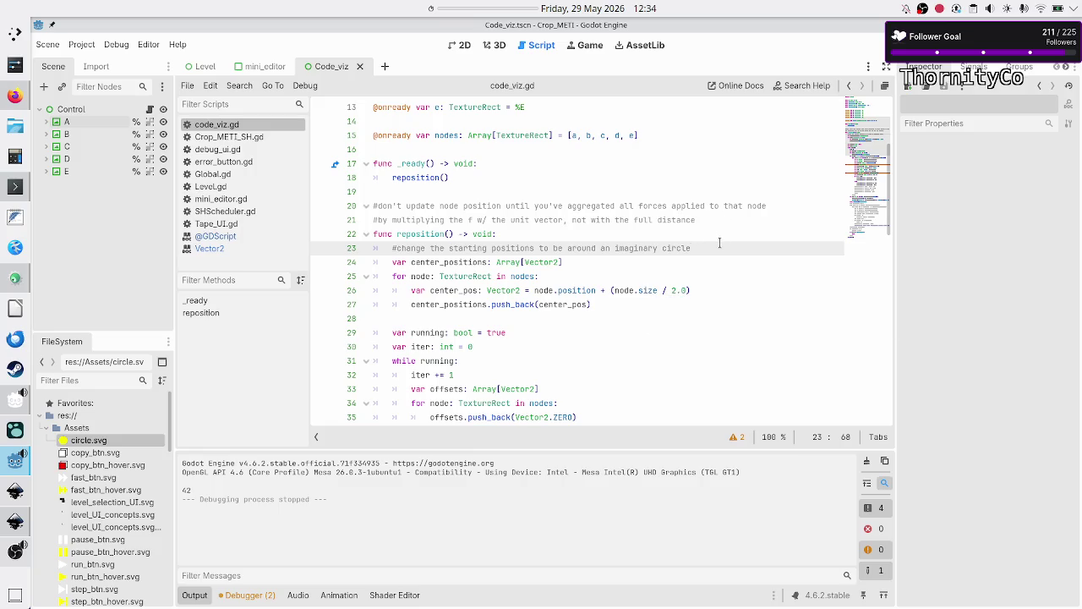
pyautogui.hotkey('alt', 'Tab')
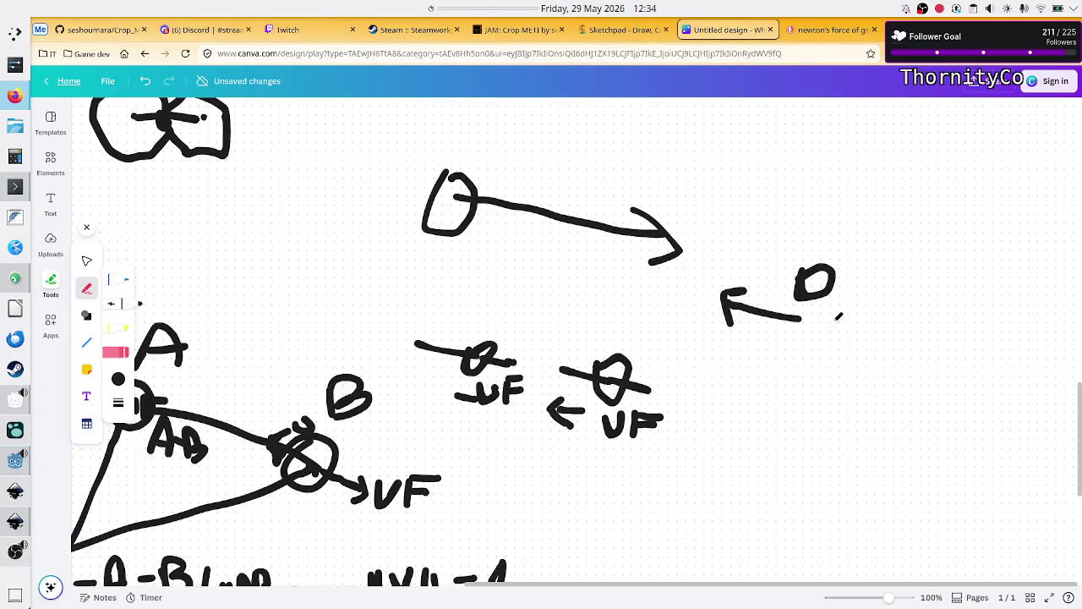
# In empty canvas space, draw a circle enclosed by a hand-drawn square
pyautogui.scroll(-10, 835, 318)
pyautogui.moveTo(700, 210)
pyautogui.mouseDown()
pyautogui.moveTo(601, 291)
pyautogui.moveTo(795, 368)
pyautogui.moveTo(691, 222)
pyautogui.moveTo(682, 228)
pyautogui.mouseUp()
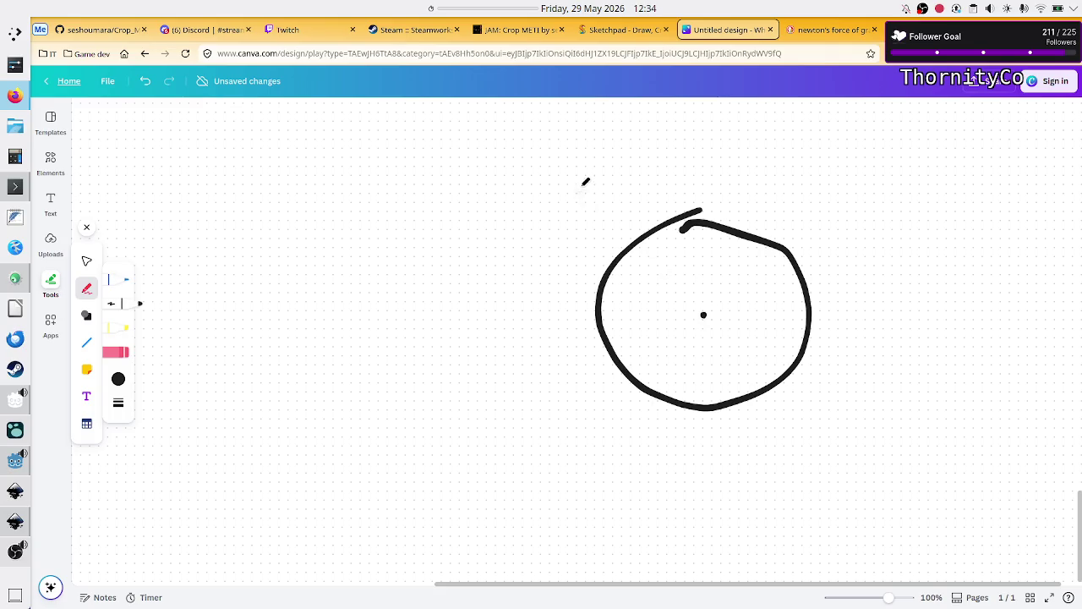
pyautogui.moveTo(491, 153)
pyautogui.mouseDown()
pyautogui.moveTo(496, 551)
pyautogui.moveTo(1000, 541)
pyautogui.moveTo(945, 129)
pyautogui.mouseUp()
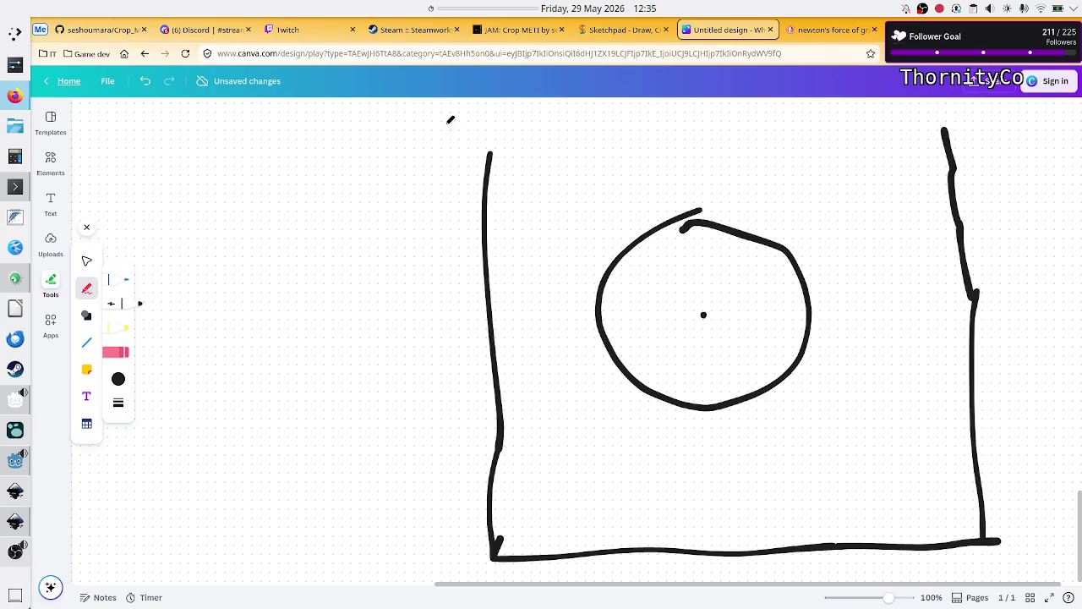
pyautogui.moveTo(471, 124)
pyautogui.mouseDown()
pyautogui.moveTo(770, 111)
pyautogui.moveTo(938, 125)
pyautogui.mouseUp()
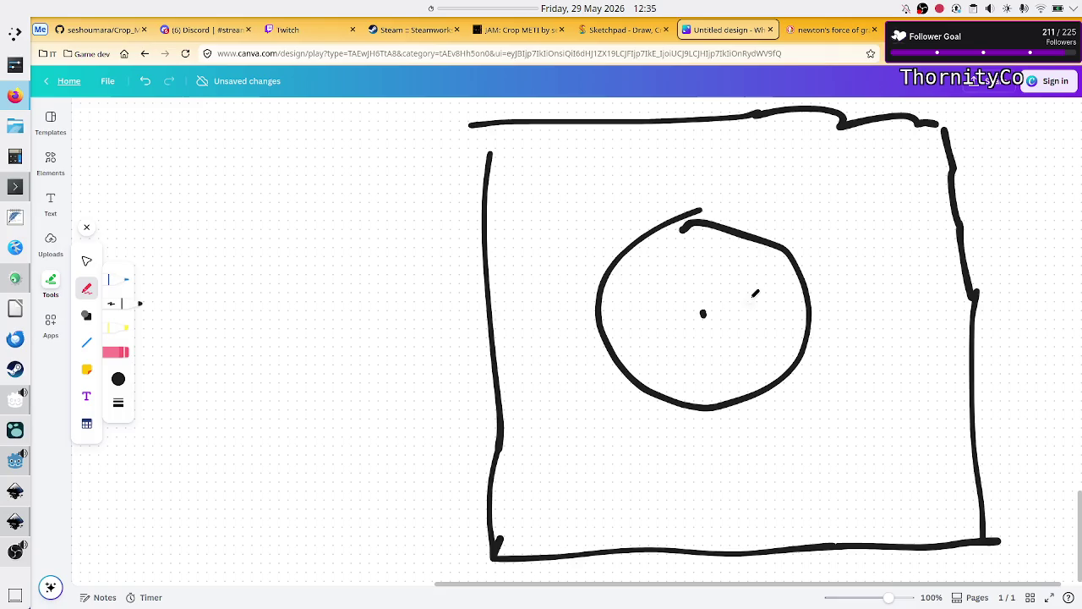
# Draw the circle's radius labelled R, add a note beneath it, and write n above
pyautogui.moveTo(703, 313); pyautogui.dragTo(801, 282)
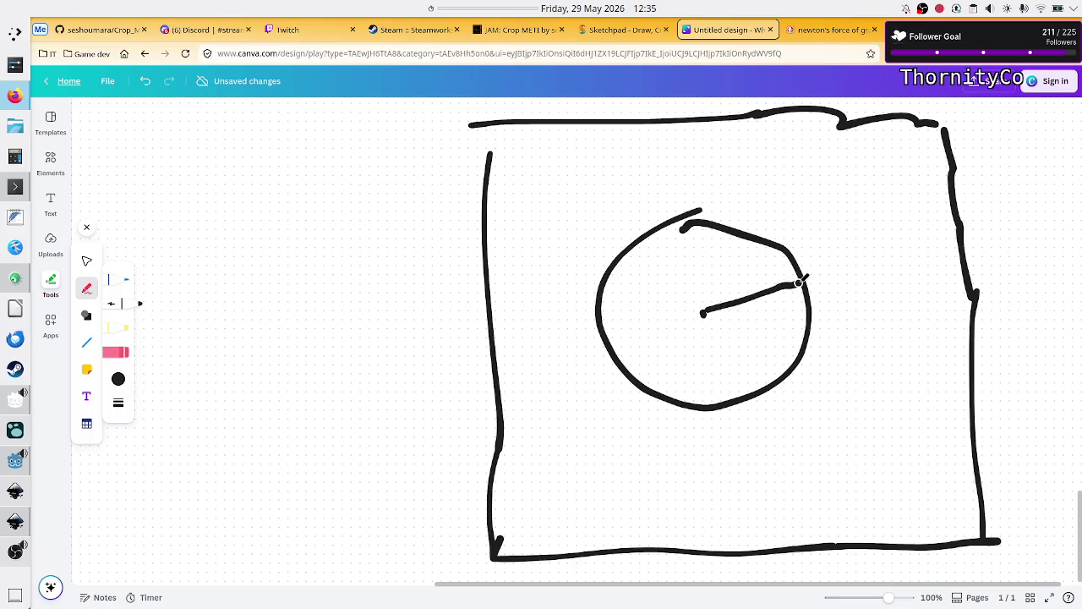
pyautogui.moveTo(736, 273)
pyautogui.mouseDown()
pyautogui.moveTo(737, 306)
pyautogui.moveTo(761, 264)
pyautogui.moveTo(764, 303)
pyautogui.mouseUp()
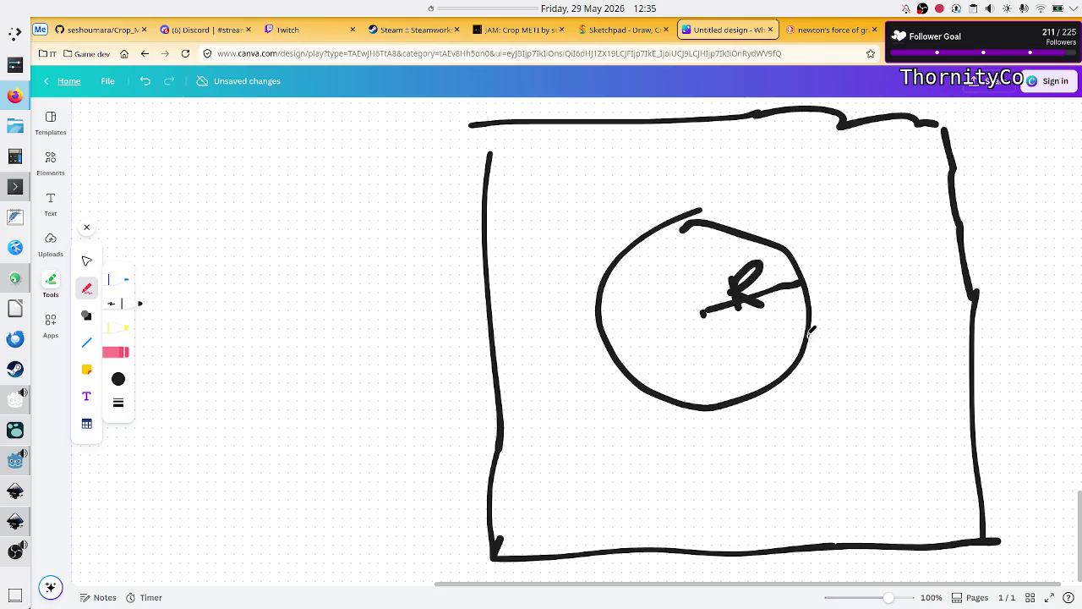
pyautogui.moveTo(739, 327)
pyautogui.mouseDown()
pyautogui.moveTo(757, 327)
pyautogui.moveTo(746, 343)
pyautogui.moveTo(775, 309)
pyautogui.moveTo(783, 335)
pyautogui.mouseUp()
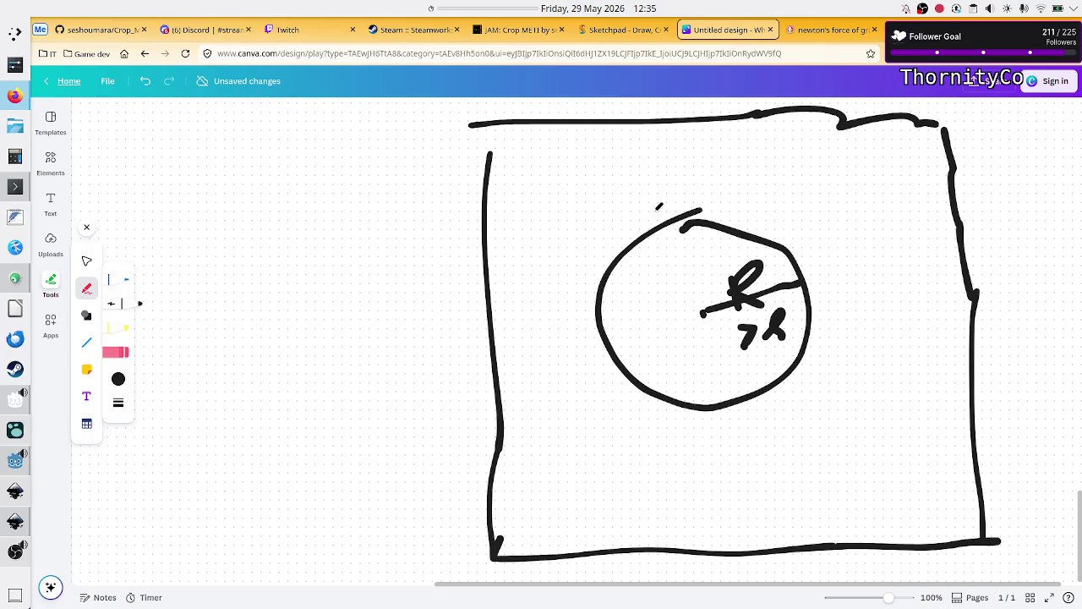
pyautogui.moveTo(605, 152)
pyautogui.mouseDown()
pyautogui.moveTo(624, 149)
pyautogui.moveTo(630, 166)
pyautogui.moveTo(681, 155)
pyautogui.moveTo(659, 135)
pyautogui.moveTo(649, 165)
pyautogui.moveTo(656, 142)
pyautogui.mouseUp()
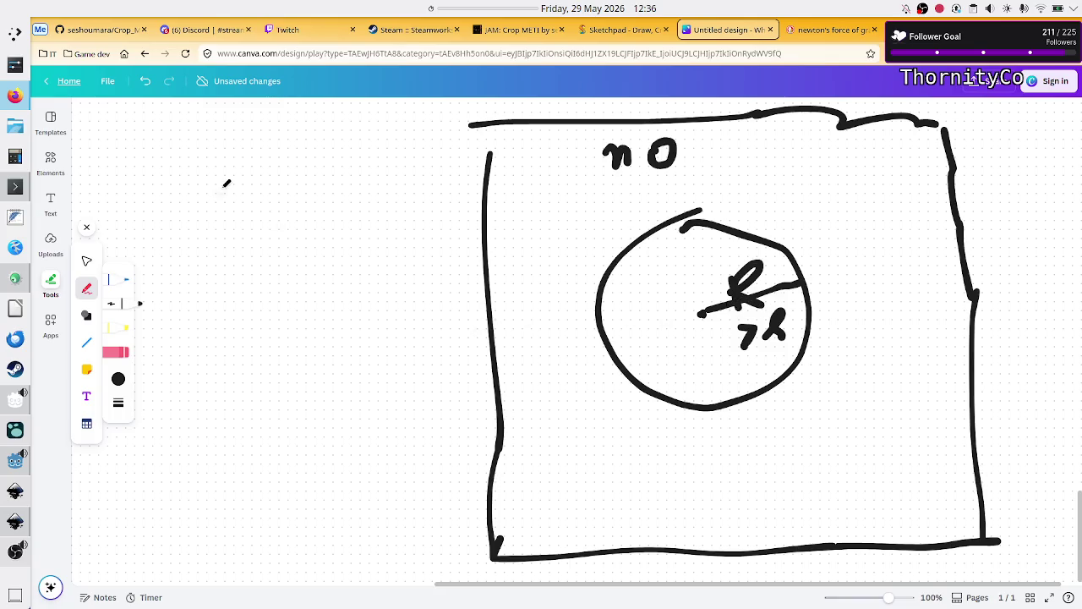
# Write 360/n to the left of the box and finish the n above the circle
pyautogui.moveTo(227, 168)
pyautogui.mouseDown()
pyautogui.moveTo(269, 173)
pyautogui.moveTo(244, 212)
pyautogui.moveTo(217, 226)
pyautogui.mouseUp()
pyautogui.moveTo(287, 193); pyautogui.dragTo(267, 220)
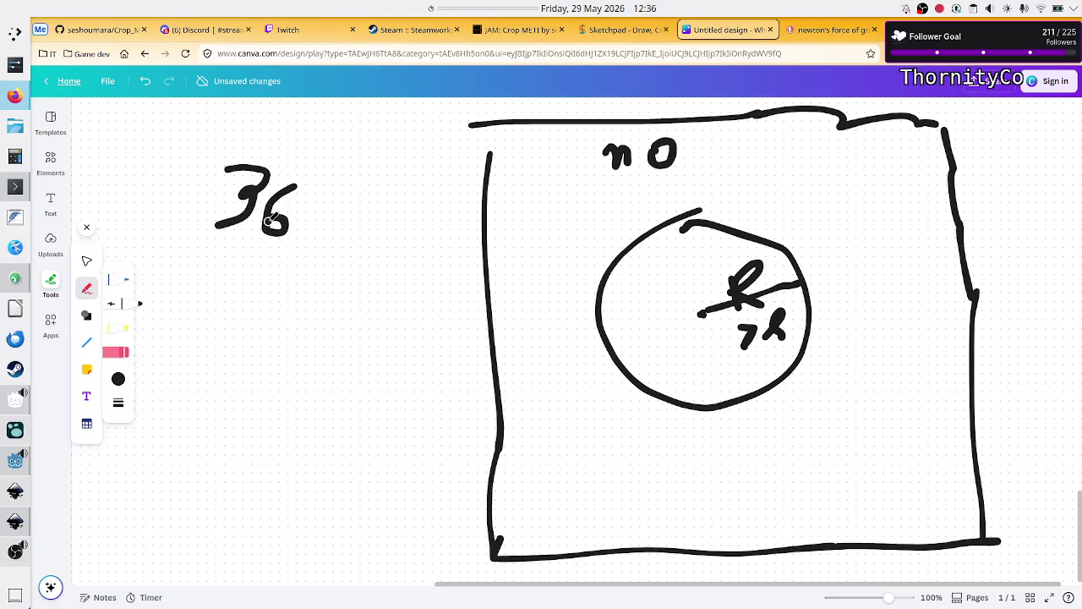
pyautogui.moveTo(317, 195)
pyautogui.mouseDown()
pyautogui.moveTo(318, 237)
pyautogui.moveTo(314, 195)
pyautogui.moveTo(340, 283)
pyautogui.moveTo(380, 238)
pyautogui.moveTo(415, 242)
pyautogui.mouseUp()
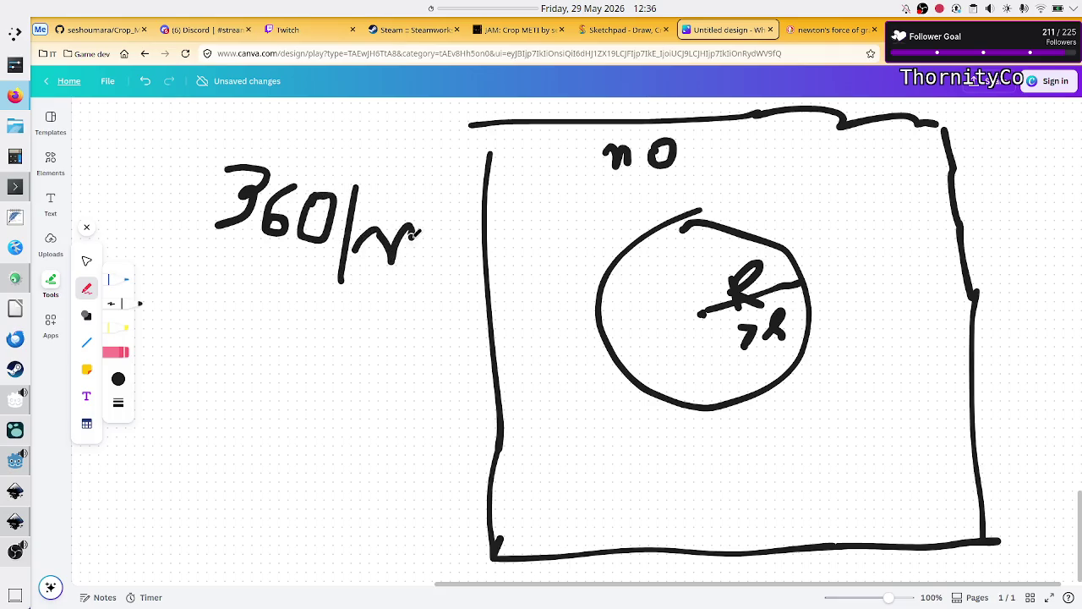
pyautogui.moveTo(629, 141); pyautogui.dragTo(625, 149)
# Undo stray strokes, then mark 0 to the right, below, left and above the circle
pyautogui.moveTo(687, 194)
pyautogui.mouseDown()
pyautogui.moveTo(693, 252)
pyautogui.moveTo(707, 210)
pyautogui.moveTo(764, 218)
pyautogui.moveTo(798, 246)
pyautogui.mouseUp()
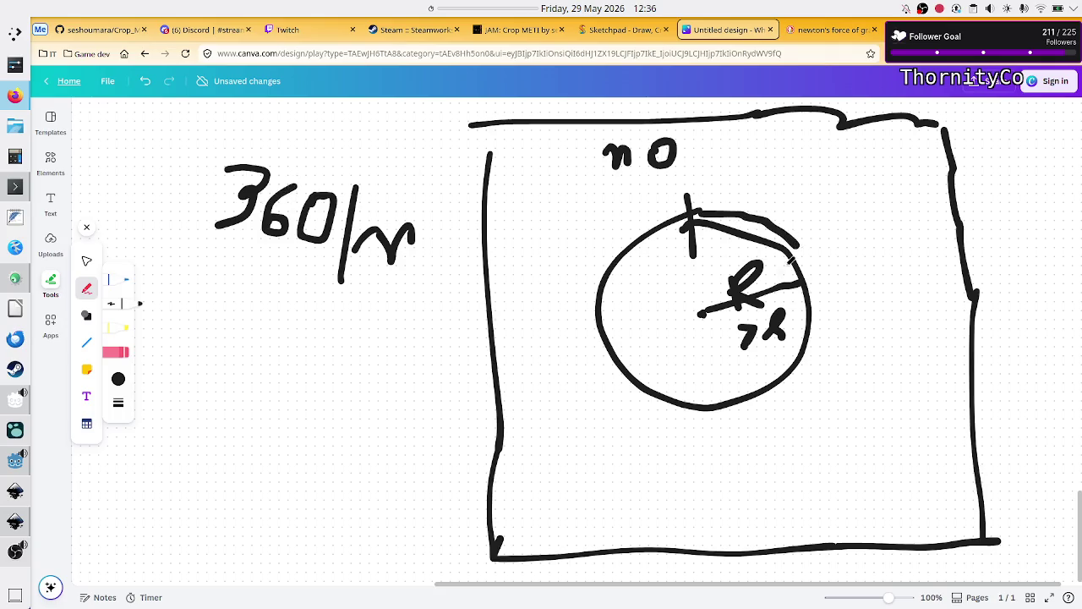
pyautogui.moveTo(796, 243)
pyautogui.mouseDown()
pyautogui.moveTo(812, 259)
pyautogui.moveTo(823, 347)
pyautogui.moveTo(783, 395)
pyautogui.moveTo(720, 416)
pyautogui.moveTo(735, 451)
pyautogui.moveTo(728, 432)
pyautogui.moveTo(605, 391)
pyautogui.moveTo(583, 336)
pyautogui.moveTo(596, 274)
pyautogui.moveTo(645, 218)
pyautogui.moveTo(717, 184)
pyautogui.moveTo(683, 187)
pyautogui.mouseUp()
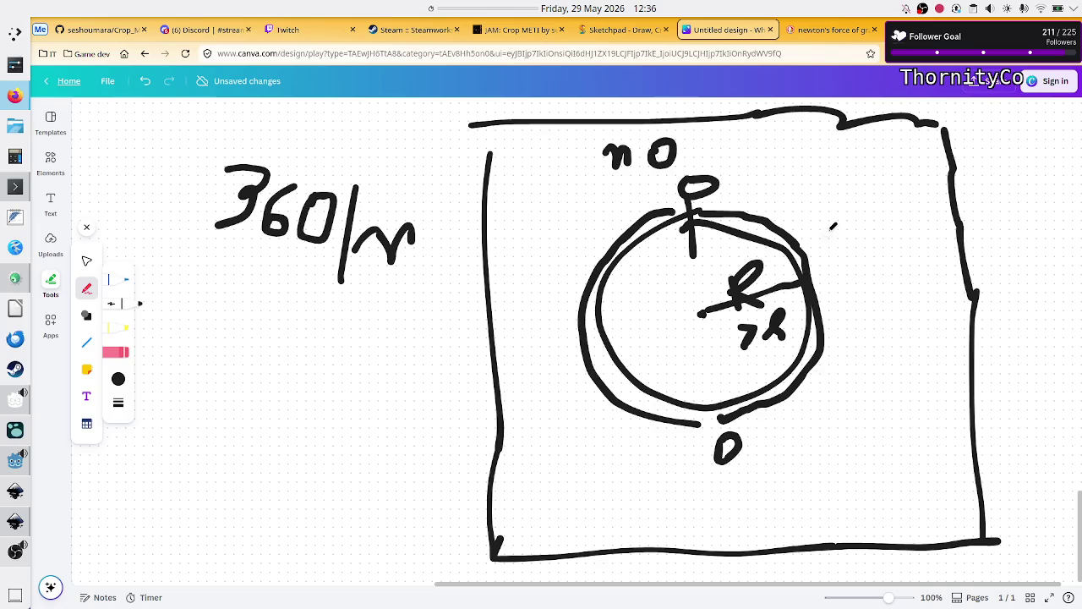
pyautogui.hotkey('ctrl', 'z')
pyautogui.hotkey('ctrl', 'z')
pyautogui.hotkey('ctrl', 'z')
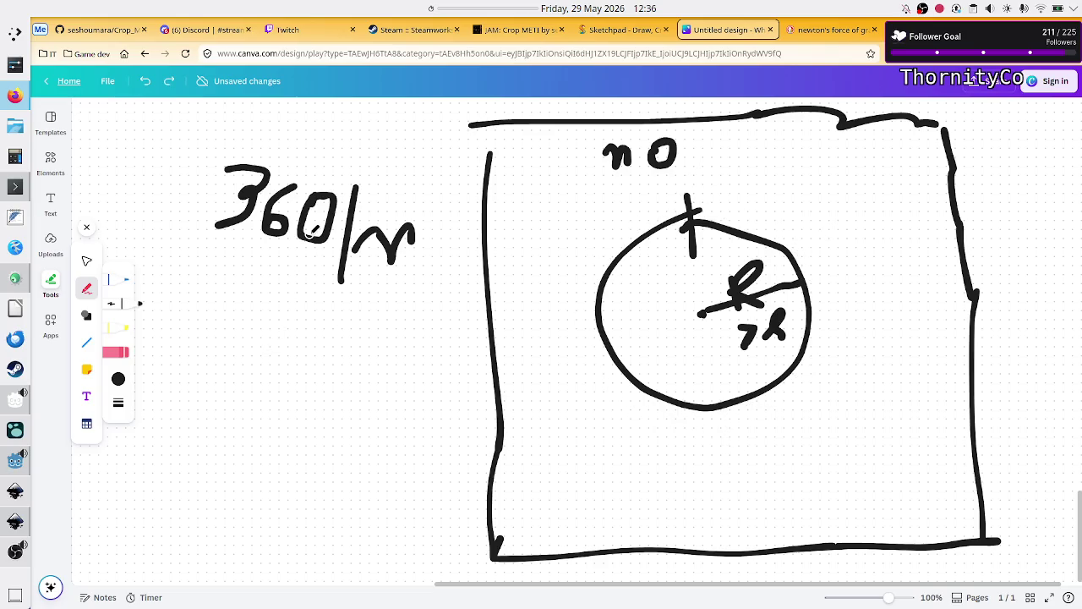
pyautogui.moveTo(834, 274)
pyautogui.mouseDown()
pyautogui.moveTo(841, 281)
pyautogui.moveTo(832, 271)
pyautogui.mouseUp()
pyautogui.moveTo(720, 424)
pyautogui.mouseDown()
pyautogui.moveTo(742, 453)
pyautogui.moveTo(715, 425)
pyautogui.mouseUp()
pyautogui.moveTo(566, 318)
pyautogui.mouseDown()
pyautogui.moveTo(568, 337)
pyautogui.moveTo(560, 312)
pyautogui.mouseUp()
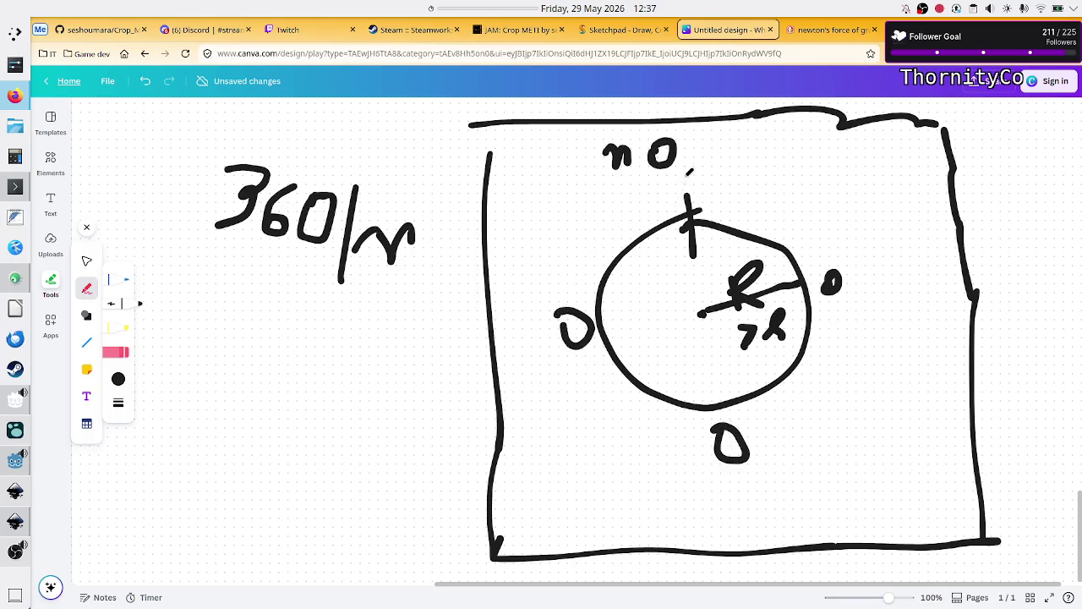
pyautogui.moveTo(683, 174); pyautogui.dragTo(675, 178)
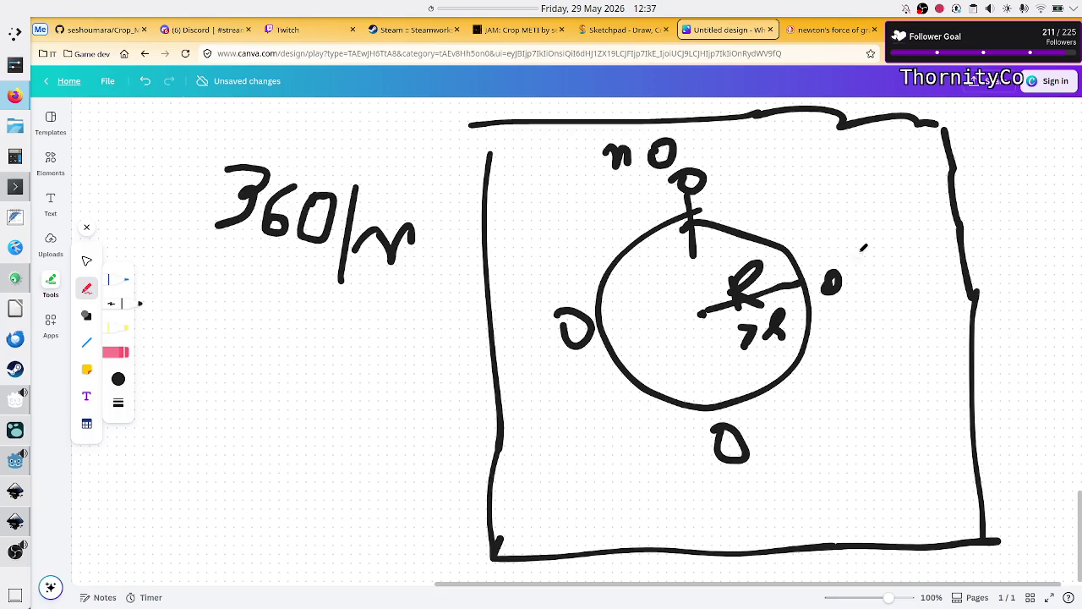
# Handwrite the identity cos²x + sin²x = 1 to the left of the circle
pyautogui.moveTo(160, 377)
pyautogui.mouseDown()
pyautogui.moveTo(164, 401)
pyautogui.moveTo(196, 372)
pyautogui.moveTo(218, 374)
pyautogui.moveTo(229, 413)
pyautogui.mouseUp()
pyautogui.moveTo(173, 362)
pyautogui.mouseDown()
pyautogui.moveTo(166, 376)
pyautogui.moveTo(182, 361)
pyautogui.mouseUp()
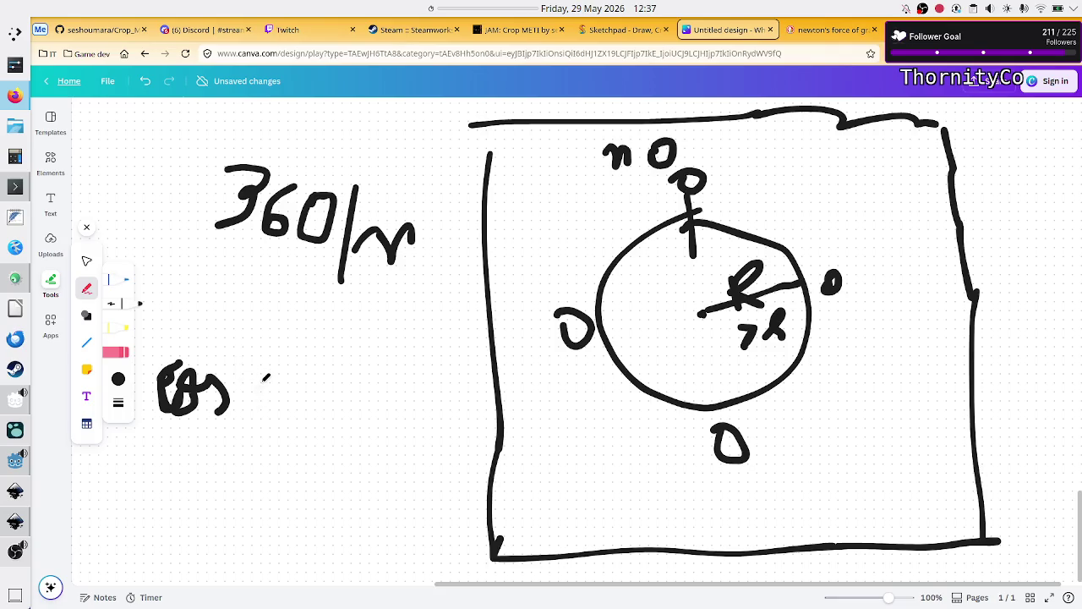
pyautogui.moveTo(255, 375)
pyautogui.mouseDown()
pyautogui.moveTo(235, 407)
pyautogui.moveTo(262, 408)
pyautogui.mouseUp()
pyautogui.moveTo(209, 339)
pyautogui.mouseDown()
pyautogui.moveTo(210, 375)
pyautogui.moveTo(228, 353)
pyautogui.mouseUp()
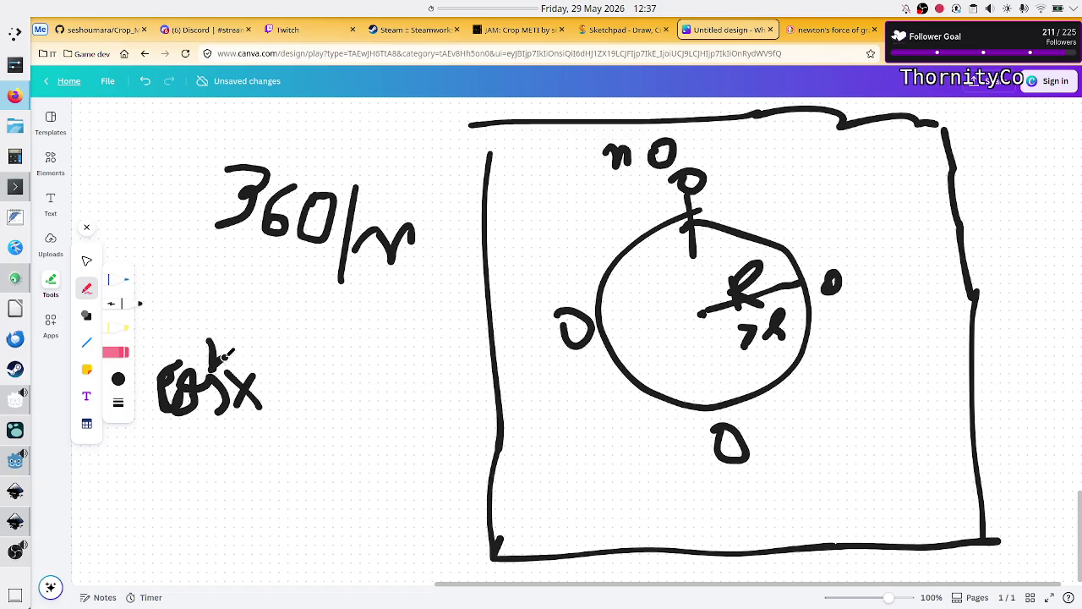
pyautogui.moveTo(285, 387)
pyautogui.mouseDown()
pyautogui.moveTo(295, 411)
pyautogui.moveTo(339, 373)
pyautogui.moveTo(347, 408)
pyautogui.moveTo(355, 380)
pyautogui.moveTo(370, 406)
pyautogui.moveTo(382, 393)
pyautogui.moveTo(433, 425)
pyautogui.mouseUp()
pyautogui.click(361, 367)
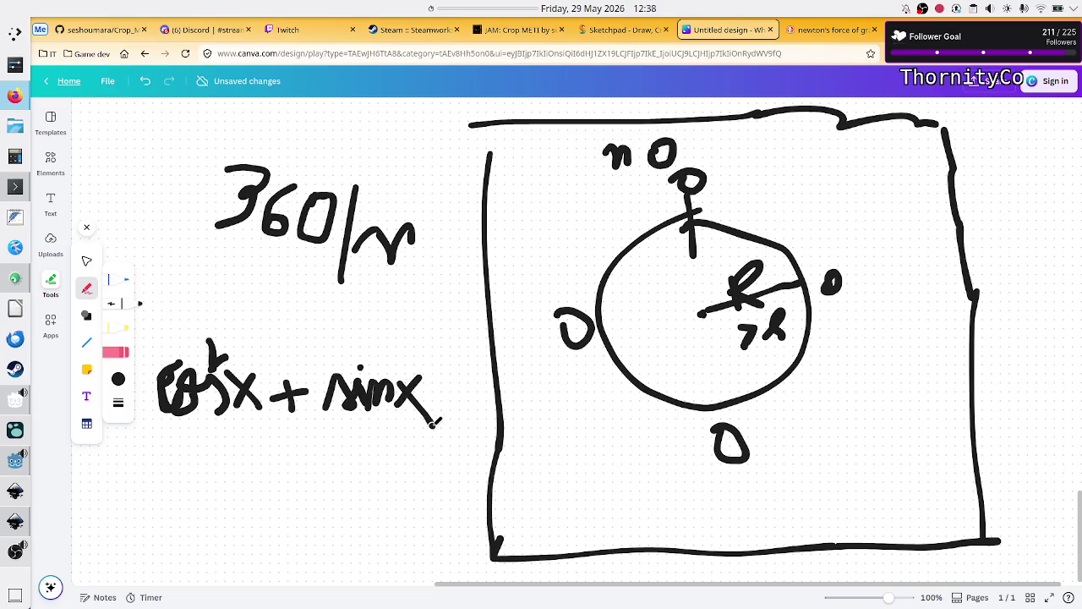
pyautogui.moveTo(378, 357)
pyautogui.mouseDown()
pyautogui.moveTo(389, 362)
pyautogui.moveTo(378, 375)
pyautogui.moveTo(450, 385)
pyautogui.moveTo(470, 418)
pyautogui.mouseUp()
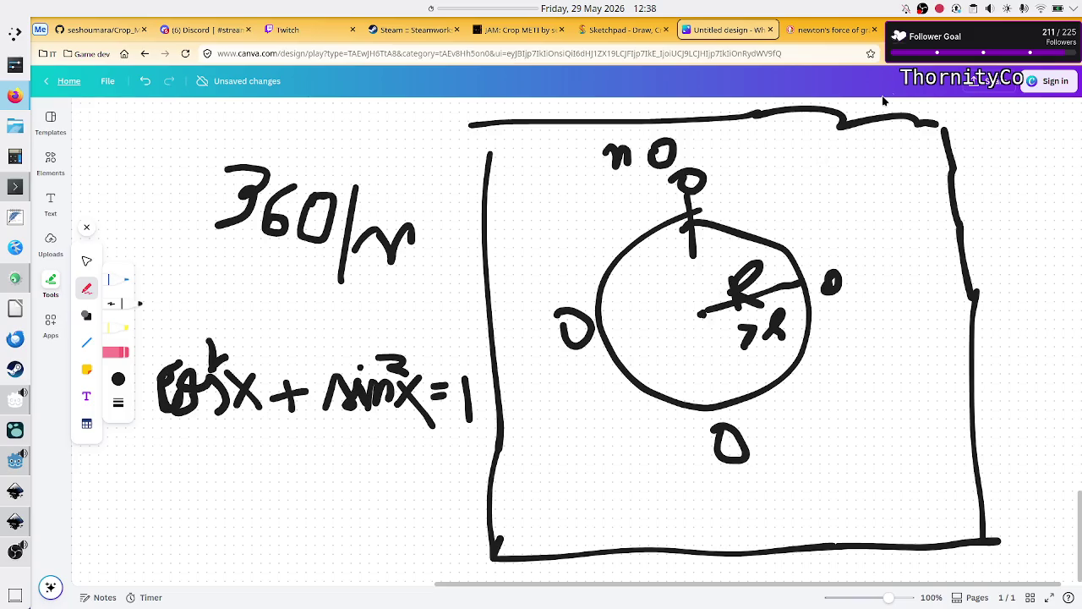
pyautogui.click(931, 30)
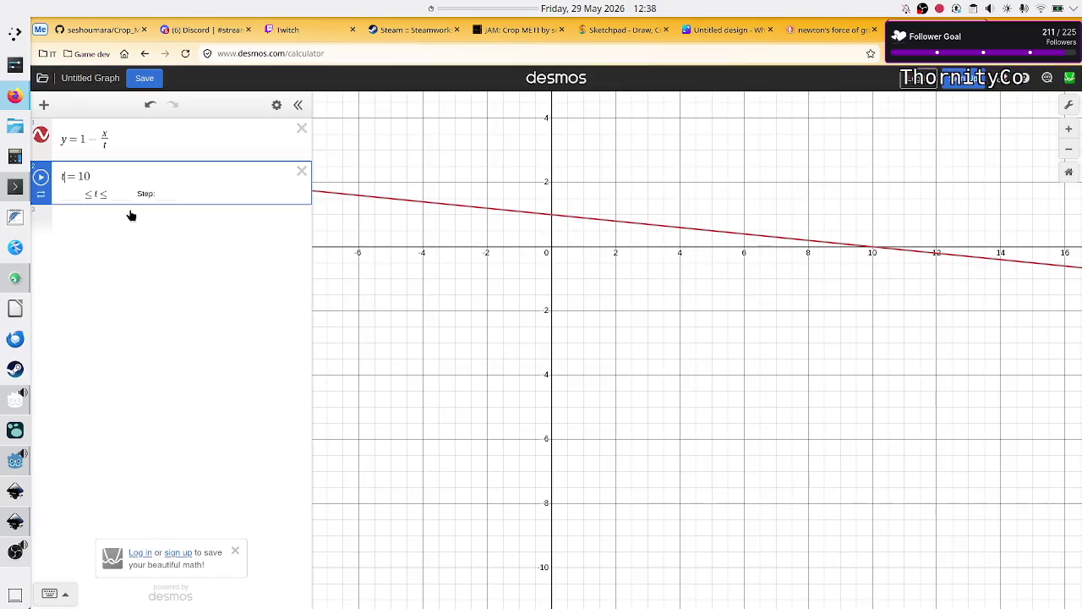
# Delete the t slider and the y = 1 − x/t expression
pyautogui.click(39, 228)
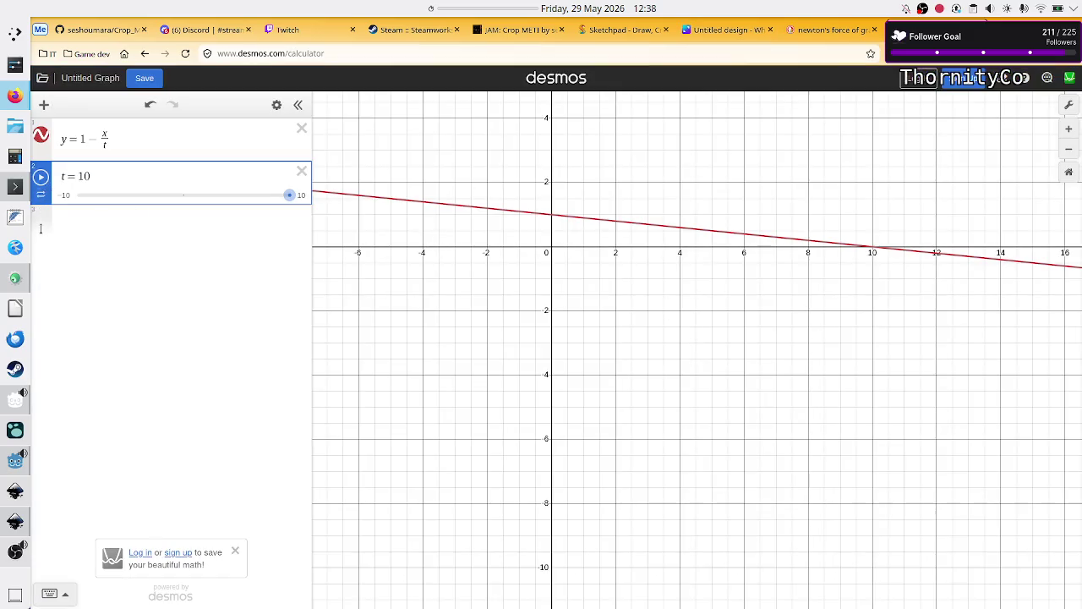
pyautogui.click(302, 171)
pyautogui.click(302, 128)
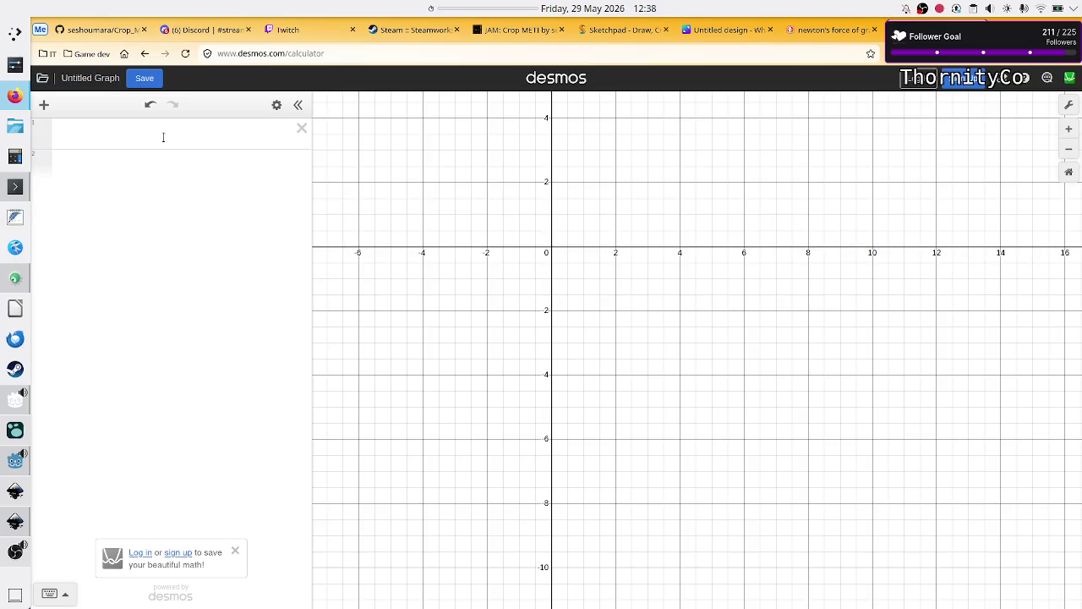
# Type cos(x)^2 + sin(x)^2 = 1 as a new expression, then trim it back to cos(x)
pyautogui.click(130, 131)
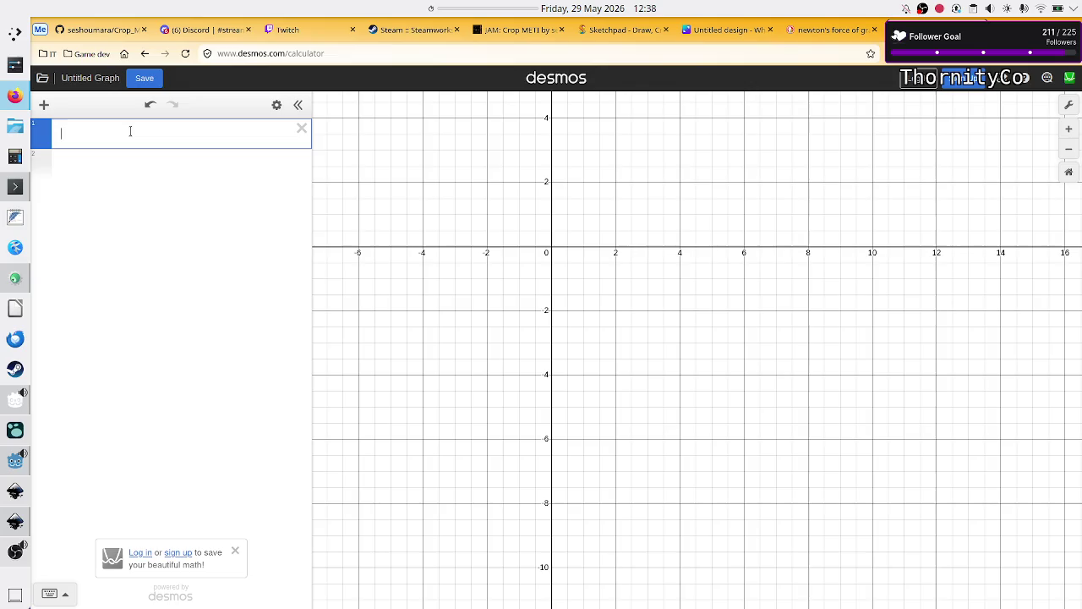
pyautogui.write('cos(x) + ')
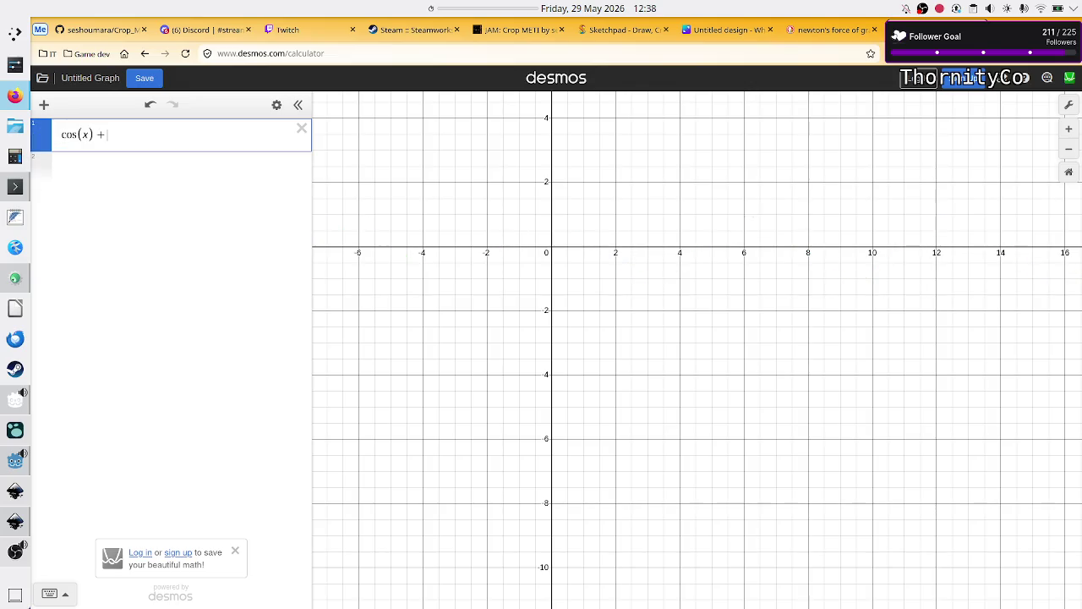
pyautogui.write('sin(')
pyautogui.write('x)')
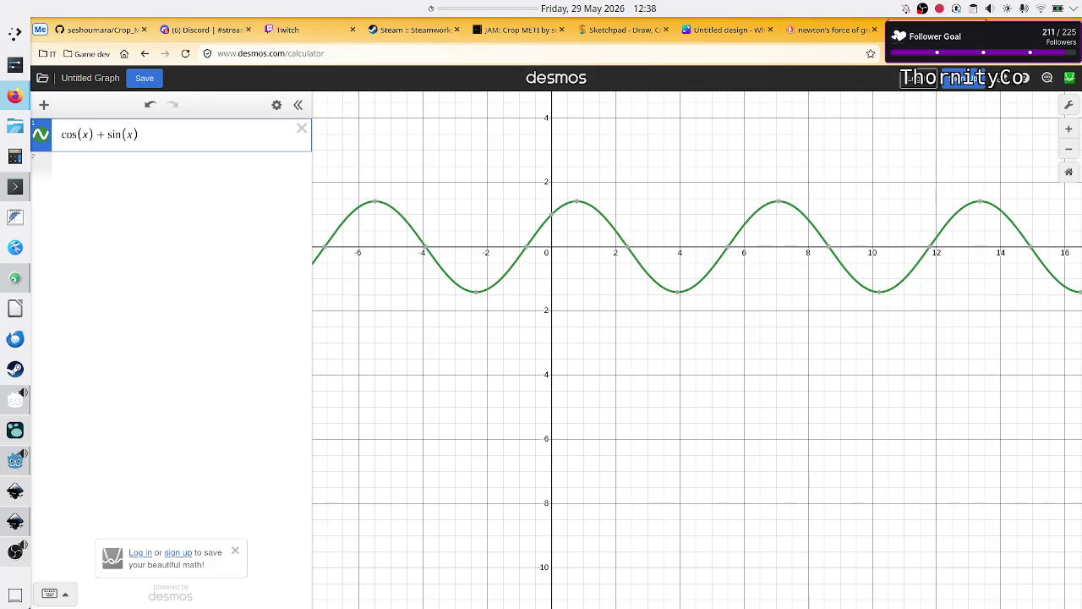
pyautogui.write('^2')
pyautogui.click(129, 137)
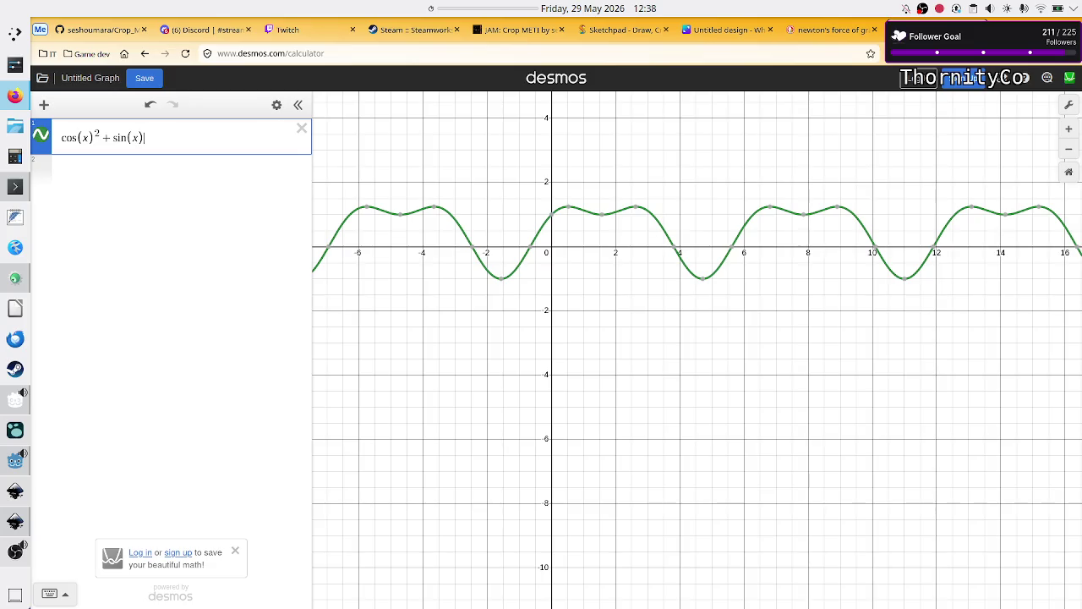
pyautogui.write('^2')
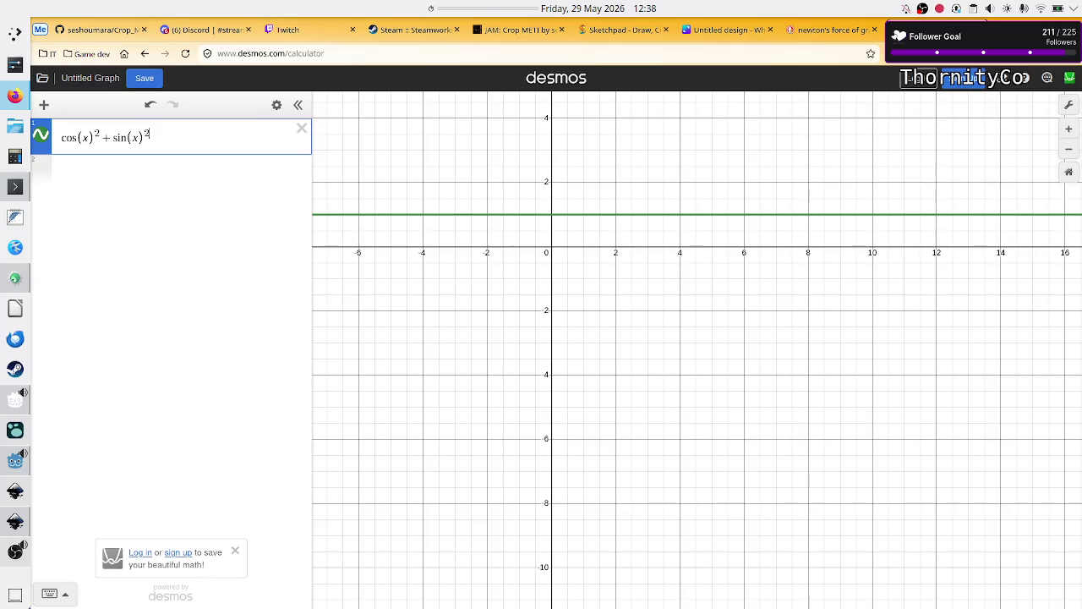
pyautogui.write('=1')
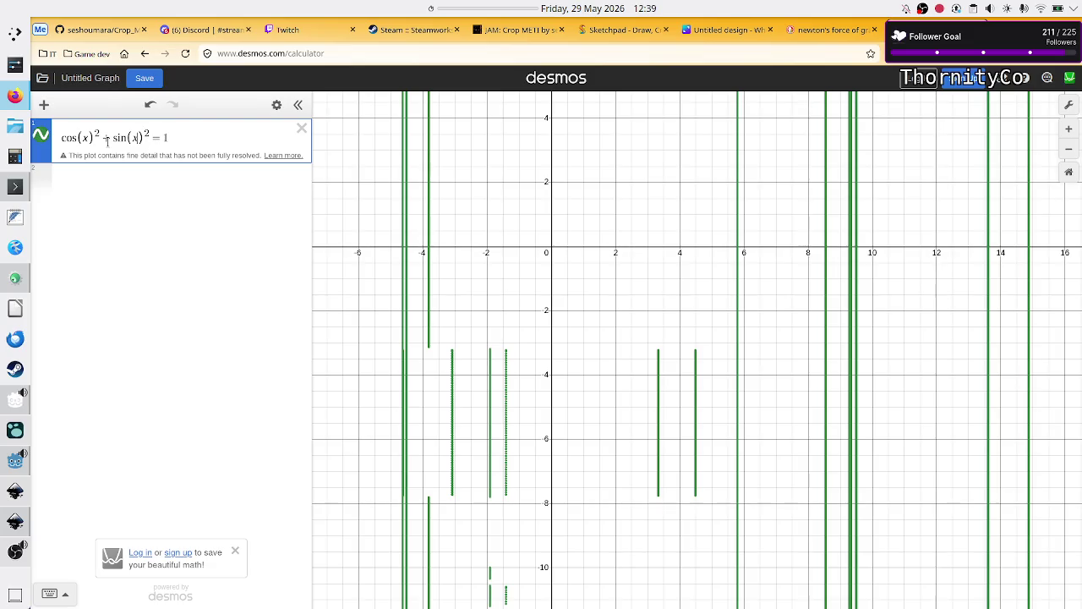
pyautogui.press('Right')
pyautogui.press('BackSpace')
pyautogui.press('BackSpace')
pyautogui.press('BackSpace')
pyautogui.press('BackSpace')
pyautogui.press('BackSpace')
pyautogui.press('BackSpace')
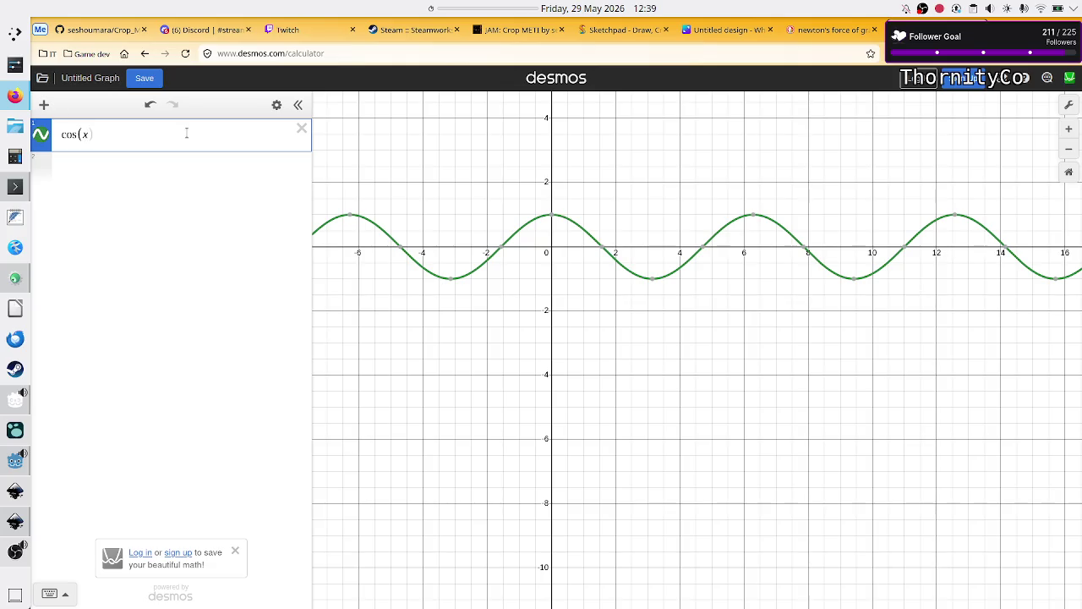
# Extend expression 1 into products of cos(x)·cos(x) and sin x·sin x equal to 1
pyautogui.write(') ')
pyautogui.write('= 1')
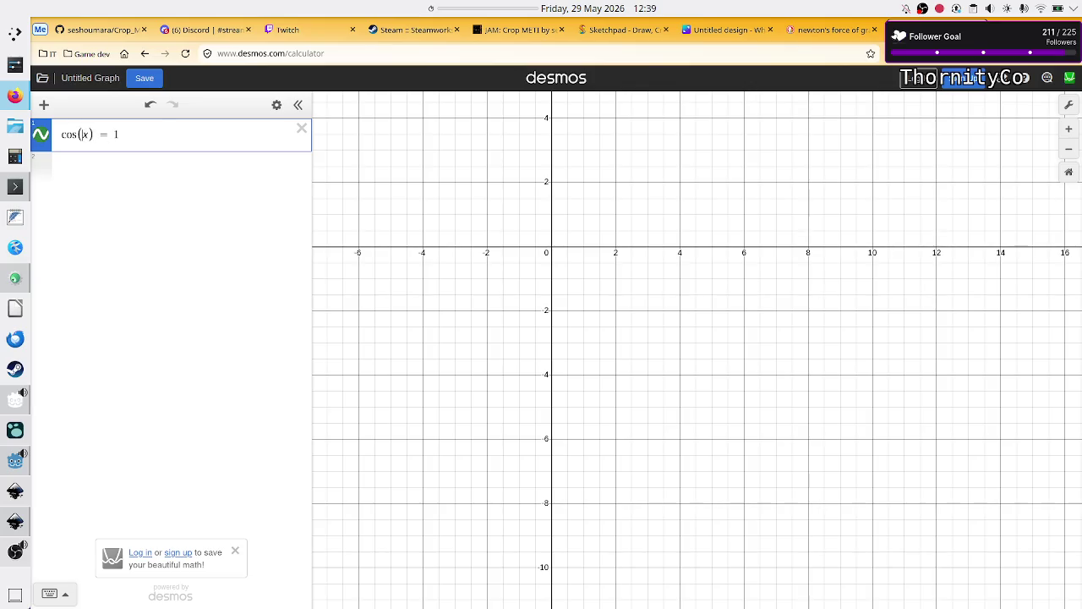
pyautogui.write('*cos(x')
pyautogui.write('(')
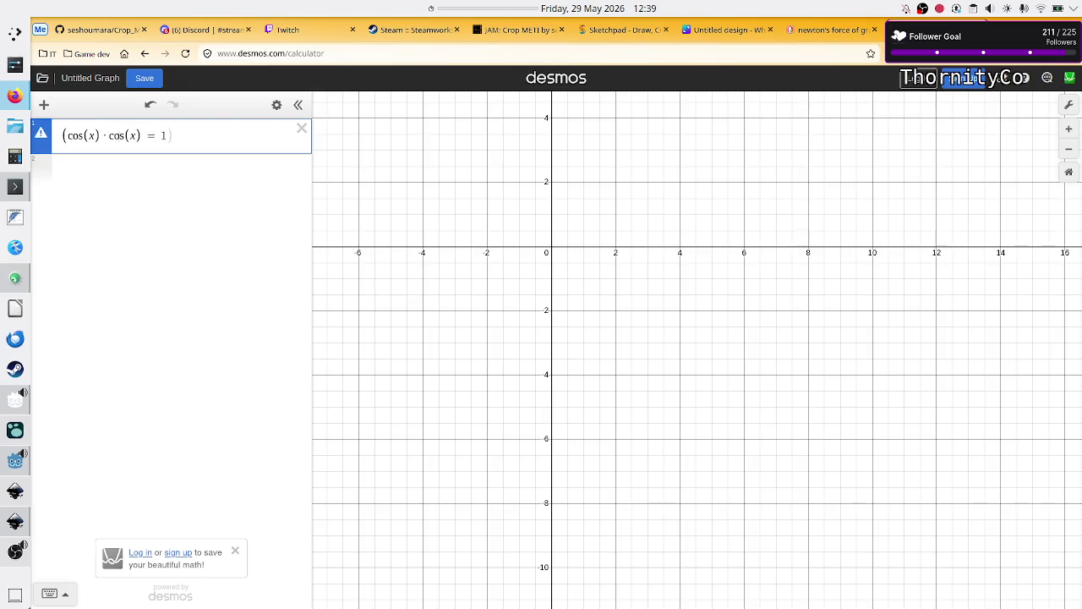
pyautogui.write(')')
pyautogui.write('*(')
pyautogui.write('())')
pyautogui.write('(')
pyautogui.write('sinx')
pyautogui.write('sinx')
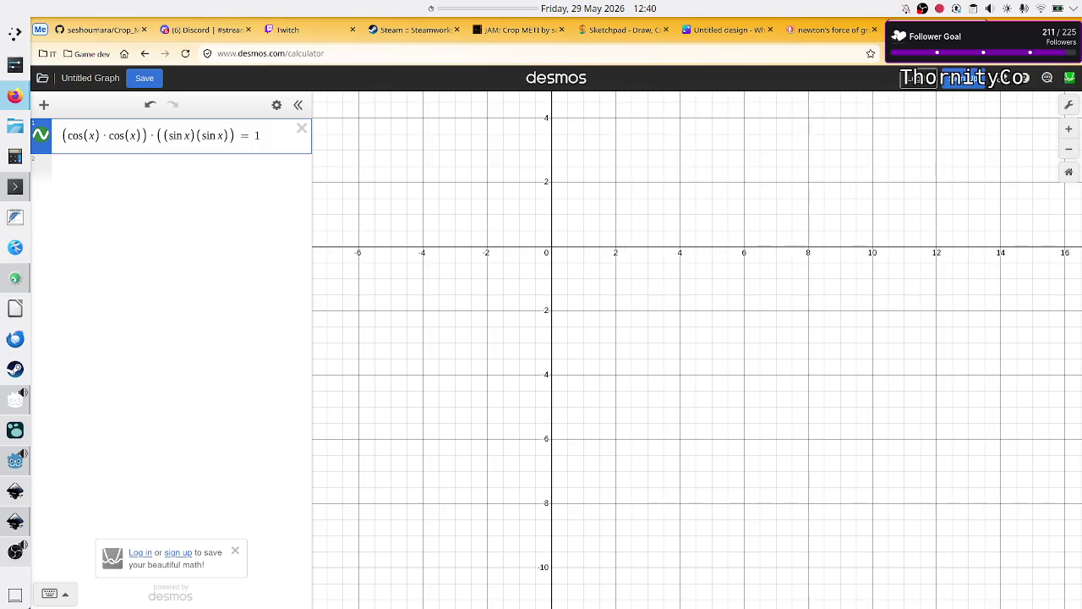
pyautogui.scroll(-5, 507, 210)
pyautogui.scroll(-5, 507, 211)
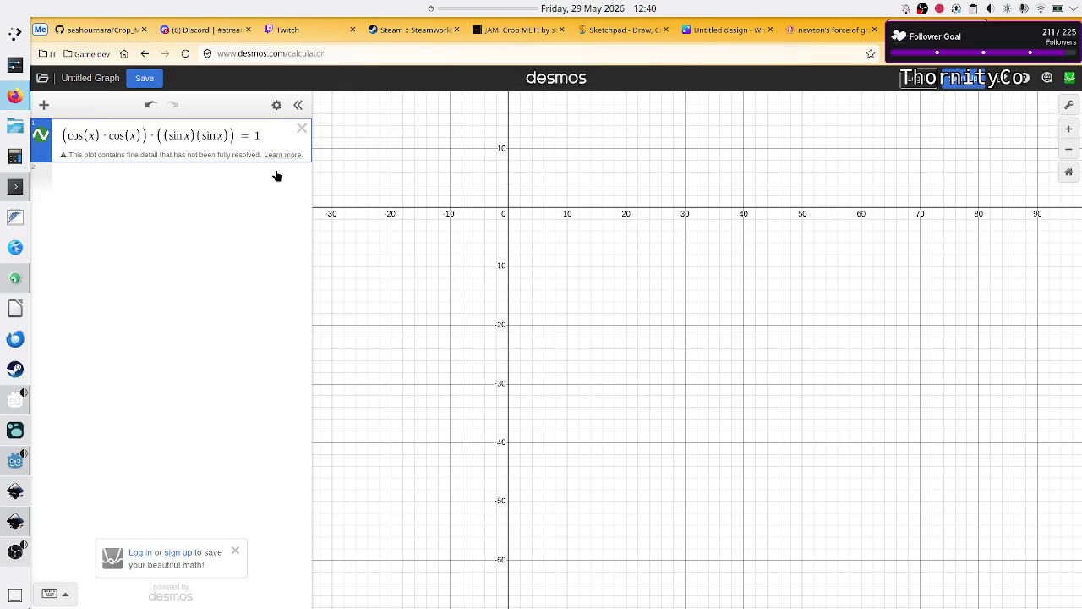
# Rework it into (cos(x·x)) + ((sin x·x)) = R by replacing factors and the 1
pyautogui.click(152, 135)
pyautogui.press('BackSpace')
pyautogui.write('+')
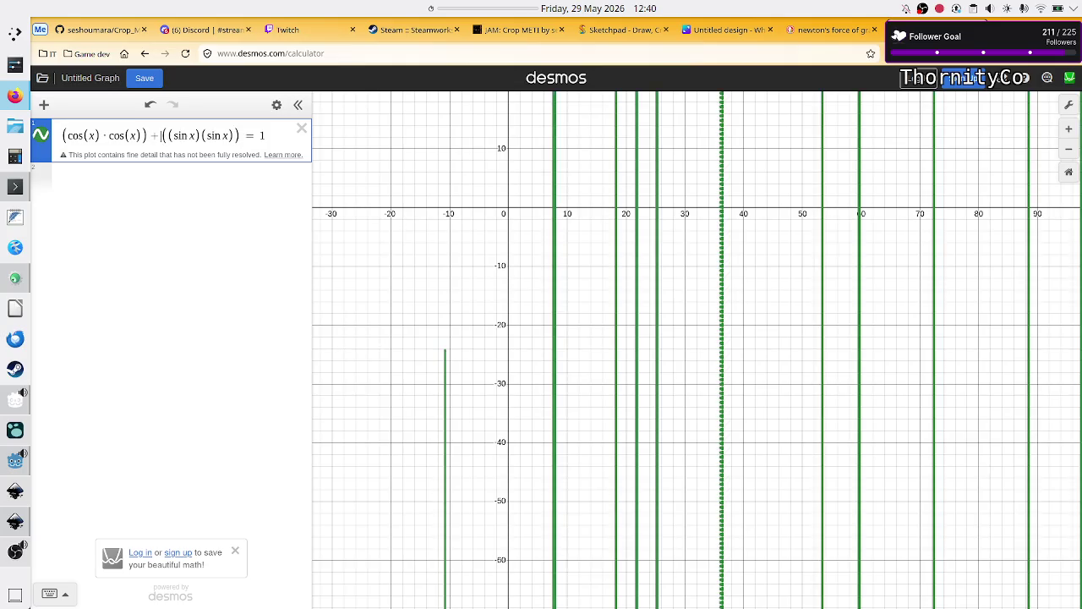
pyautogui.click(127, 135)
pyautogui.press('BackSpace')
pyautogui.press('BackSpace')
pyautogui.press('BackSpace')
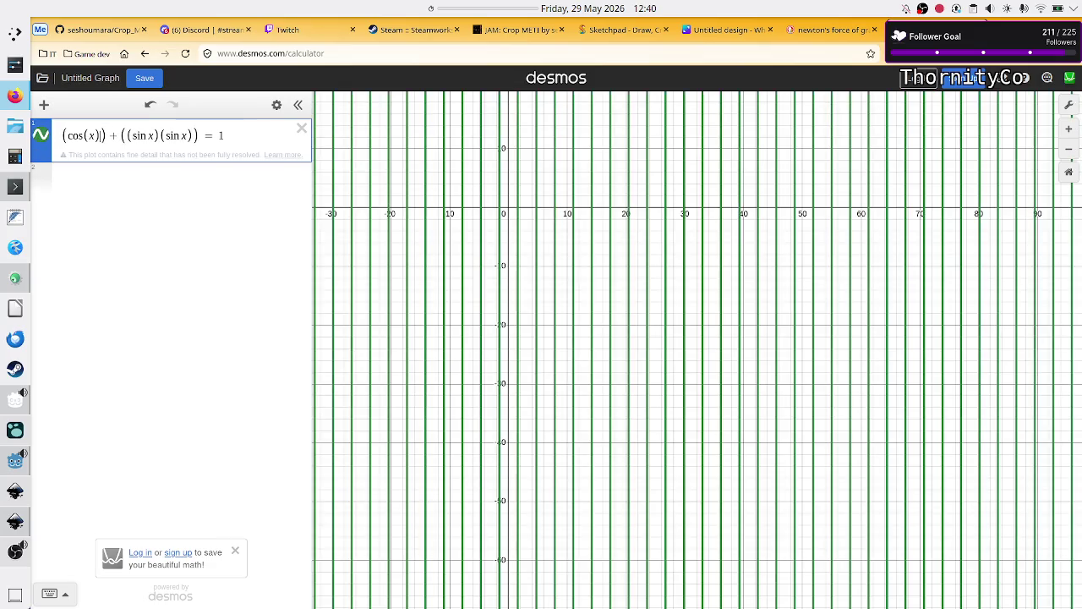
pyautogui.write('*x')
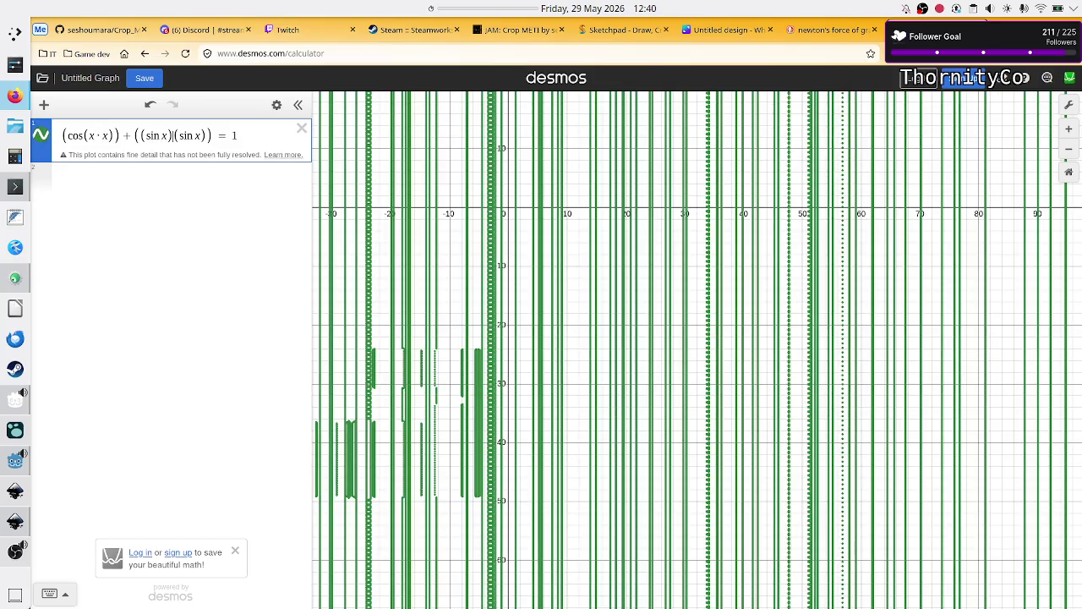
pyautogui.press('BackSpace')
pyautogui.press('BackSpace')
pyautogui.press('BackSpace')
pyautogui.press('BackSpace')
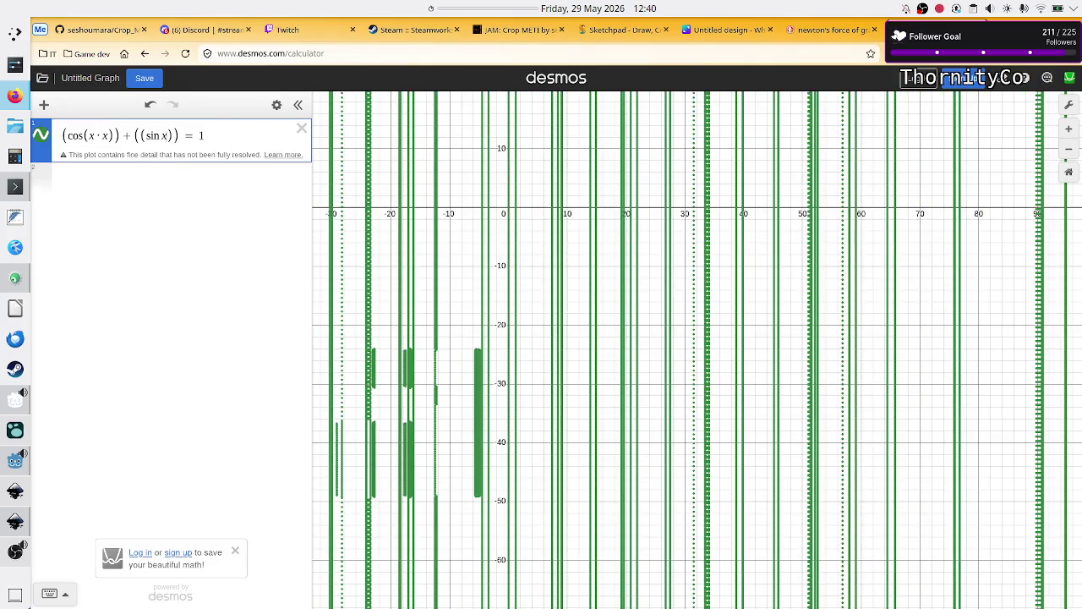
pyautogui.write('*x')
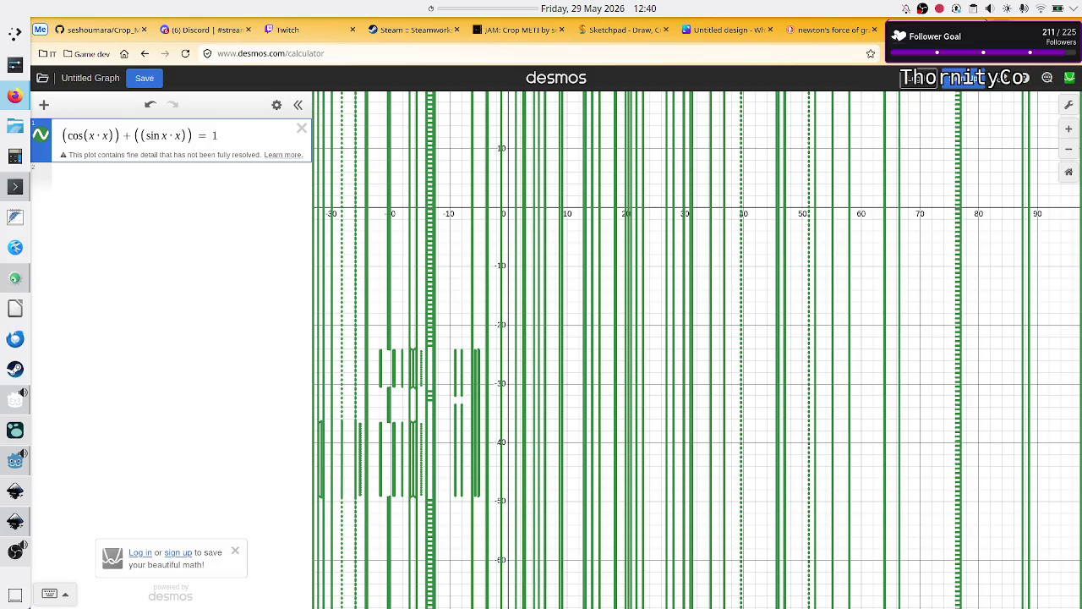
pyautogui.click(258, 130)
pyautogui.press('BackSpace')
pyautogui.write('R')
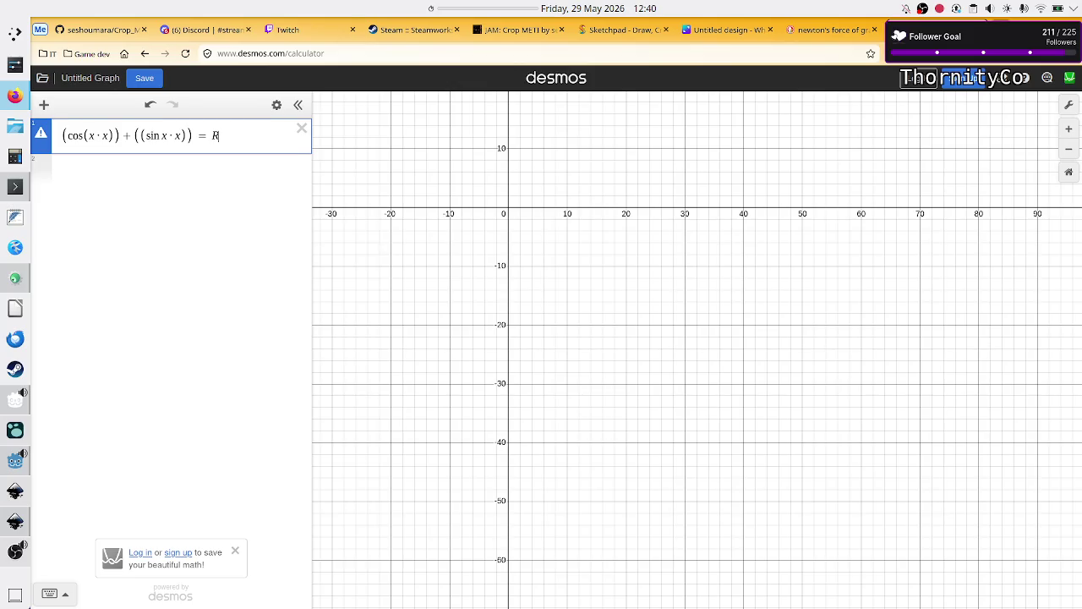
# Search 'equation of circle' in a new browser tab
pyautogui.hotkey('ctrl', 't')
pyautogui.write('equation of circle')
pyautogui.press('Return')
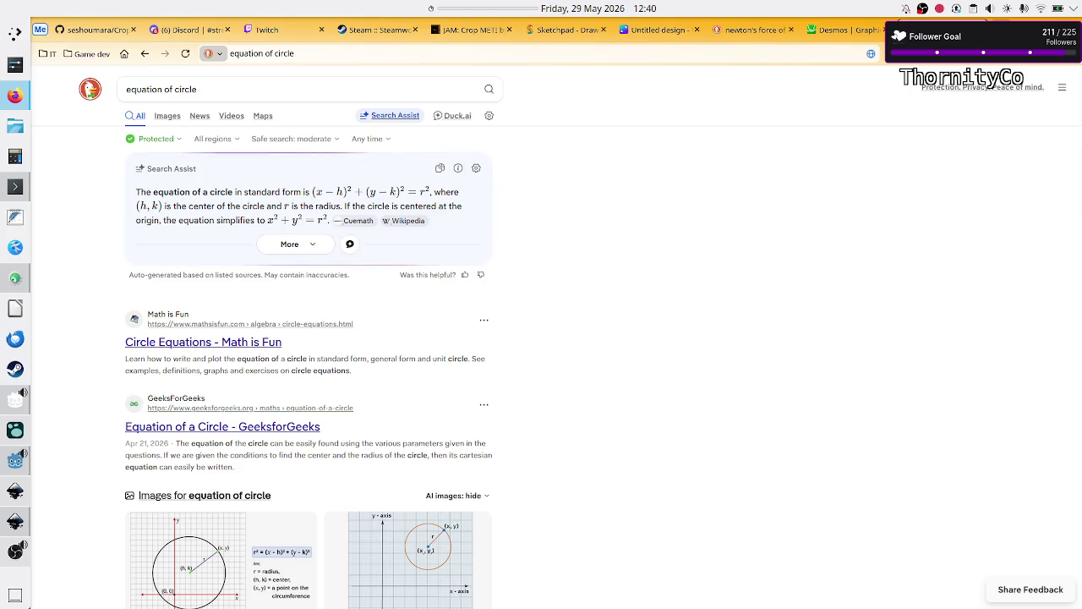
# Refine the search to 'equation of circle using sin and cos'
pyautogui.click(339, 93)
pyautogui.write('using sing an')
pyautogui.press('BackSpace')
pyautogui.press('BackSpace')
pyautogui.press('BackSpace')
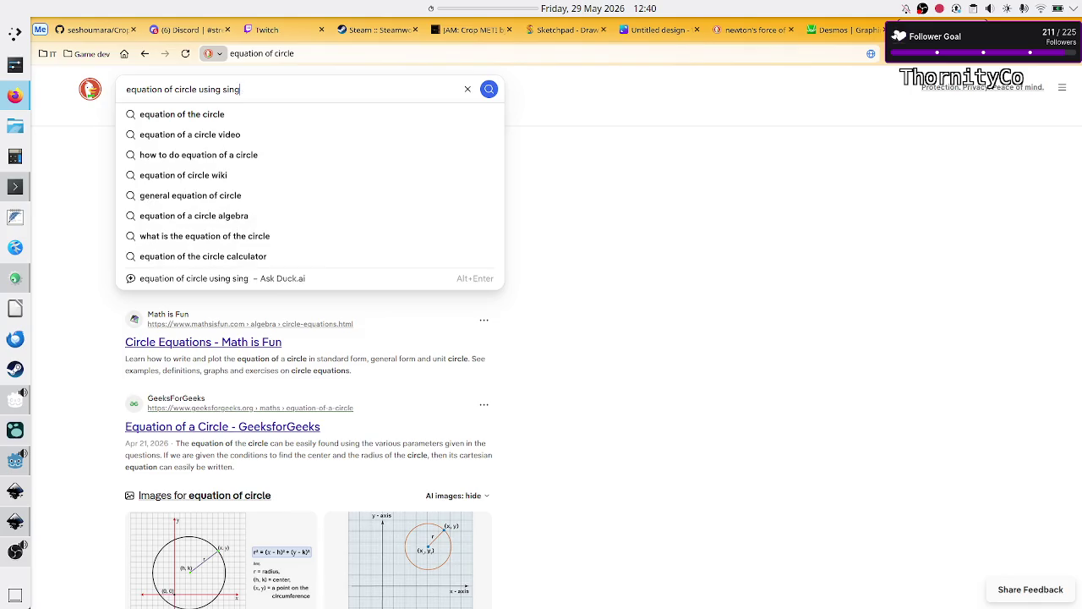
pyautogui.write('and cos')
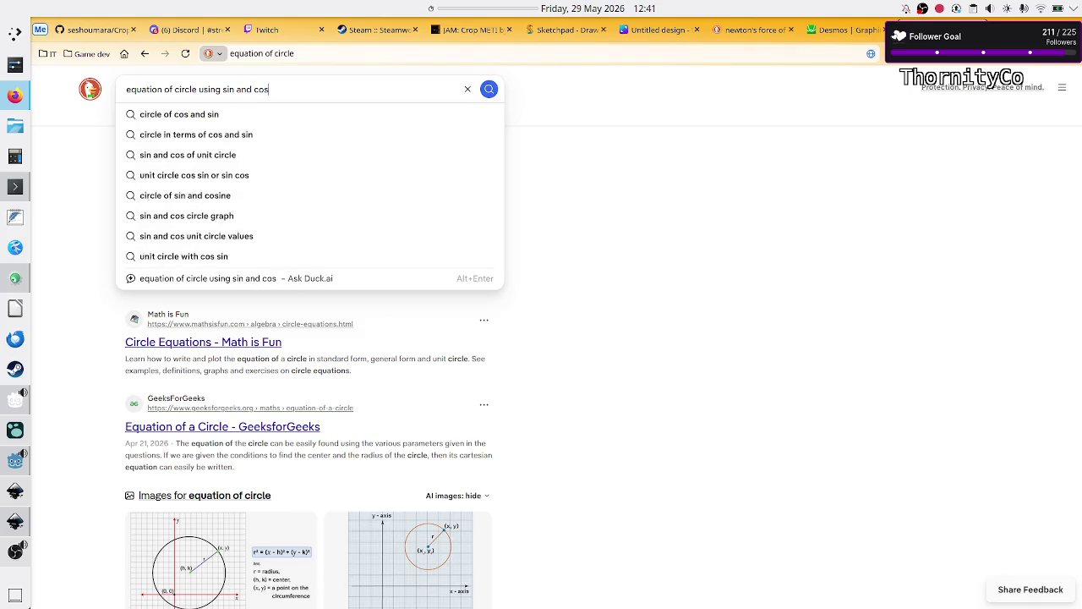
pyautogui.press('Return')
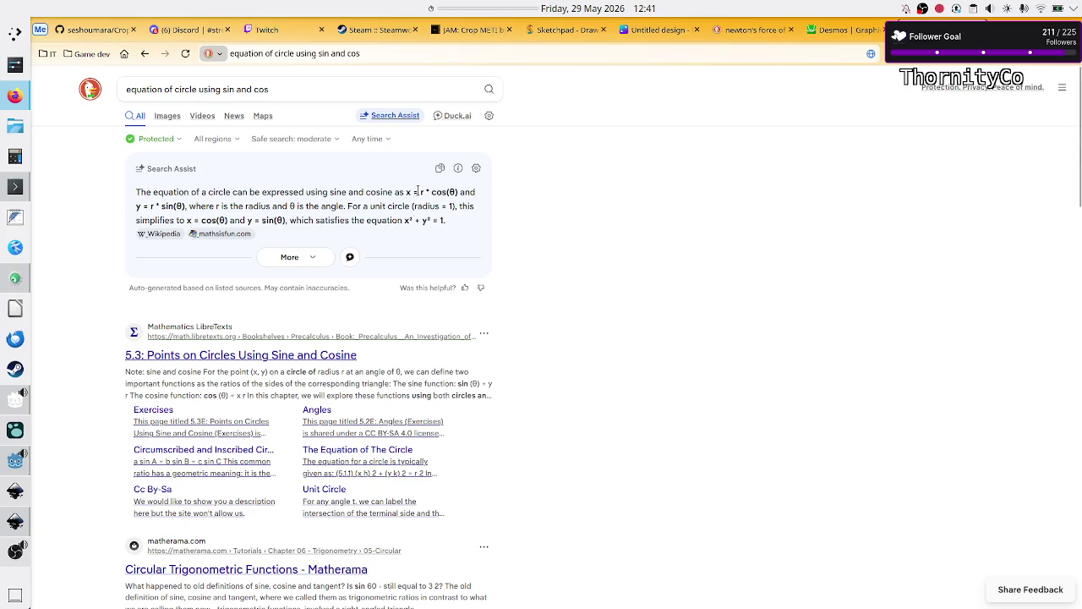
# Highlight r * cos(θ) in the answer, then undo the recent Desmos expression edits
pyautogui.moveTo(418, 191); pyautogui.dragTo(456, 191)
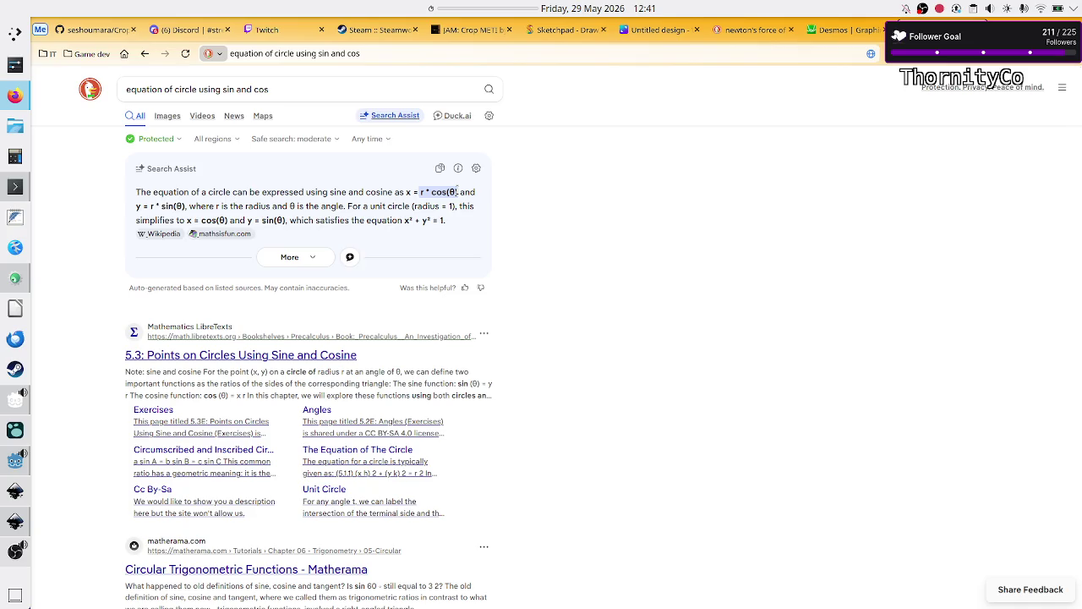
pyautogui.moveTo(403, 221); pyautogui.dragTo(457, 227)
pyautogui.click(456, 222)
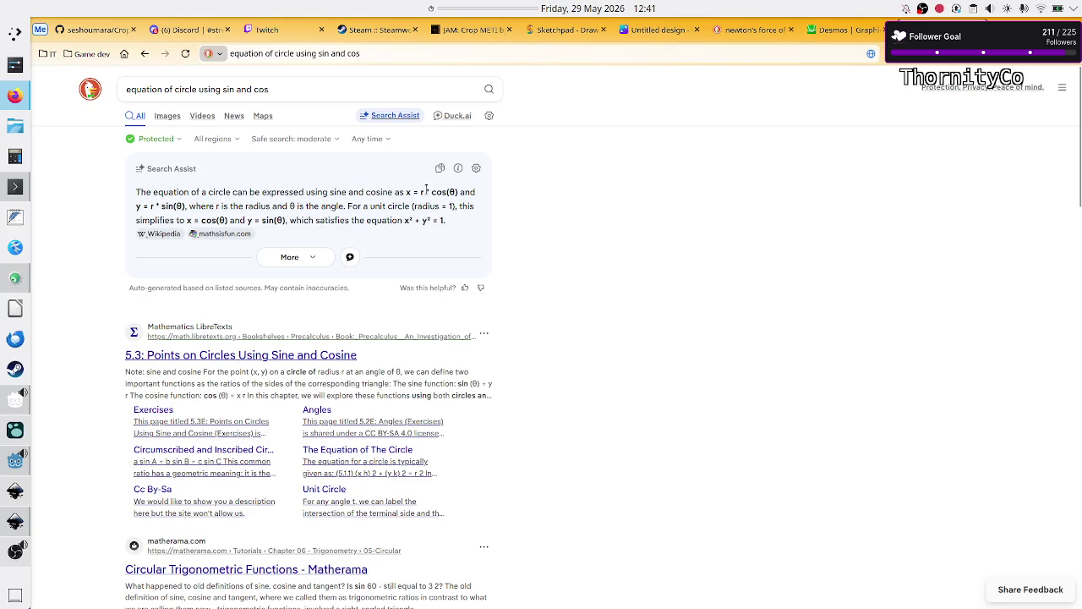
pyautogui.moveTo(419, 192); pyautogui.dragTo(459, 190)
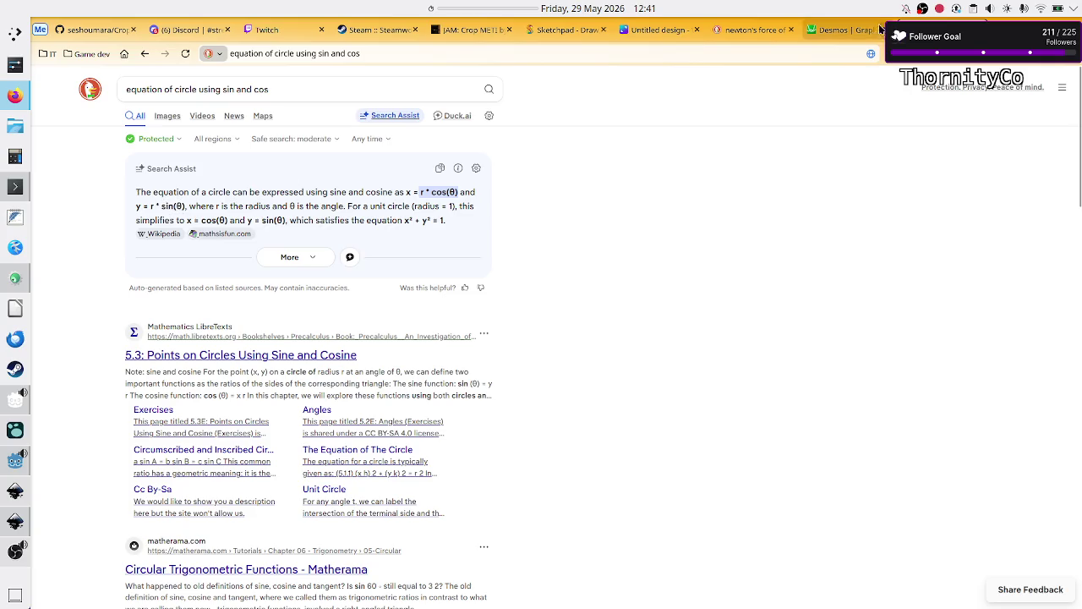
pyautogui.click(851, 31)
pyautogui.hotkey('ctrl', 'z')
pyautogui.hotkey('ctrl', 'z')
pyautogui.hotkey('ctrl', 'z')
pyautogui.hotkey('ctrl', 'z')
pyautogui.hotkey('ctrl', 'z')
pyautogui.hotkey('ctrl', 'z')
pyautogui.hotkey('ctrl', 'z')
pyautogui.hotkey('ctrl', 'z')
pyautogui.hotkey('ctrl', 'z')
pyautogui.hotkey('ctrl', 'z')
pyautogui.hotkey('ctrl', 'z')
pyautogui.hotkey('ctrl', 'z')
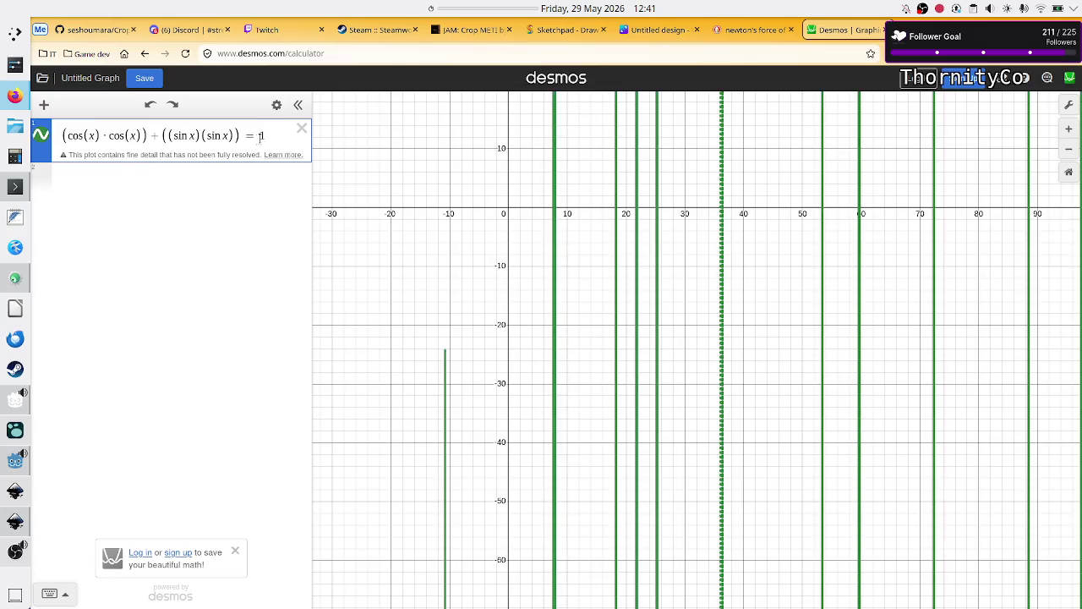
# Replace row 1 with the unit circle x^2 + y^2 = 1 and zoom in
pyautogui.click(64, 135)
pyautogui.click(964, 30)
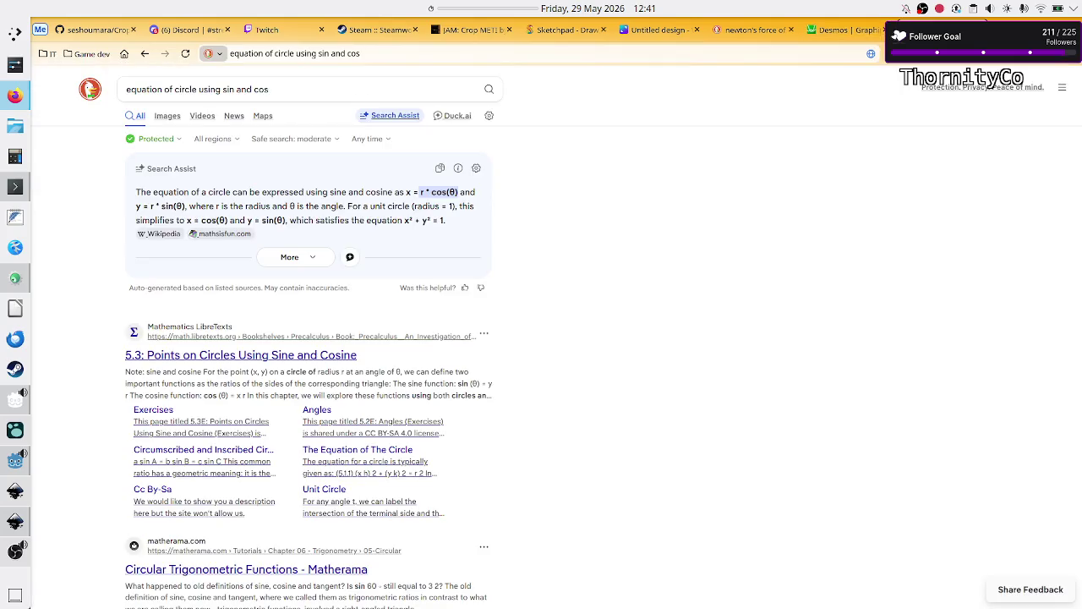
pyautogui.click(854, 27)
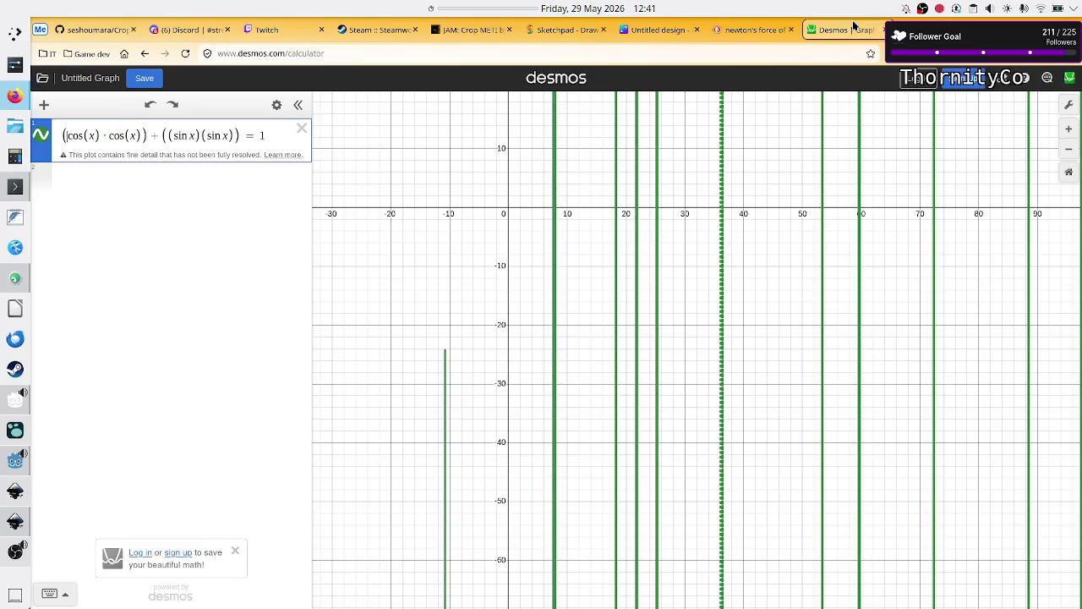
pyautogui.hotkey('ctrl', 'a')
pyautogui.press('BackSpace')
pyautogui.write('x')
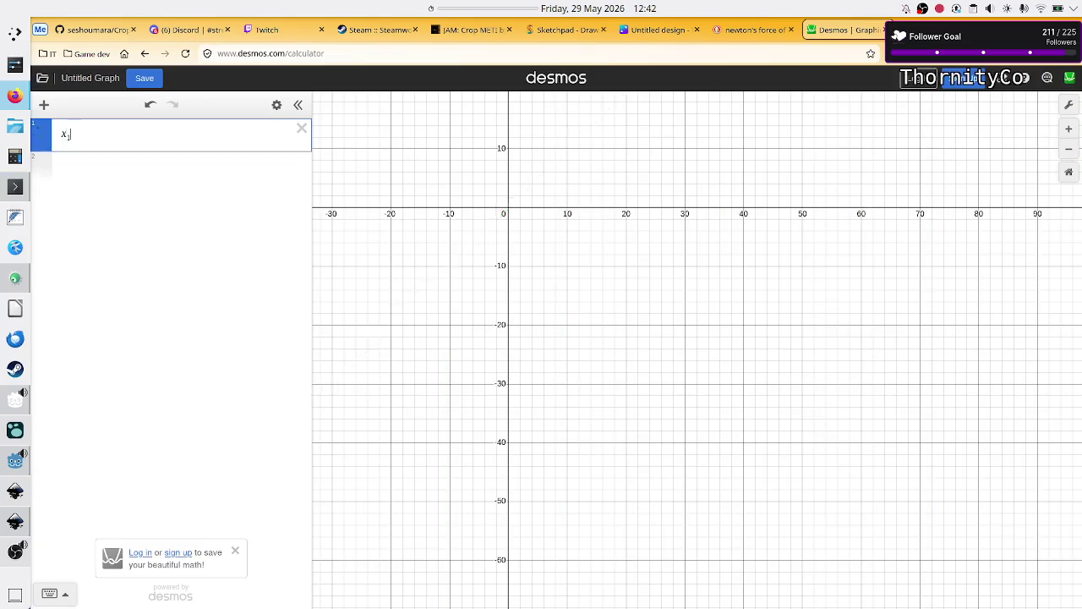
pyautogui.write('^')
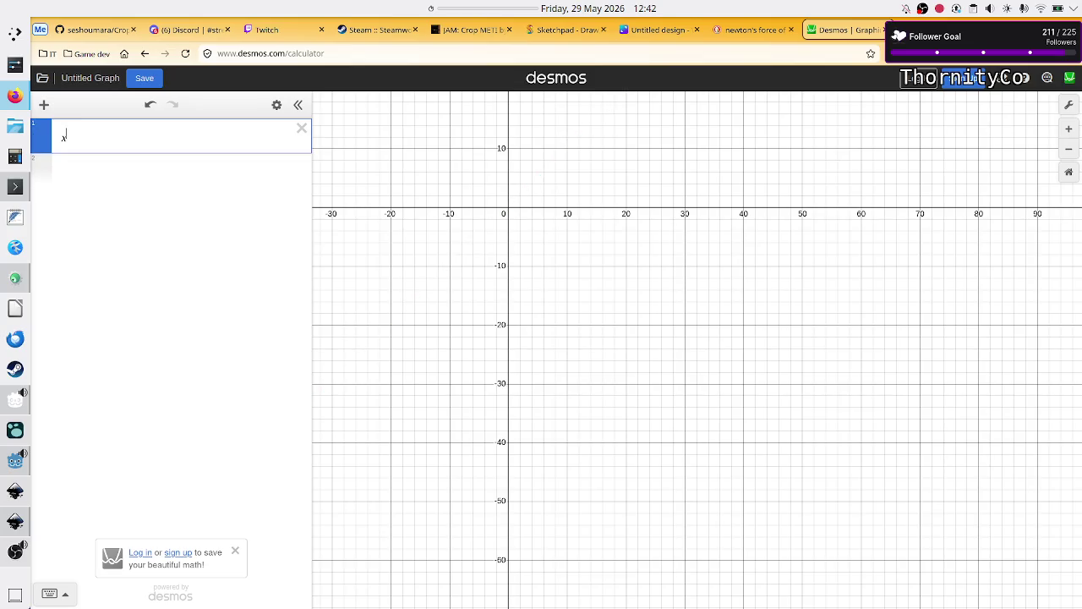
pyautogui.write('2 + y')
pyautogui.write('^2=1')
pyautogui.scroll(5, 518, 235)
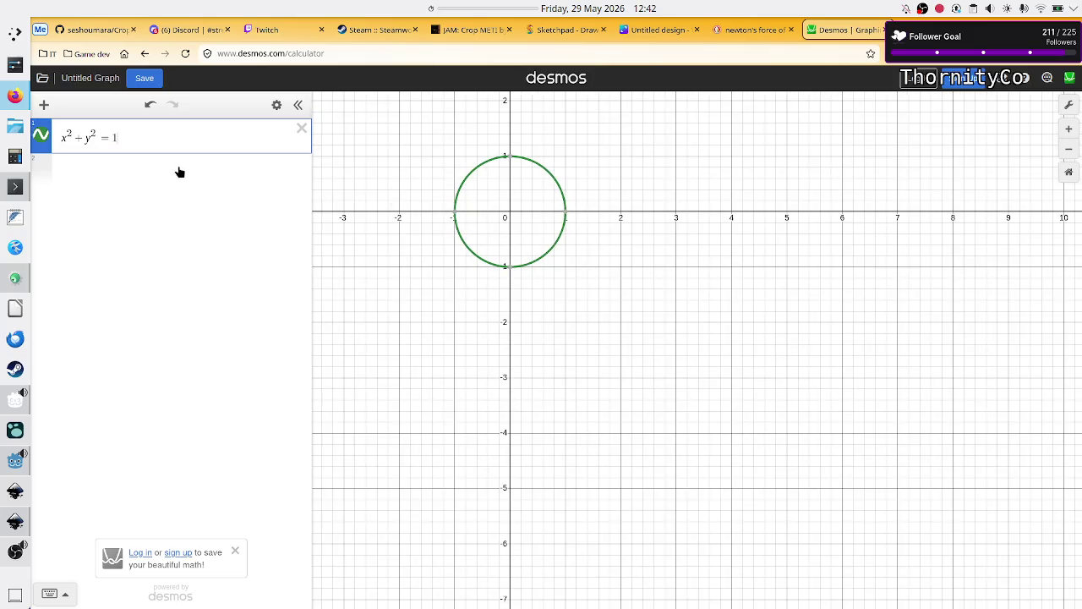
# Start a second expression with cos, check the search results, then erase it
pyautogui.click(178, 168)
pyautogui.write('cos')
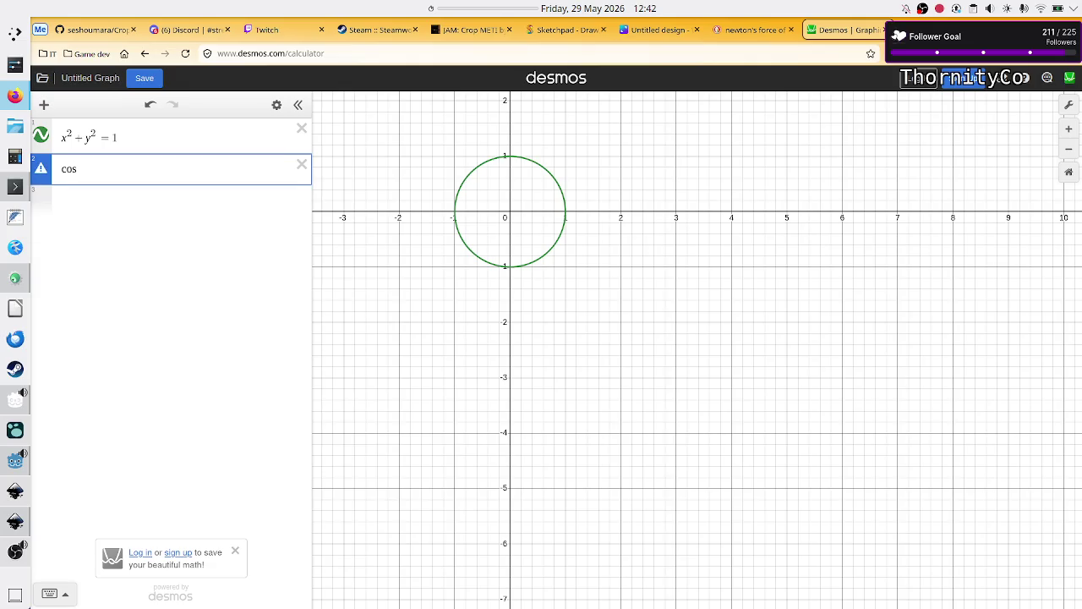
pyautogui.click(896, 28)
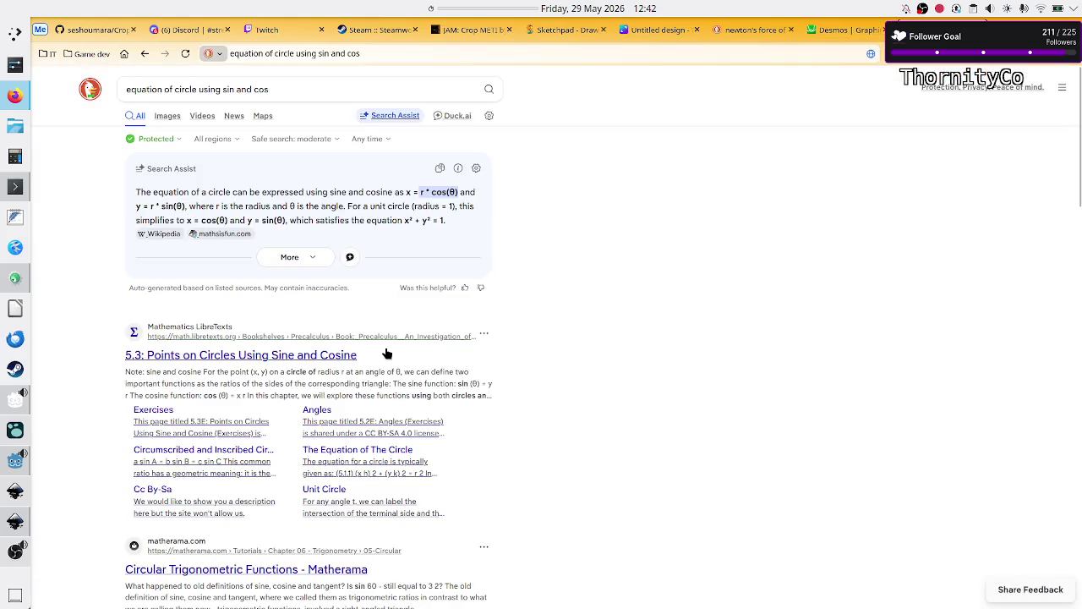
pyautogui.click(846, 30)
pyautogui.click(137, 168)
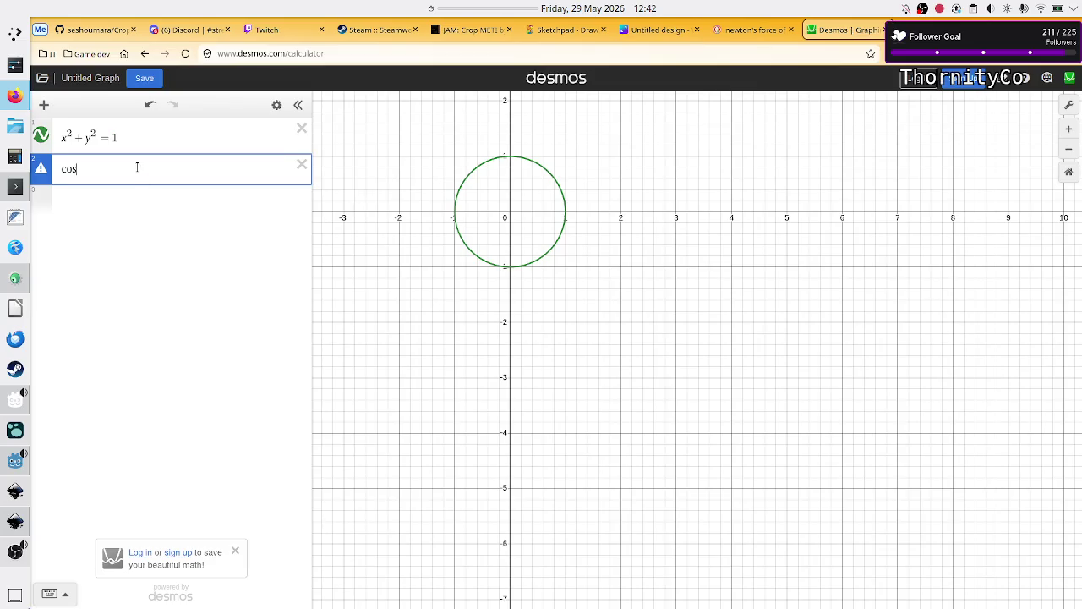
pyautogui.press('BackSpace')
pyautogui.press('BackSpace')
pyautogui.press('BackSpace')
pyautogui.hotkey('ctrl', 'Tab')
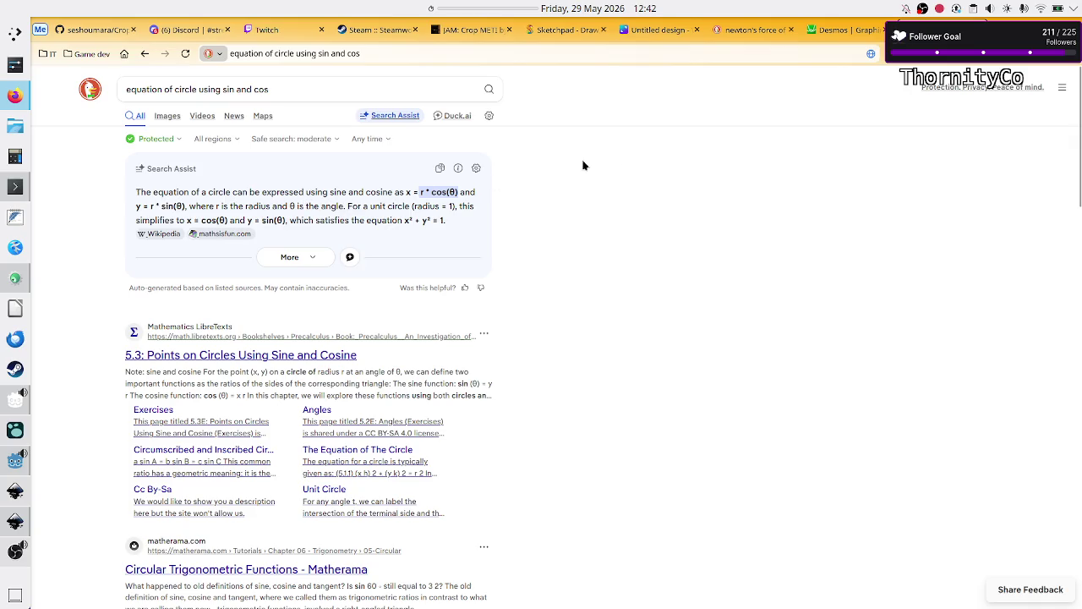
pyautogui.click(850, 36)
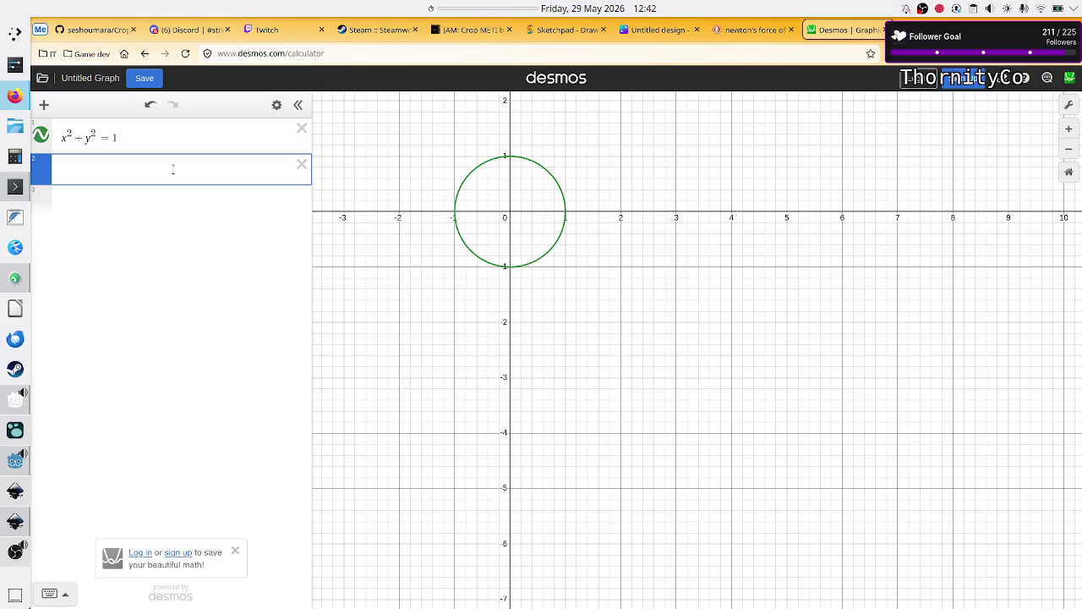
# Create slider a = 90 in row 2 and begin cos(a)*cos(a) in row 3
pyautogui.write('t')
pyautogui.press('BackSpace')
pyautogui.write('a = ')
pyautogui.write('90')
pyautogui.press('Return')
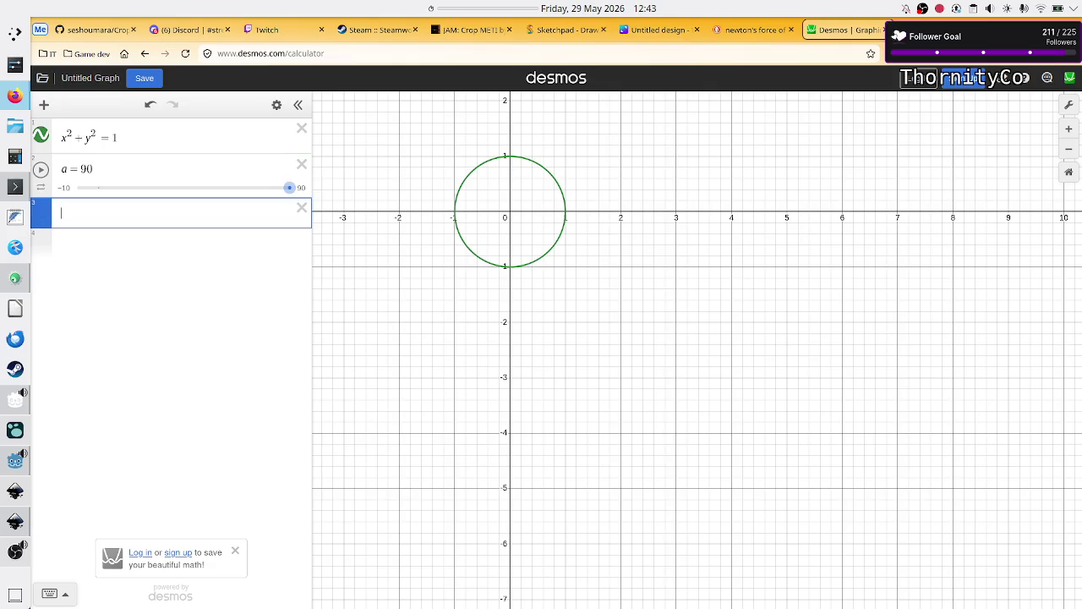
pyautogui.write('c')
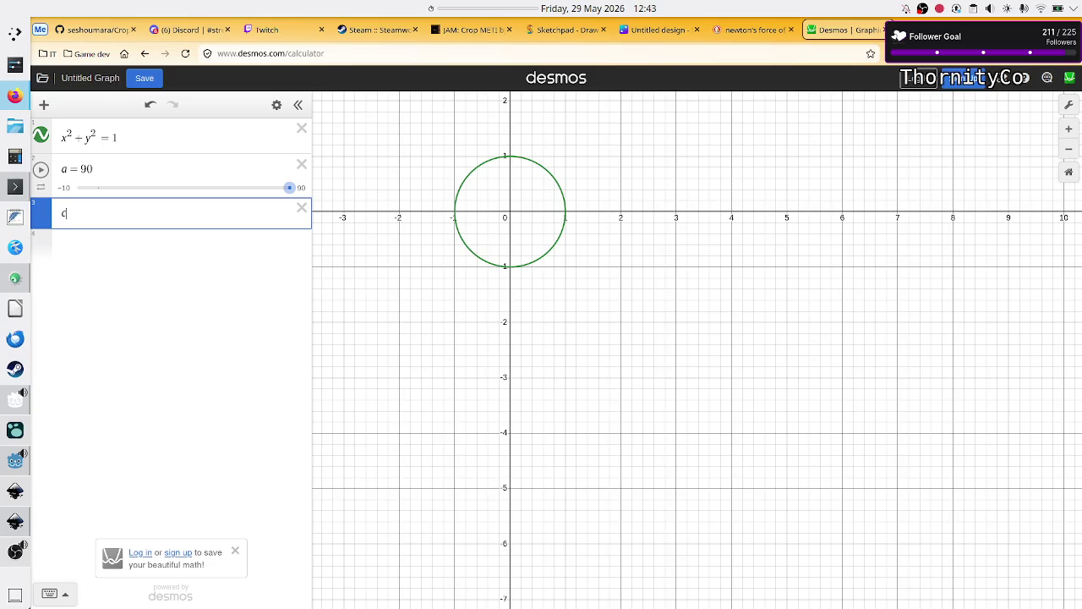
pyautogui.write('os(')
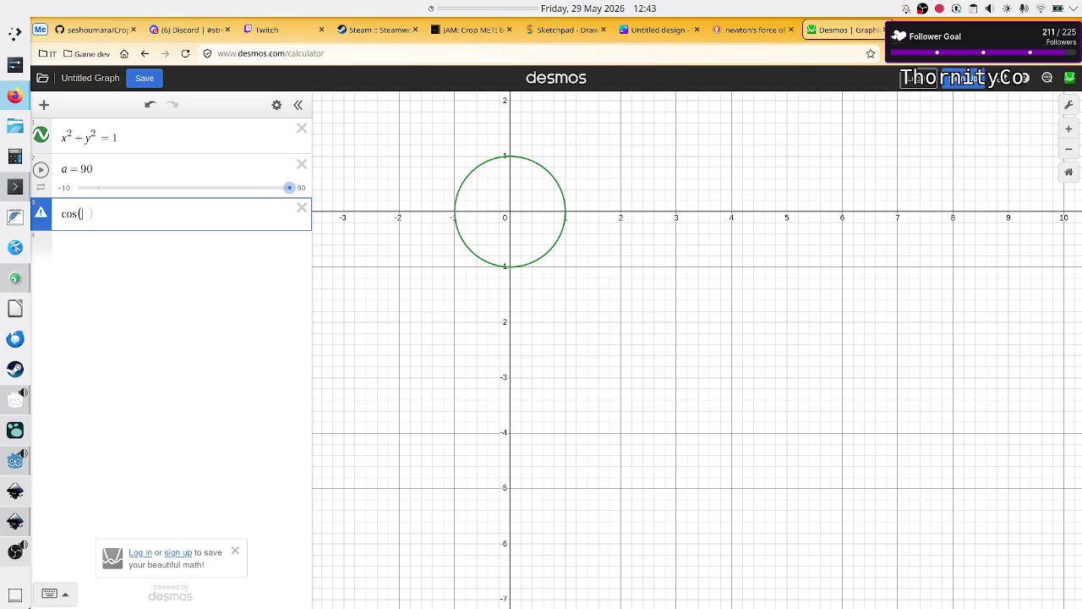
pyautogui.write('a')
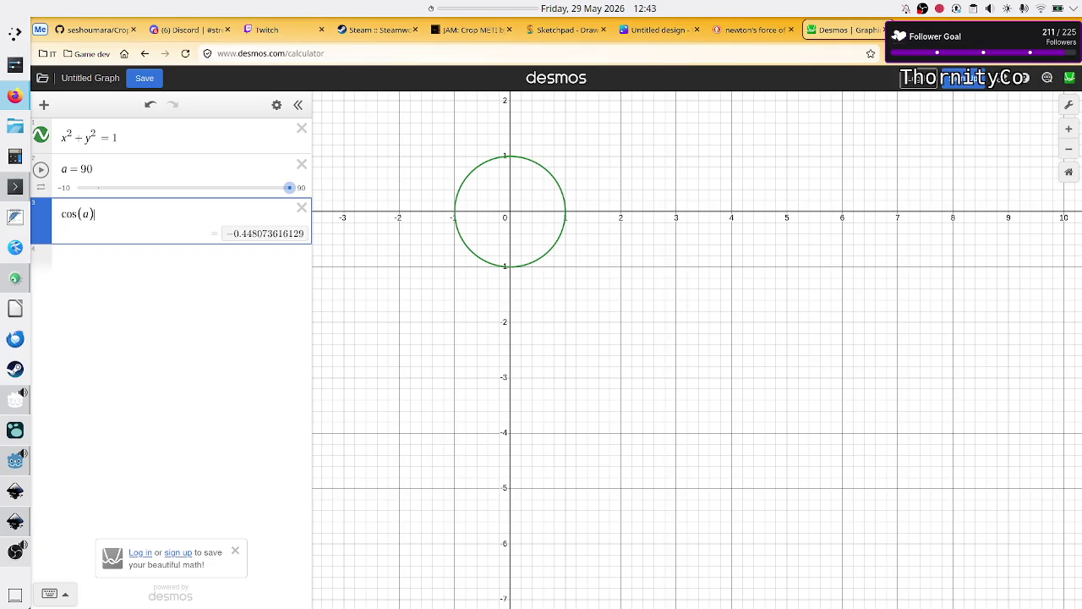
pyautogui.write(')*cos')
pyautogui.write('(a)')
# Complete row 3 as (cos(a)·cos(a)) + (sin(a) sin(a)), then drag a down to 54.7
pyautogui.press('Up')
pyautogui.press('Down')
pyautogui.write(') · cos')
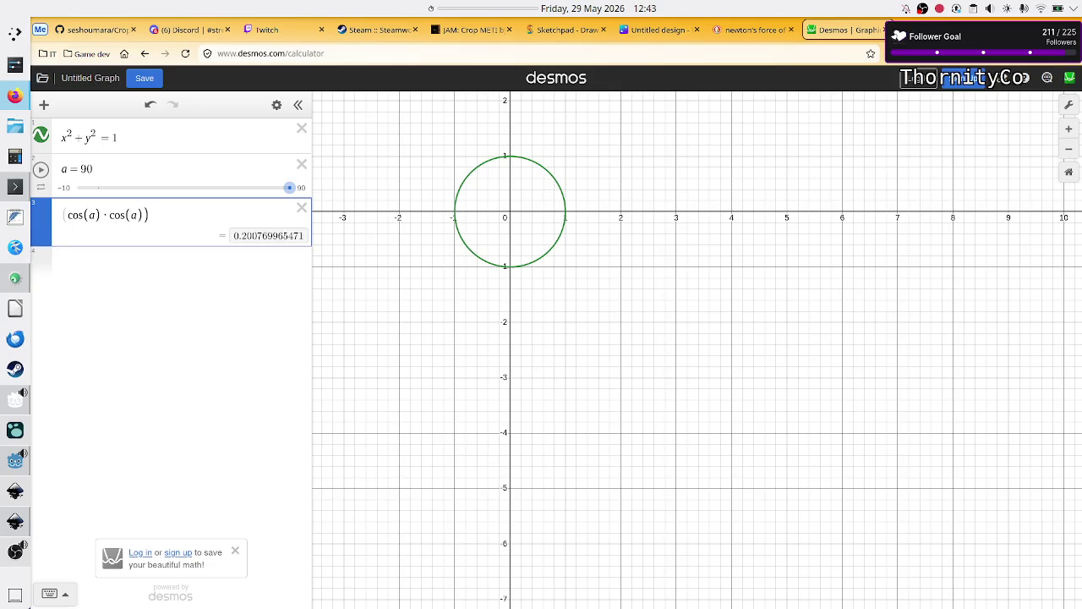
pyautogui.write('(a)) ')
pyautogui.write('+ (')
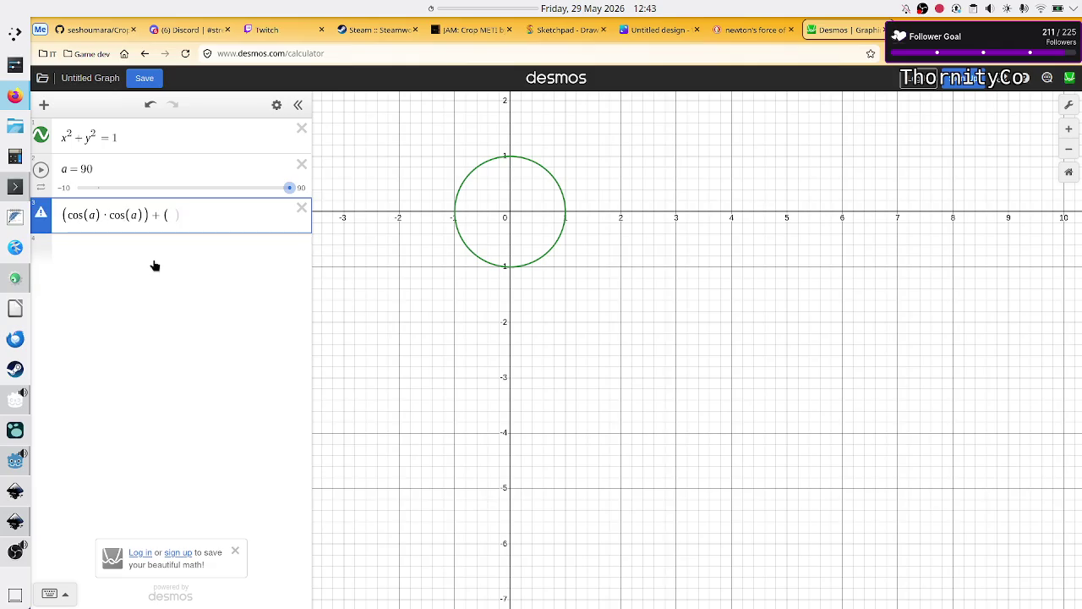
pyautogui.write('sin(a) ')
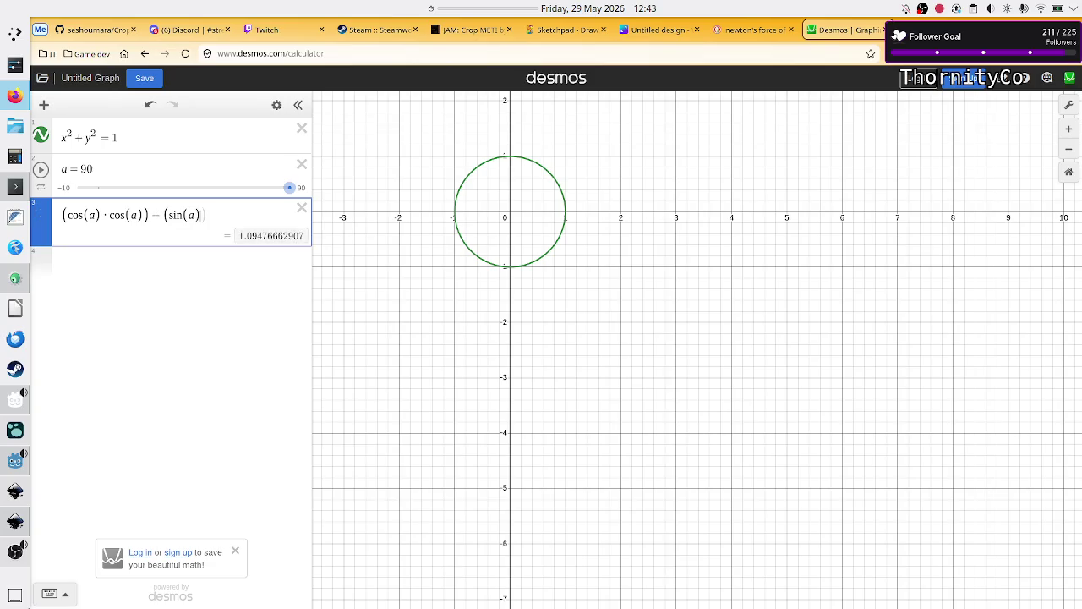
pyautogui.write('sin')
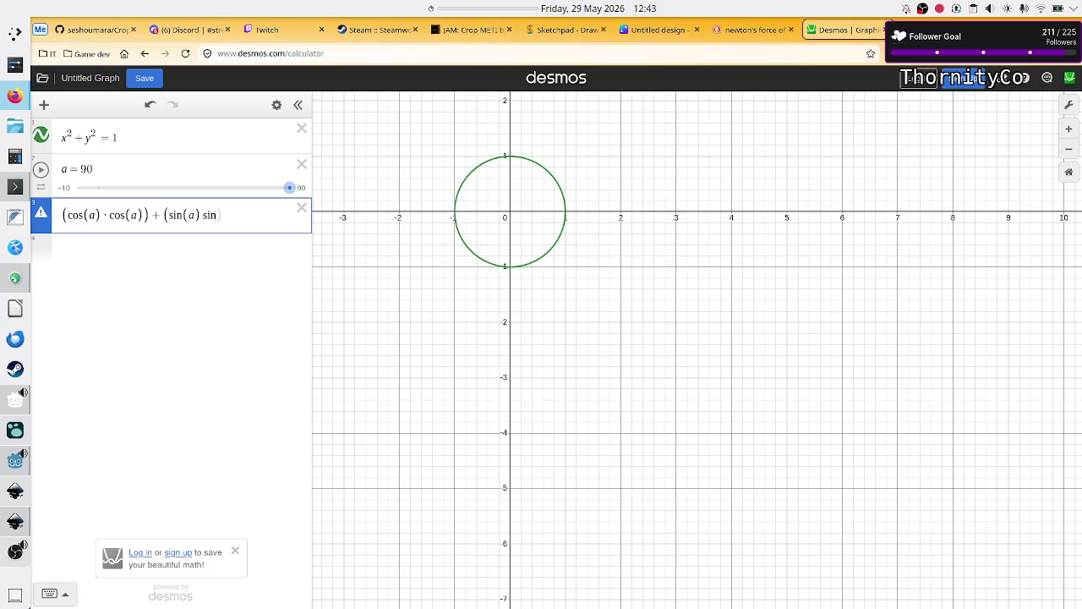
pyautogui.write('(a')
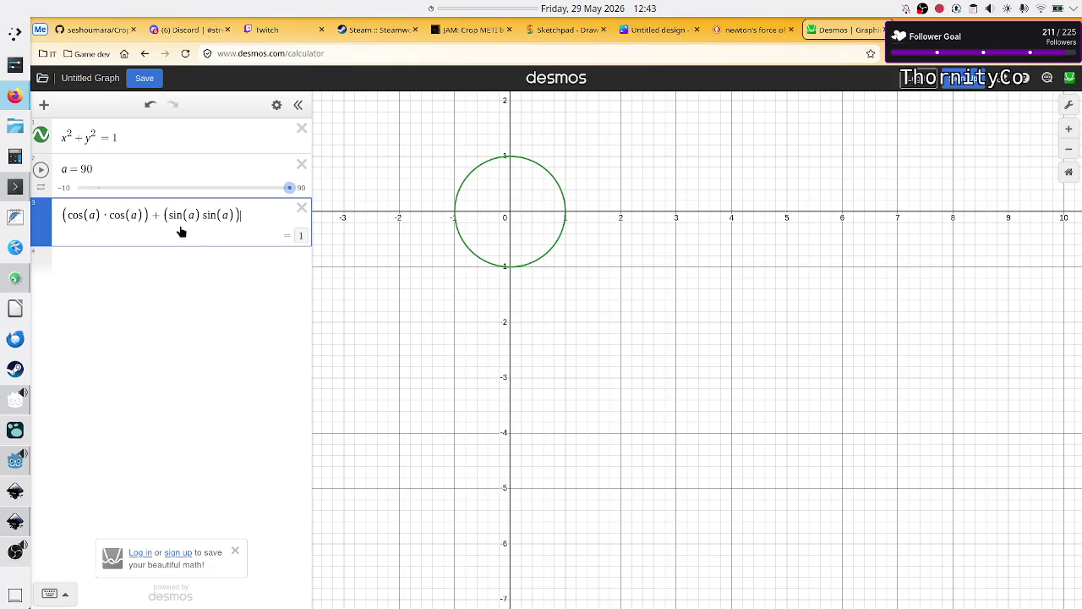
pyautogui.moveTo(289, 190)
pyautogui.mouseDown()
pyautogui.moveTo(75, 198)
pyautogui.moveTo(324, 188)
pyautogui.moveTo(104, 195)
pyautogui.moveTo(310, 185)
pyautogui.moveTo(215, 193)
pyautogui.mouseUp()
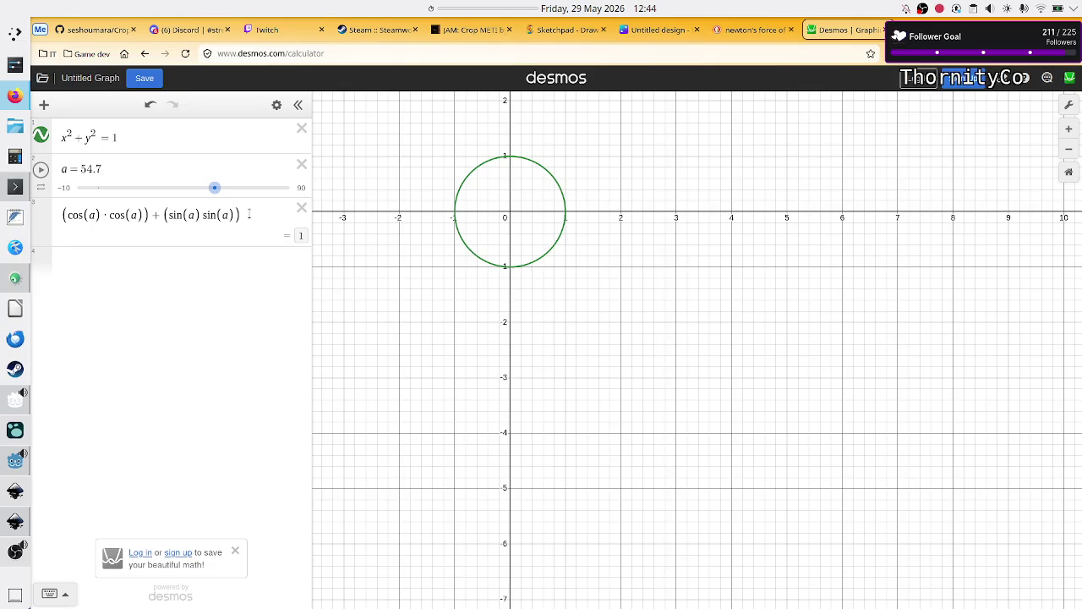
# Replace the identity in row 3 with the point (2,2)
pyautogui.click(248, 215)
pyautogui.press('BackSpace')
pyautogui.press('BackSpace')
pyautogui.press('BackSpace')
pyautogui.press('BackSpace')
pyautogui.press('BackSpace')
pyautogui.press('BackSpace')
pyautogui.write('x')
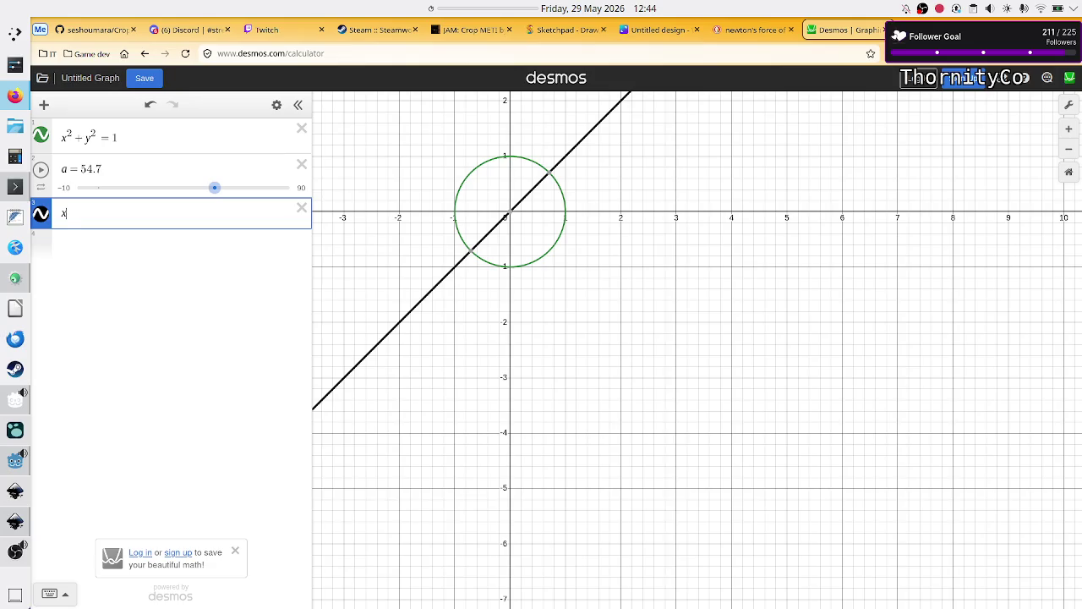
pyautogui.press('BackSpace')
pyautogui.write('(2,2)')
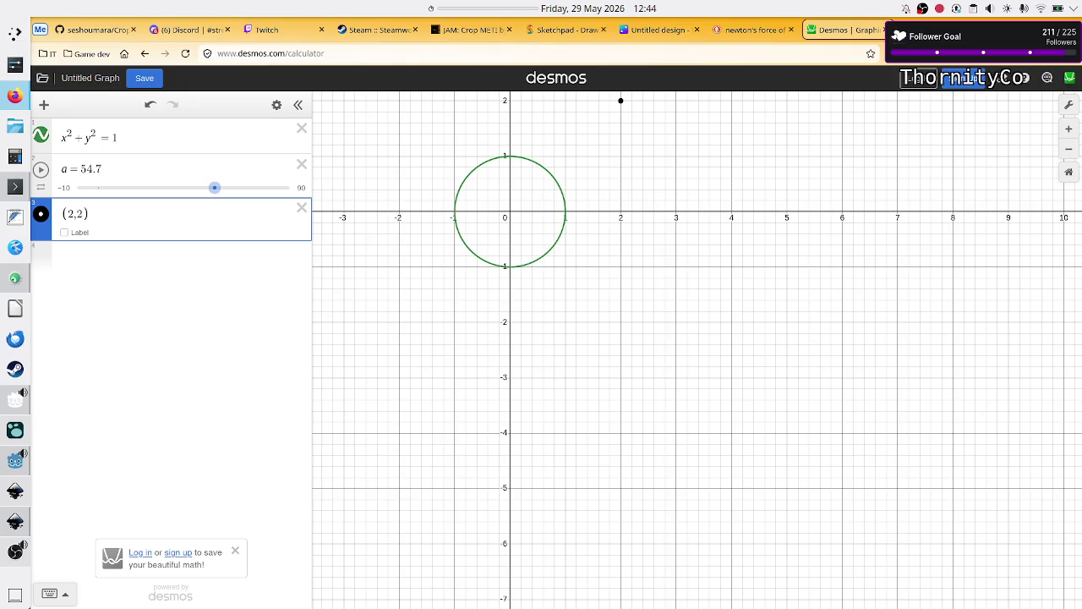
# Change the point to (cos(a), sin(a)) and drag a to 90 on the unit circle
pyautogui.click(73, 213)
pyautogui.press('BackSpace')
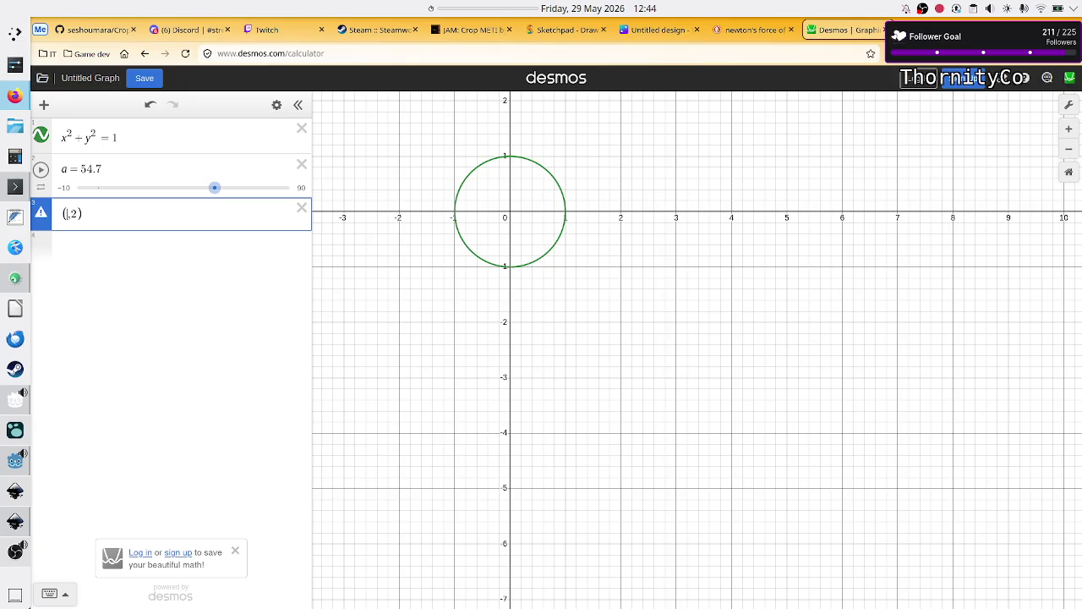
pyautogui.write('cos')
pyautogui.write('(a')
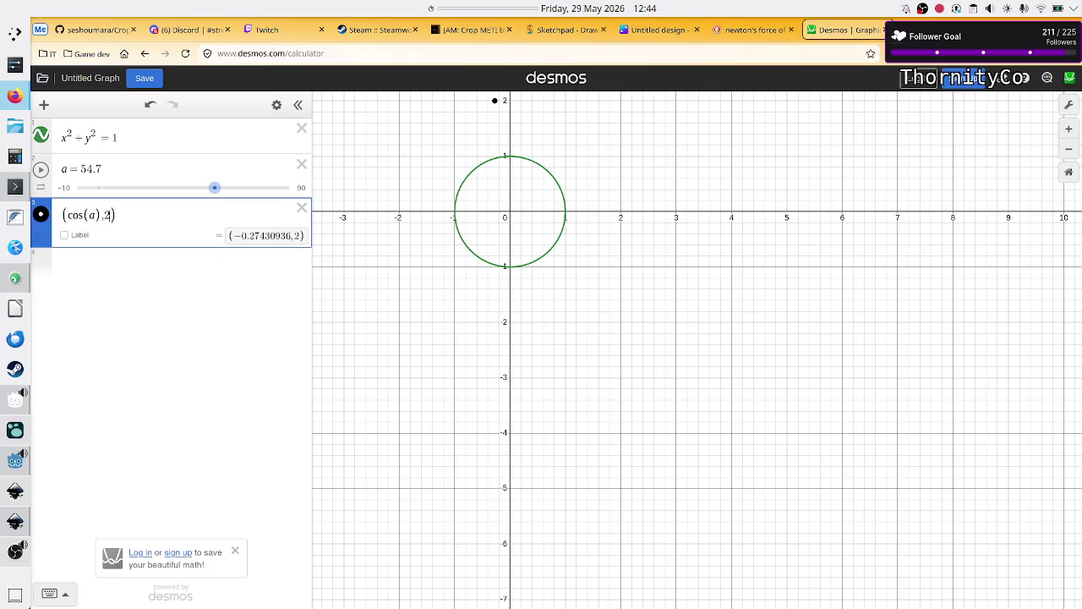
pyautogui.press('BackSpace')
pyautogui.write('sin(a')
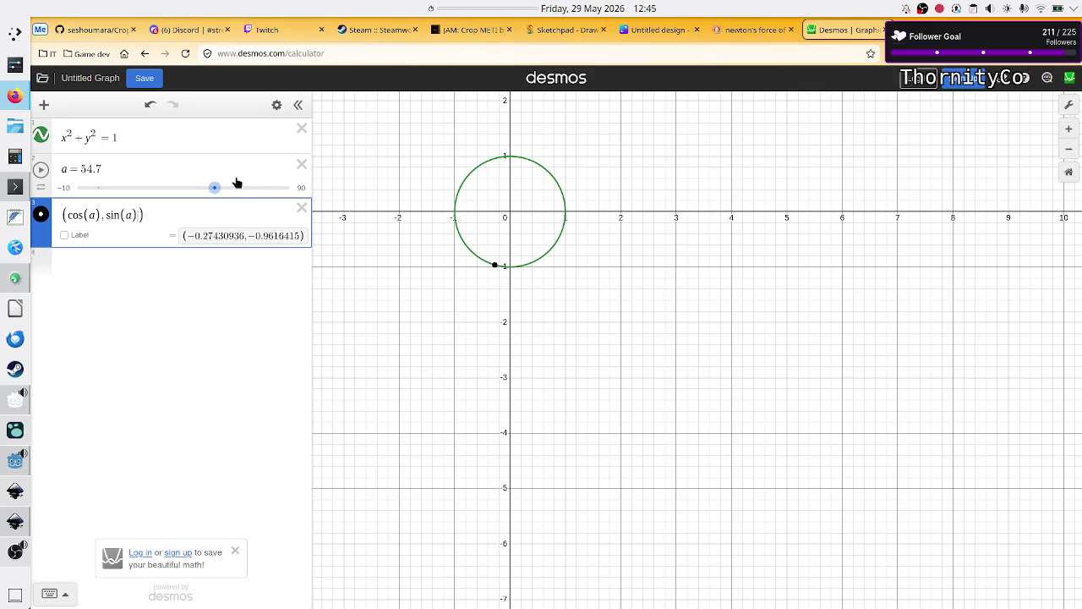
pyautogui.click(215, 190)
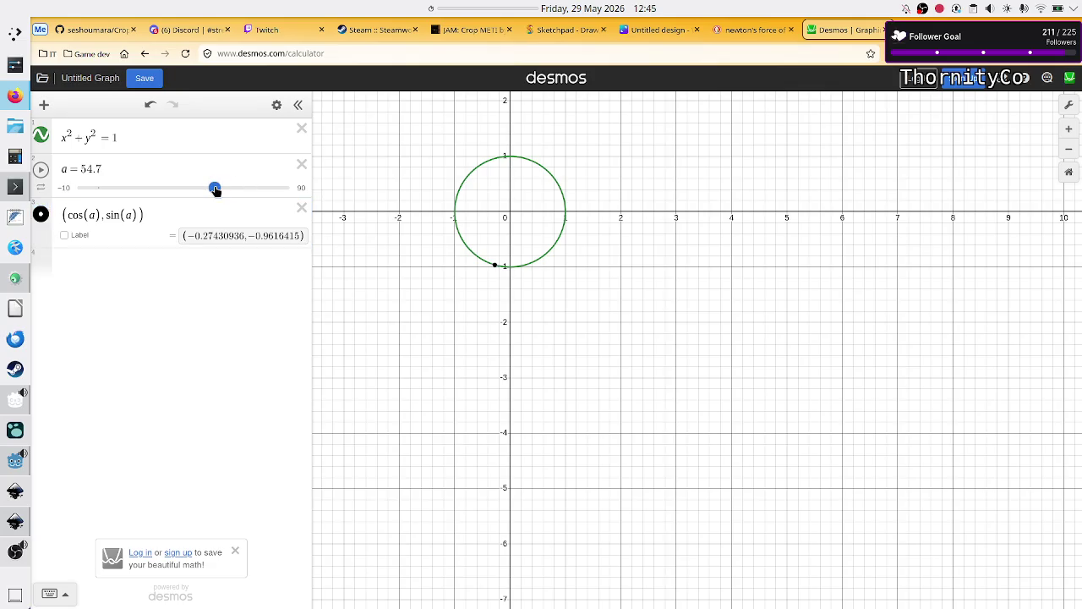
pyautogui.moveTo(216, 189); pyautogui.dragTo(301, 189)
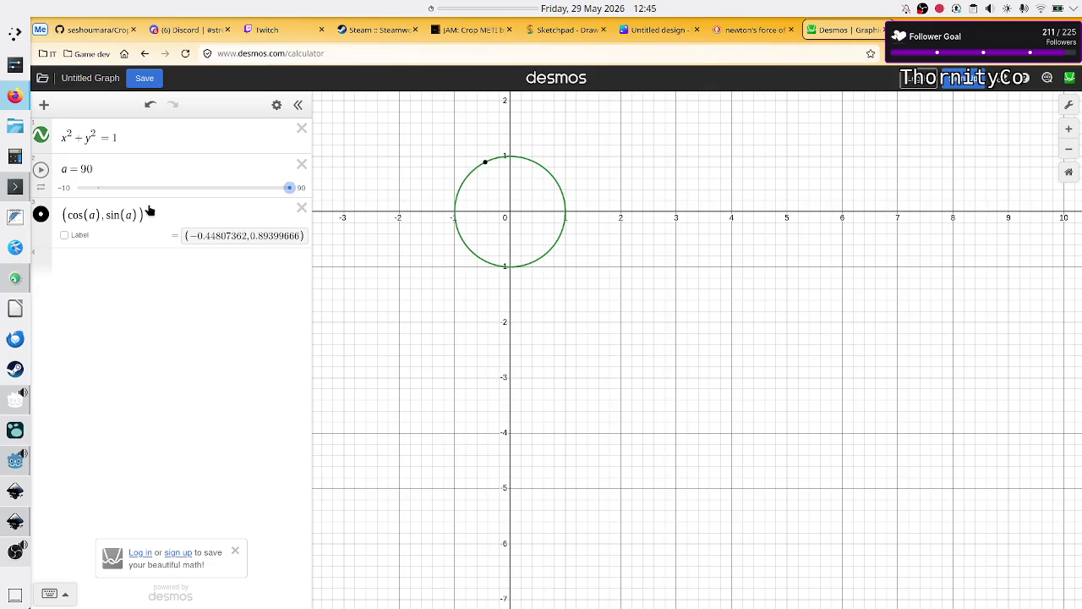
pyautogui.click(83, 218)
pyautogui.press('BackSpace')
pyautogui.press('BackSpace')
pyautogui.press('BackSpace')
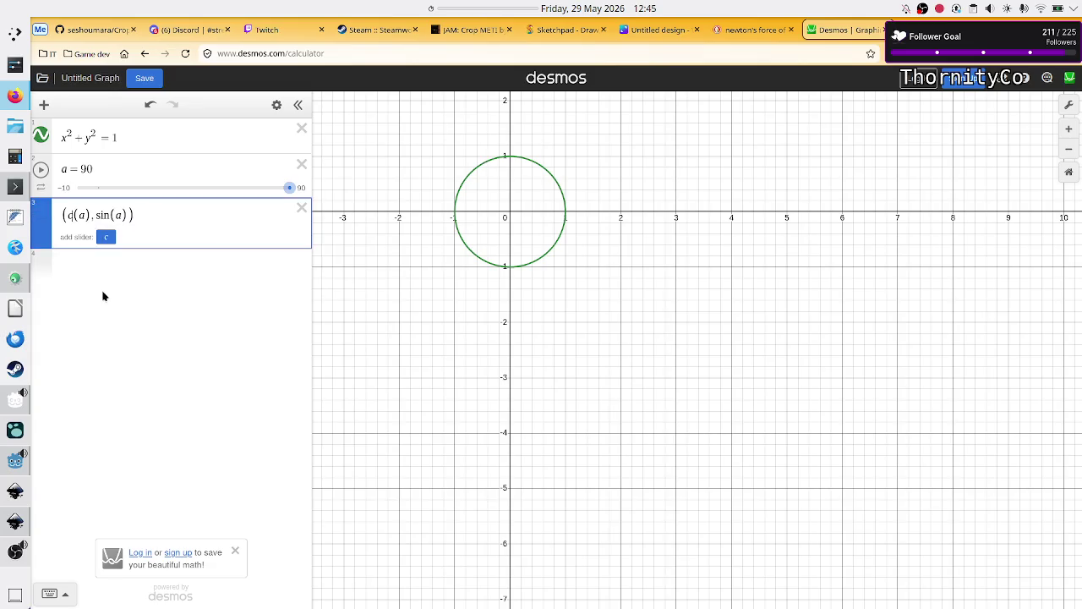
pyautogui.write('cos')
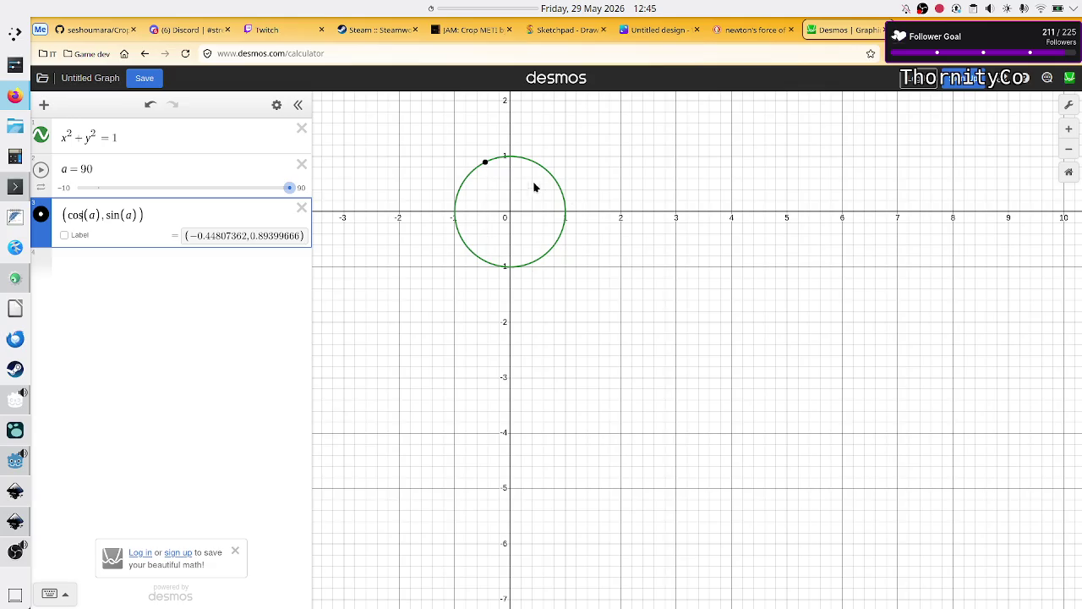
# Delete the existing a slider row from the expression list
pyautogui.click(156, 171)
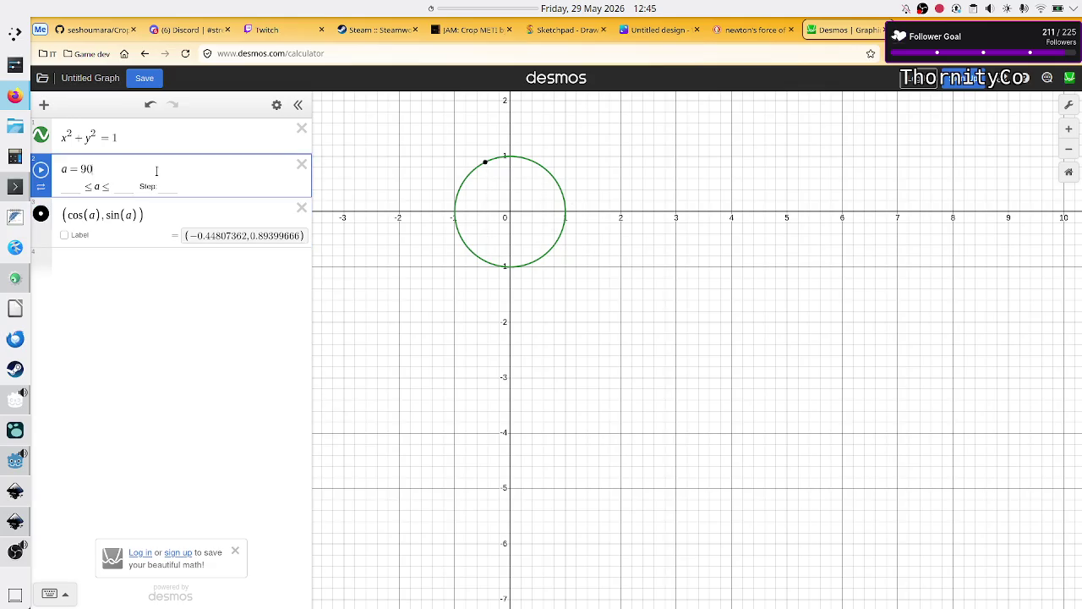
pyautogui.write('/')
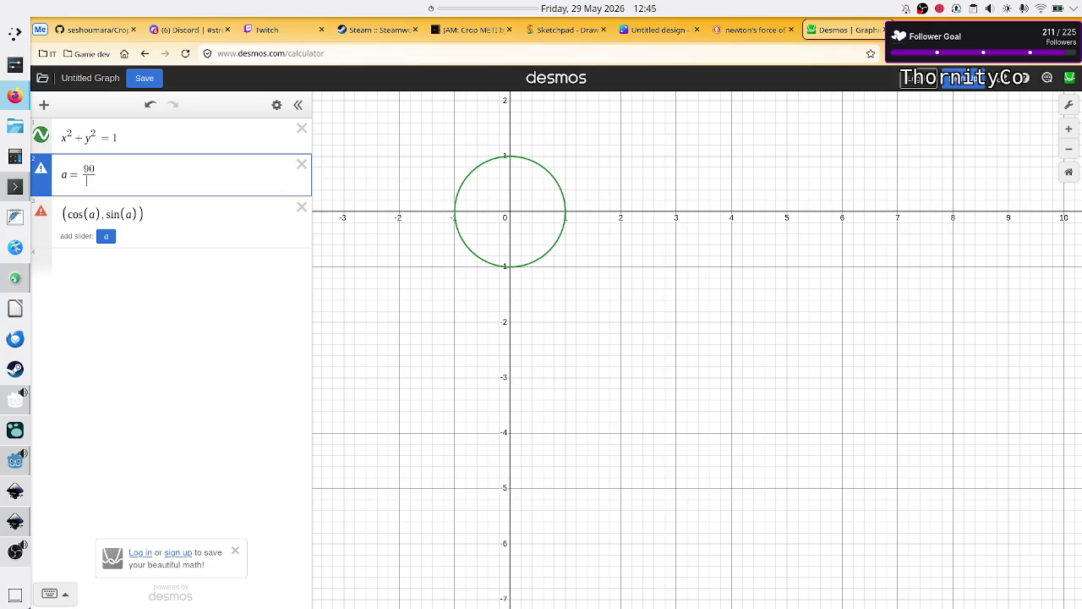
pyautogui.write('pi')
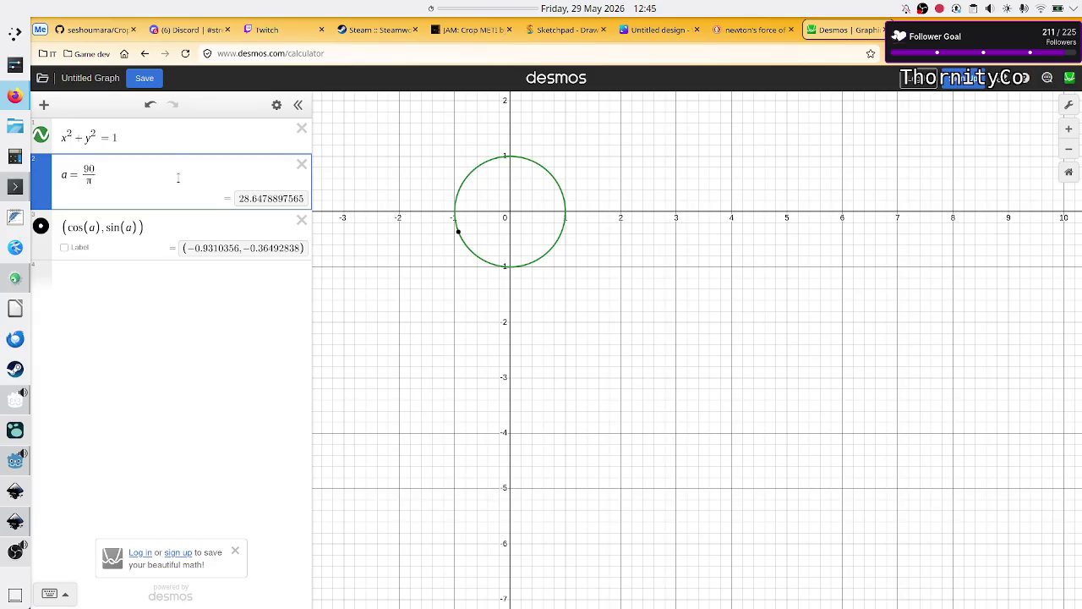
pyautogui.press('BackSpace')
pyautogui.press('BackSpace')
pyautogui.press('BackSpace')
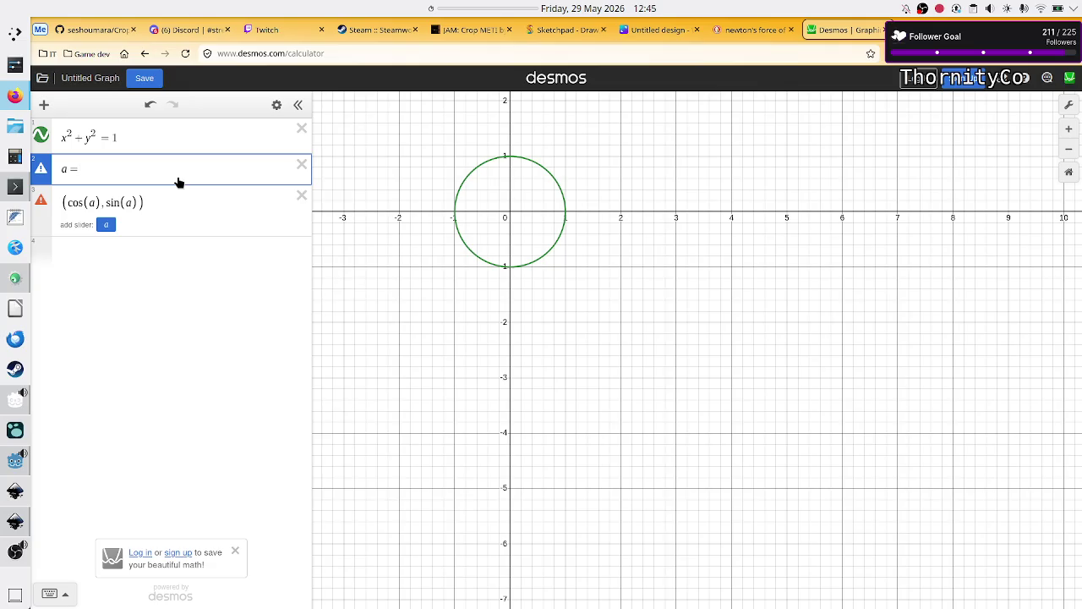
pyautogui.press('BackSpace')
pyautogui.press('BackSpace')
# Create an n = 2 slider and start a new row reading 'a ='
pyautogui.press('Return')
pyautogui.write('n = ')
pyautogui.write('2')
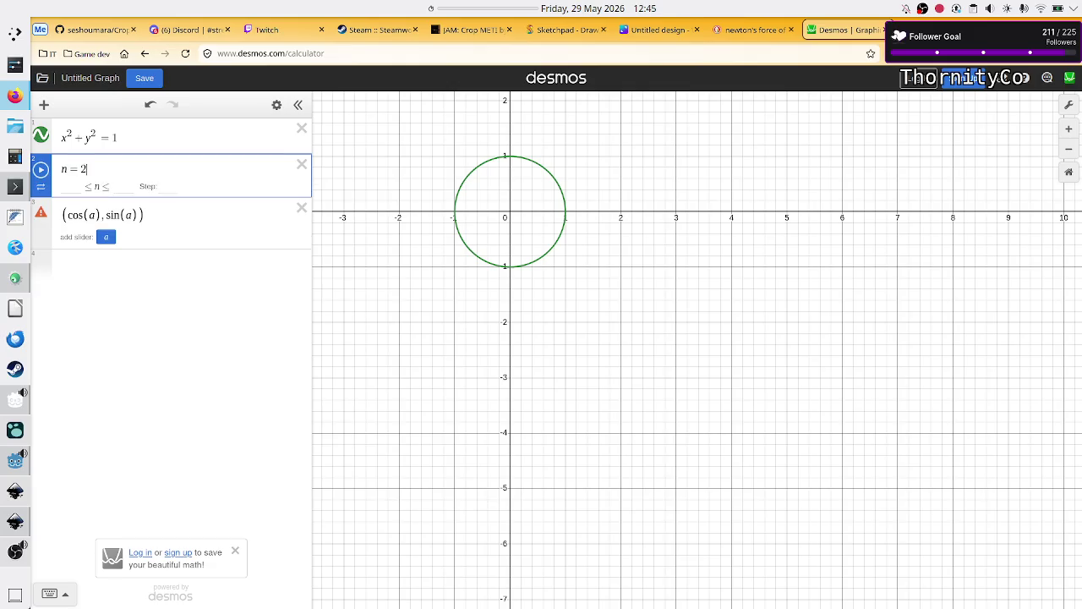
pyautogui.press('Return')
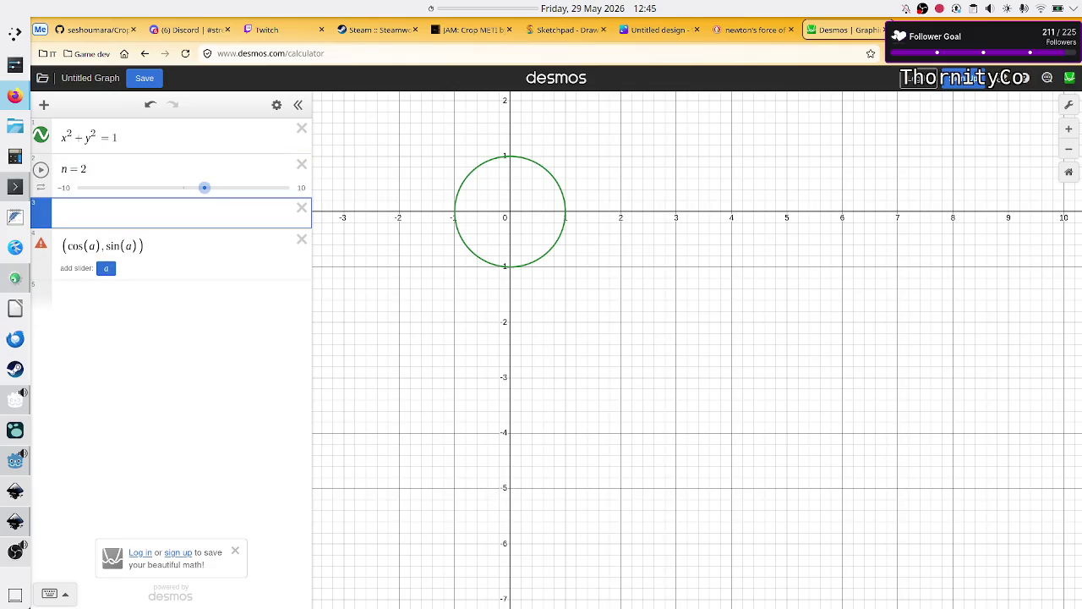
pyautogui.write('a =')
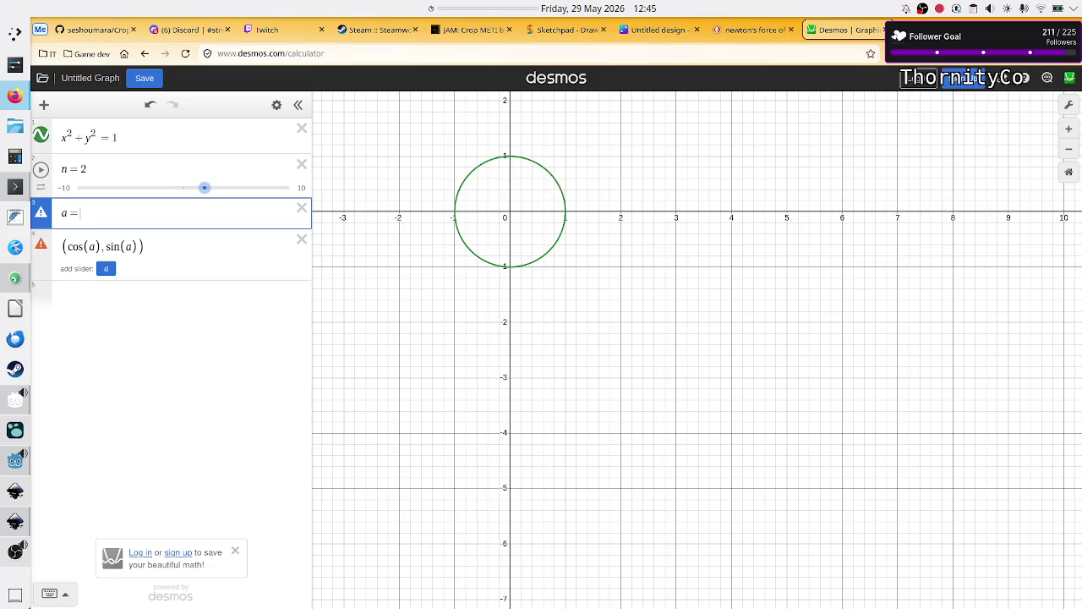
pyautogui.hotkey('alt', 'Tab')
pyautogui.hotkey('alt', 'Tab')
# Look at the Canva whiteboard circle sketch annotated with 360/n, then return to Desmos
pyautogui.hotkey('ctrl', 'Tab')
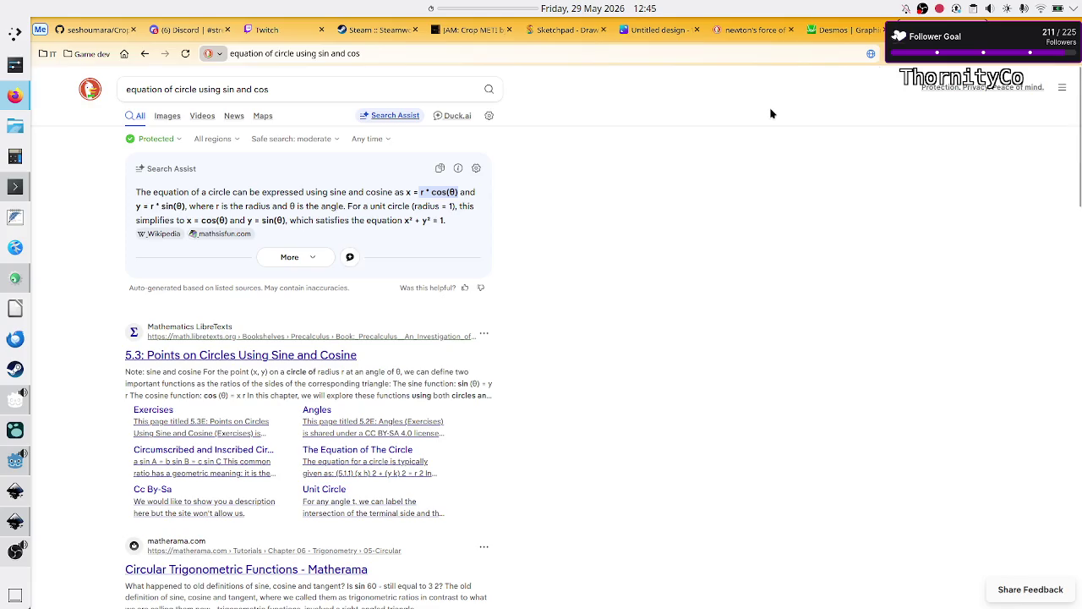
pyautogui.click(754, 31)
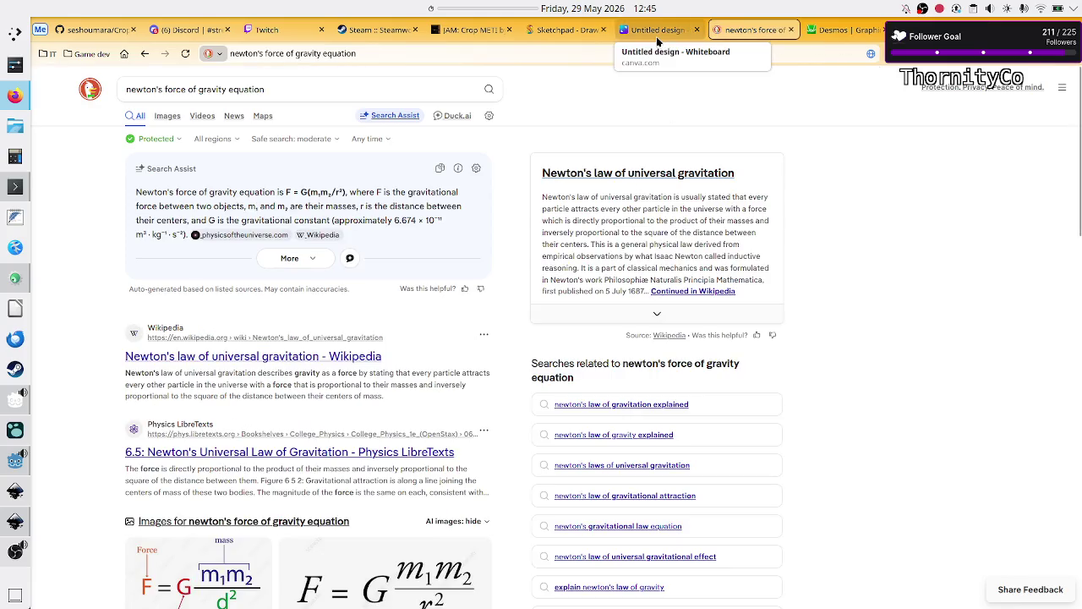
pyautogui.click(656, 34)
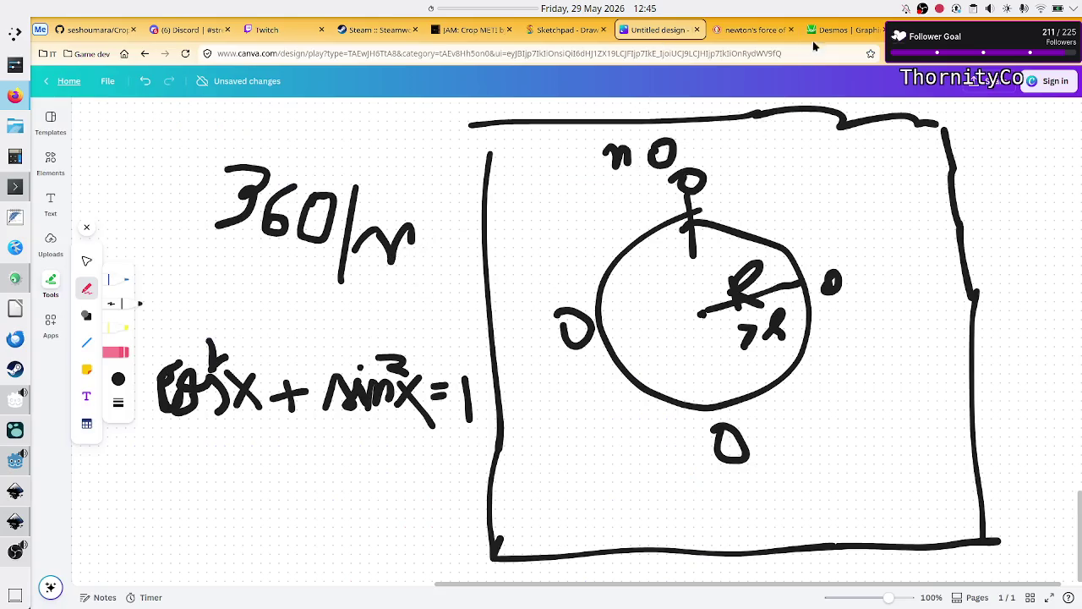
pyautogui.click(843, 32)
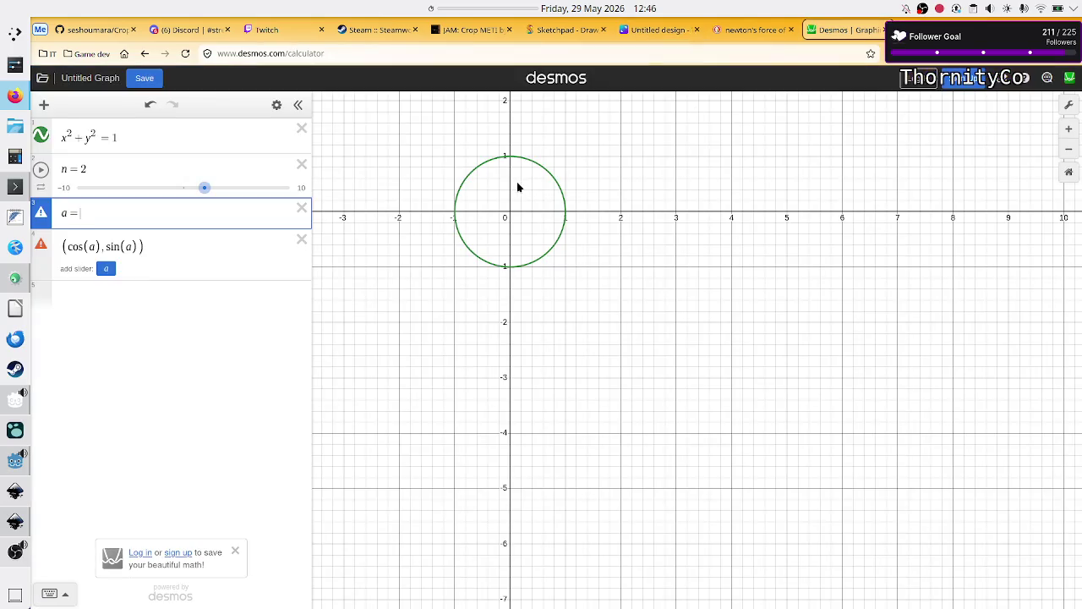
# Define a as 2*pi/n and add b = 2a below the point expression
pyautogui.write('2*pi')
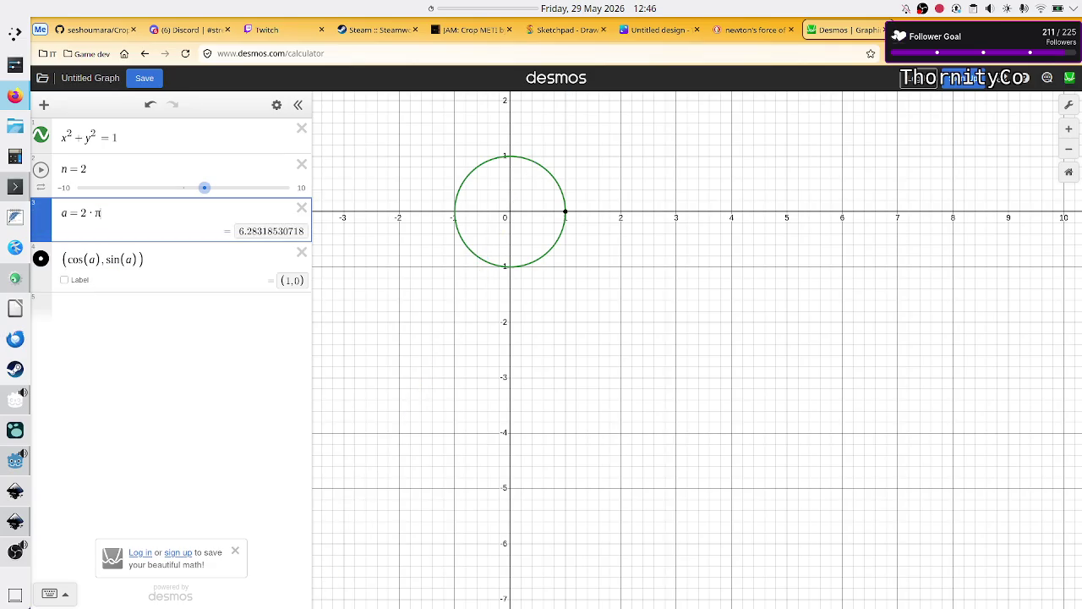
pyautogui.write('/')
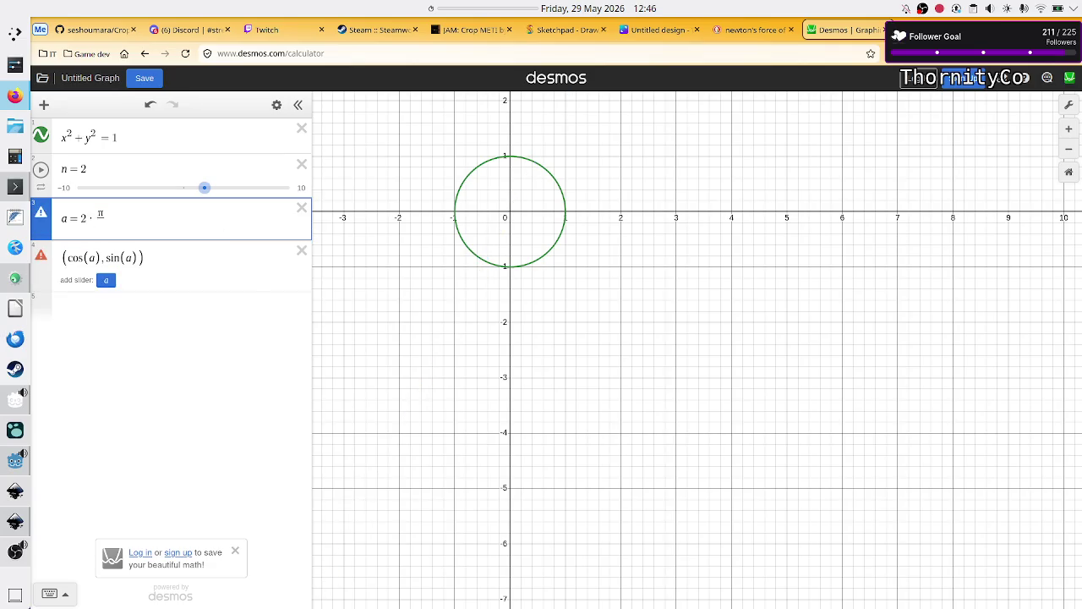
pyautogui.write('n')
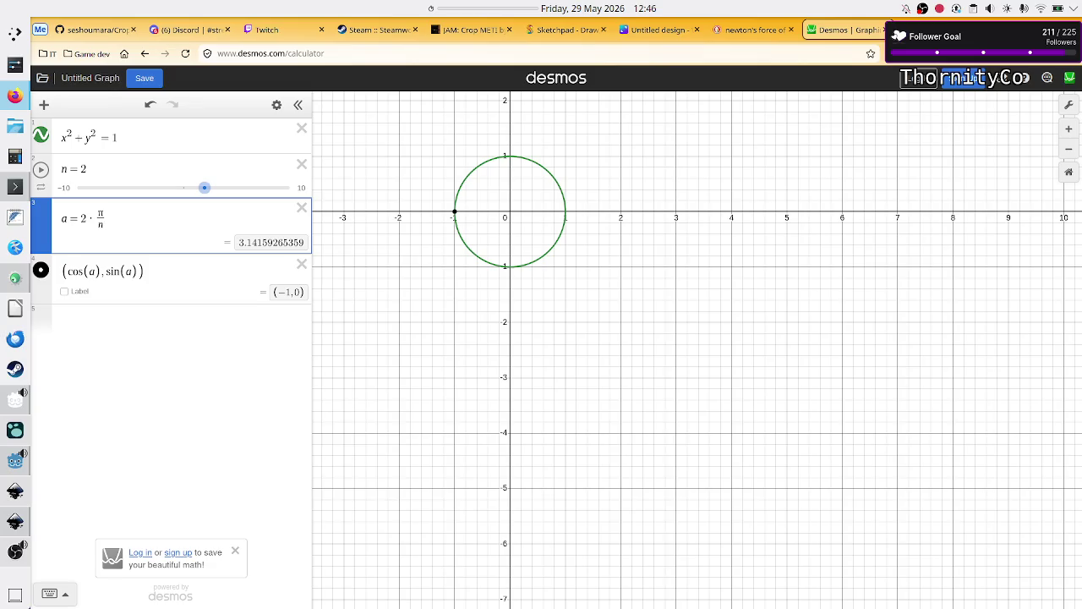
pyautogui.click(169, 322)
pyautogui.click(145, 271)
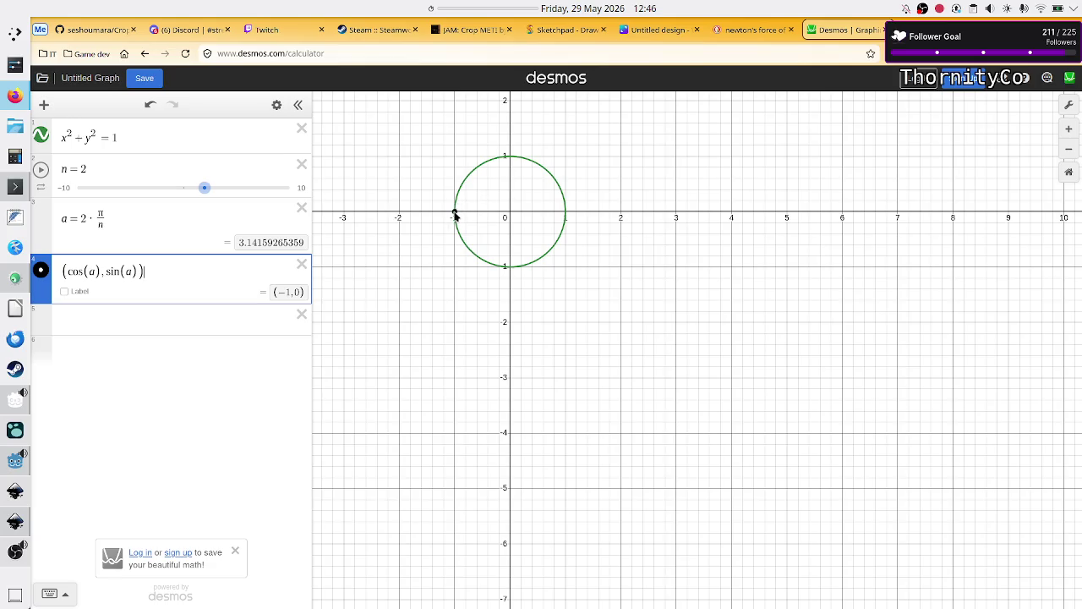
pyautogui.click(208, 332)
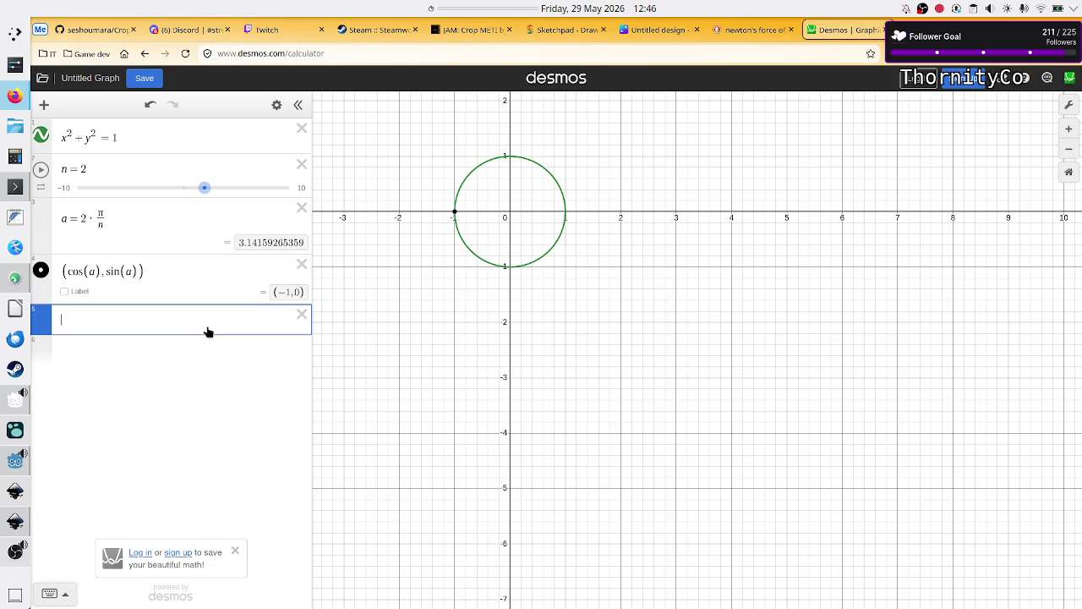
pyautogui.write('b = ')
pyautogui.write('2a')
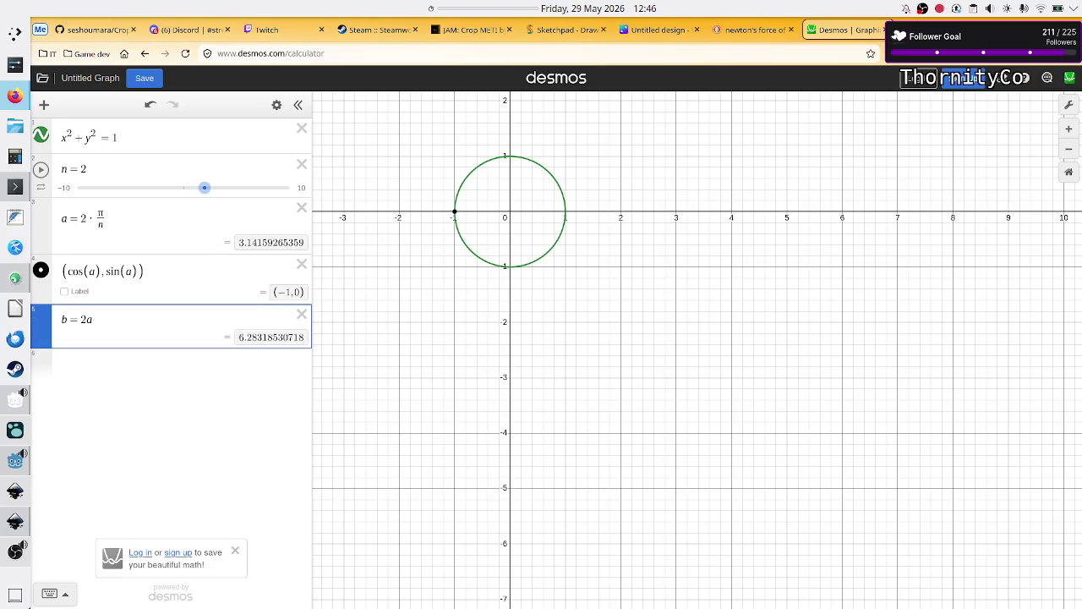
pyautogui.press('Return')
# Duplicate the point expression and change it to (cos(b), sin(b))
pyautogui.press('Up')
pyautogui.press('Up')
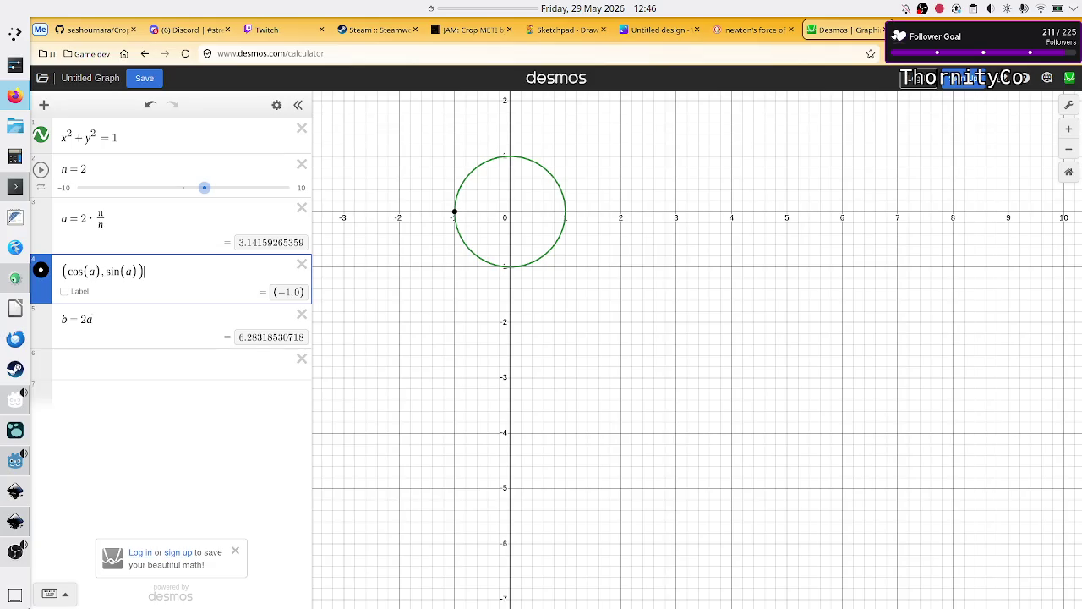
pyautogui.hotkey('ctrl', 'a')
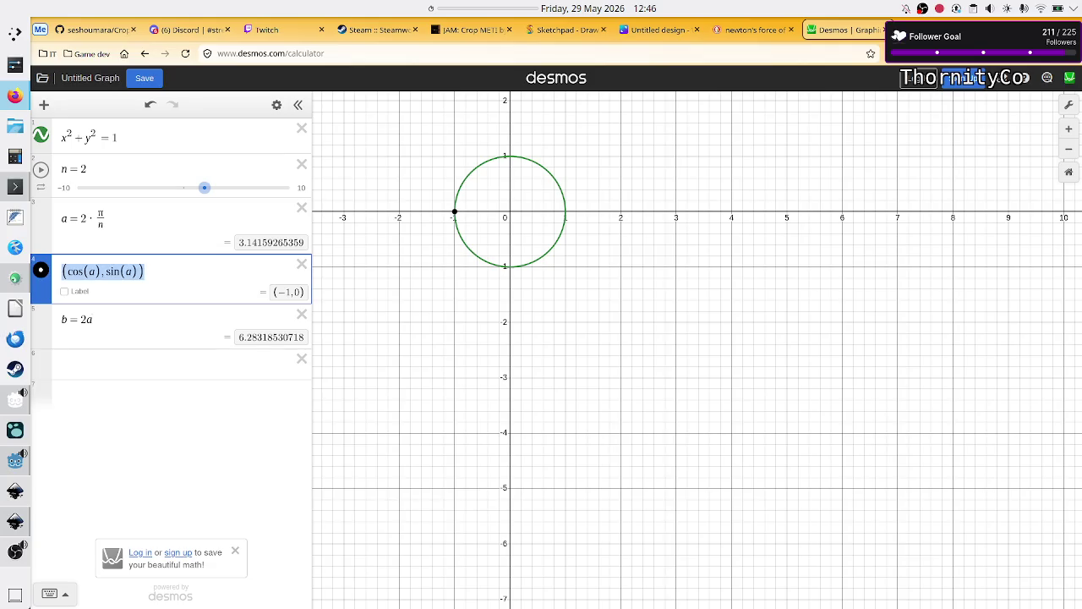
pyautogui.hotkey('ctrl', 'c')
pyautogui.press('Down')
pyautogui.press('Down')
pyautogui.hotkey('ctrl', 'v')
pyautogui.press('Left')
pyautogui.press('Left')
pyautogui.press('BackSpace')
pyautogui.write('b')
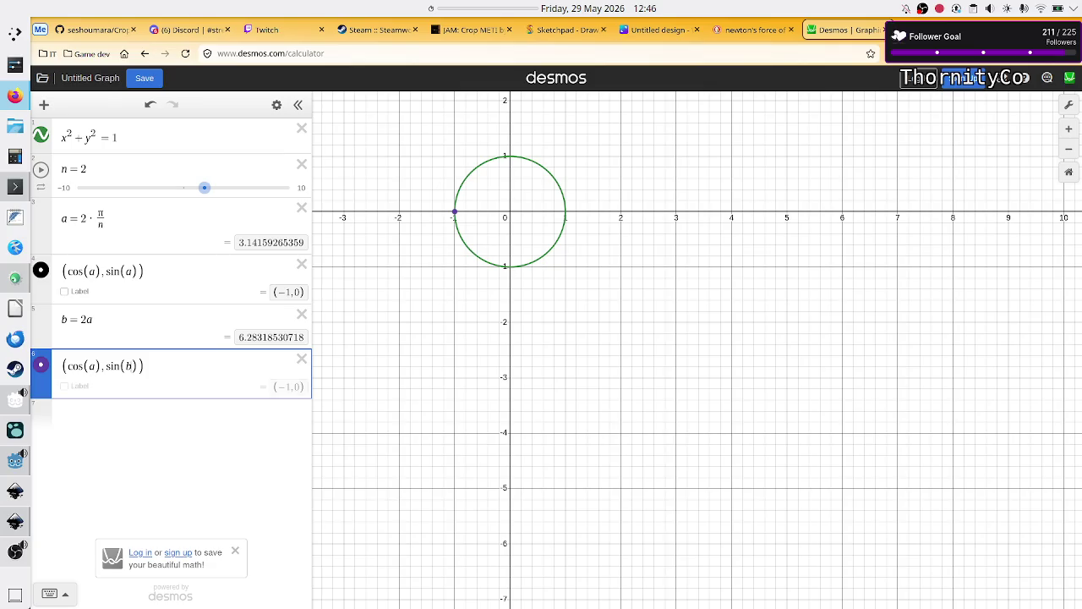
pyautogui.press('BackSpace')
pyautogui.write('b')
# Test the slider with n = 4, then set n back to 2
pyautogui.click(123, 165)
pyautogui.press('BackSpace')
pyautogui.write('4')
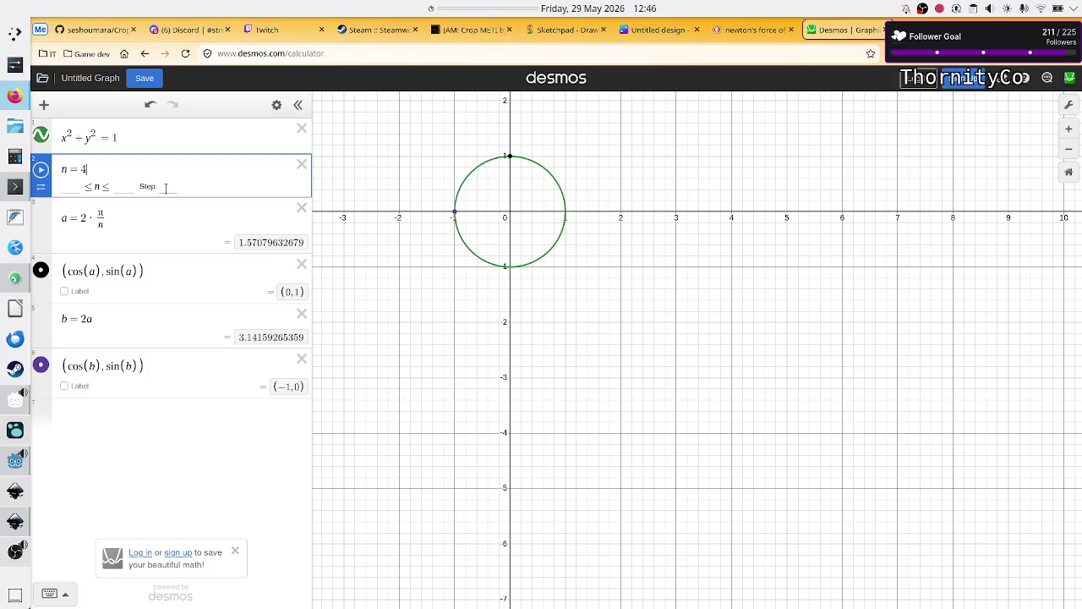
pyautogui.press('BackSpace')
pyautogui.write('2')
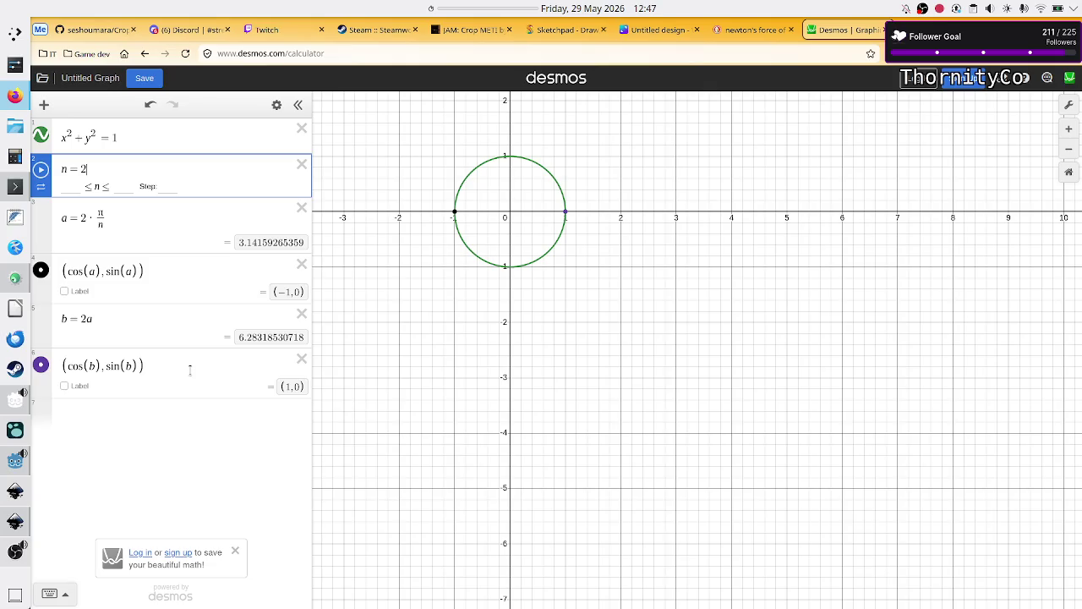
# Declare var n: int = nodes.size() under the circle comment, comparing against the Desmos graph
pyautogui.hotkey('alt', 'Tab')
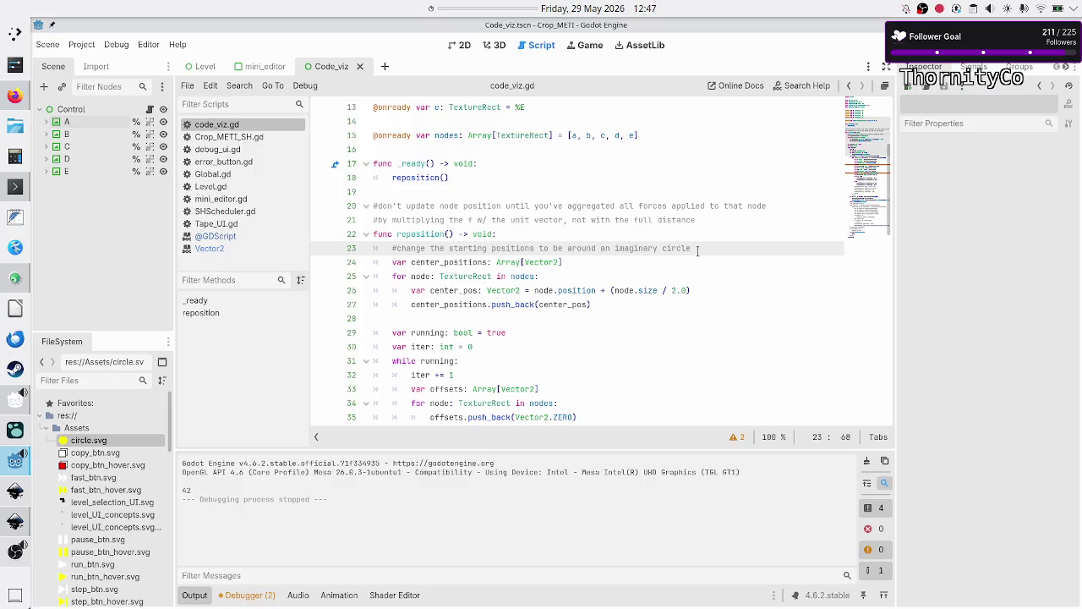
pyautogui.press('Return')
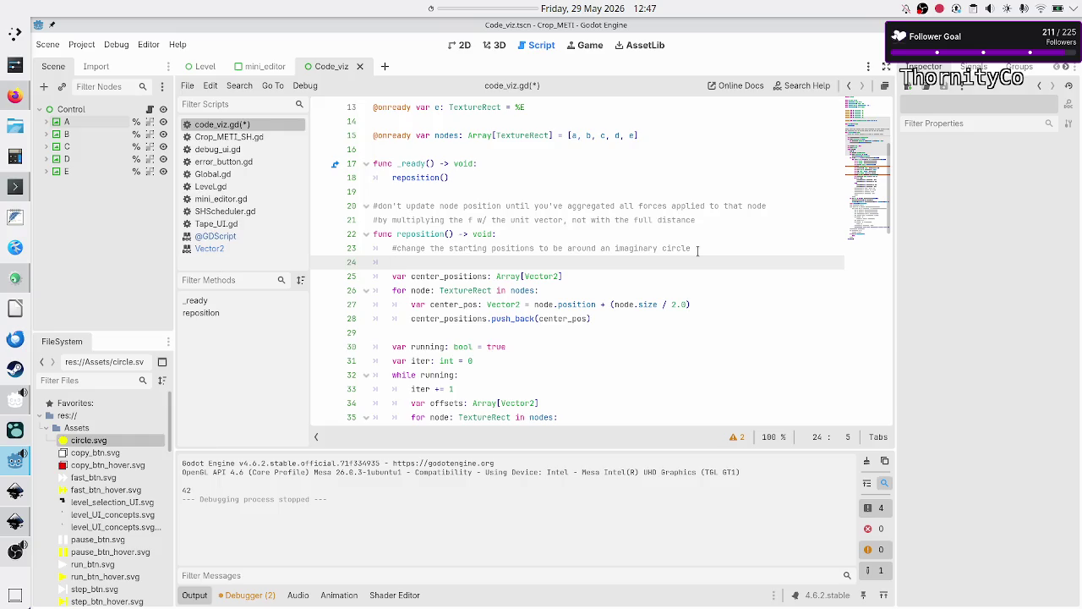
pyautogui.write('var nl')
pyautogui.press('BackSpace')
pyautogui.write(': int =')
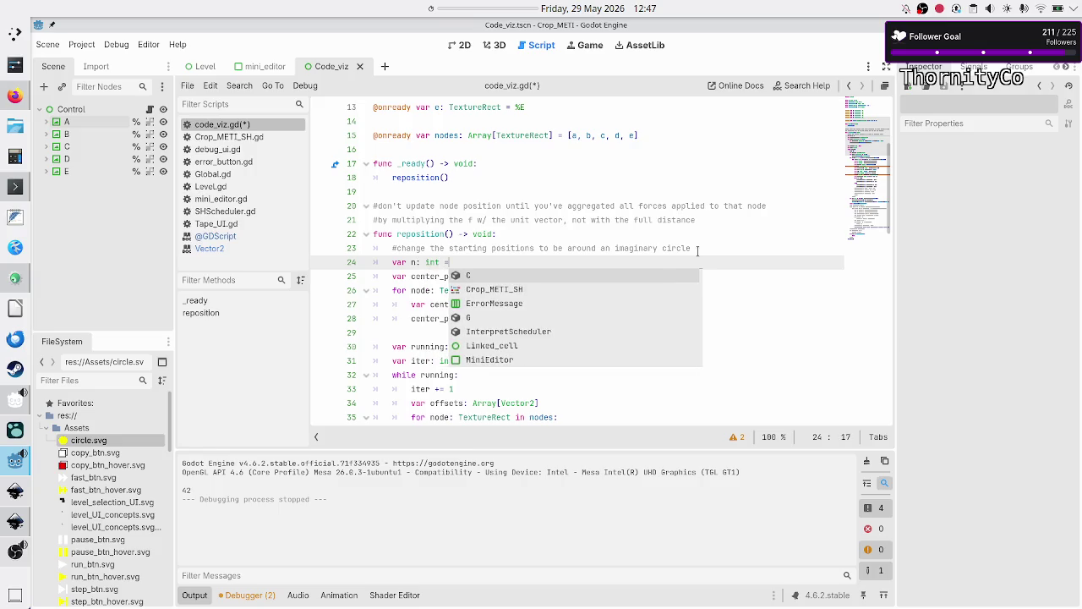
pyautogui.write('nodes.l')
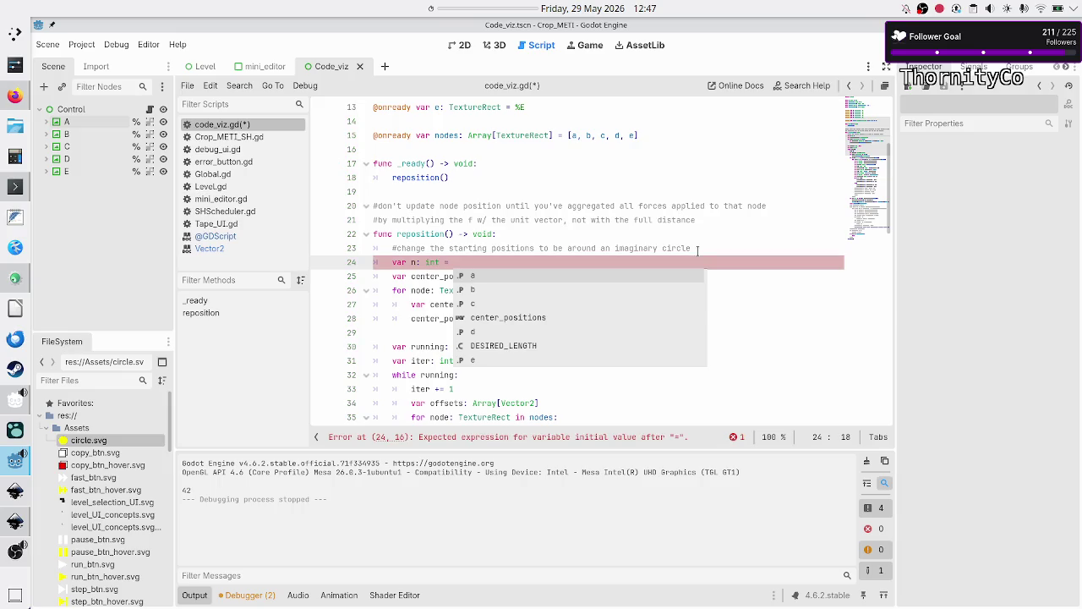
pyautogui.write('e')
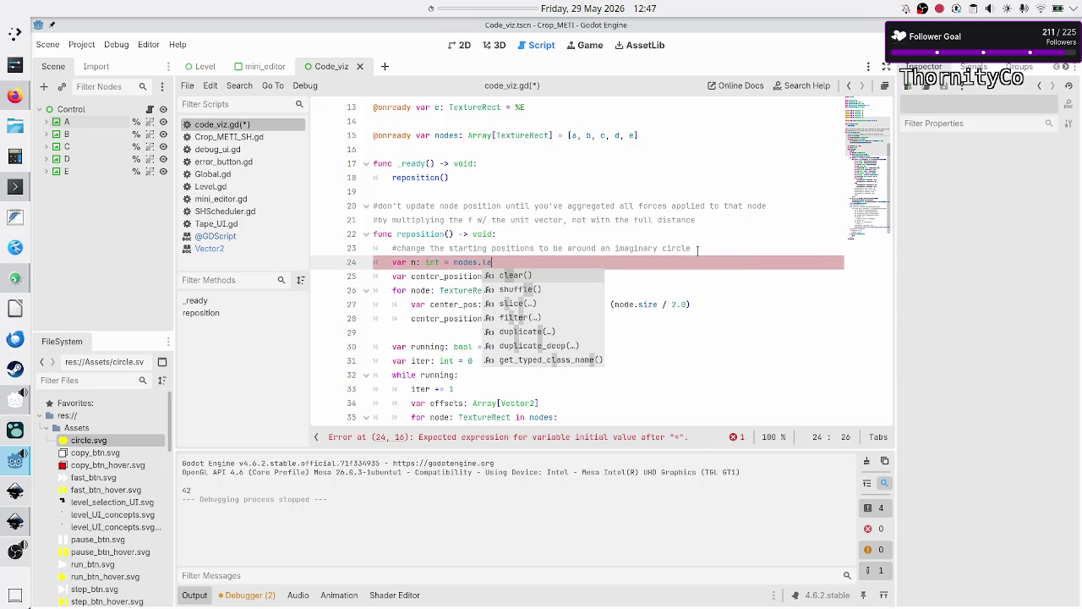
pyautogui.press('BackSpace')
pyautogui.press('BackSpace')
pyautogui.write('size()')
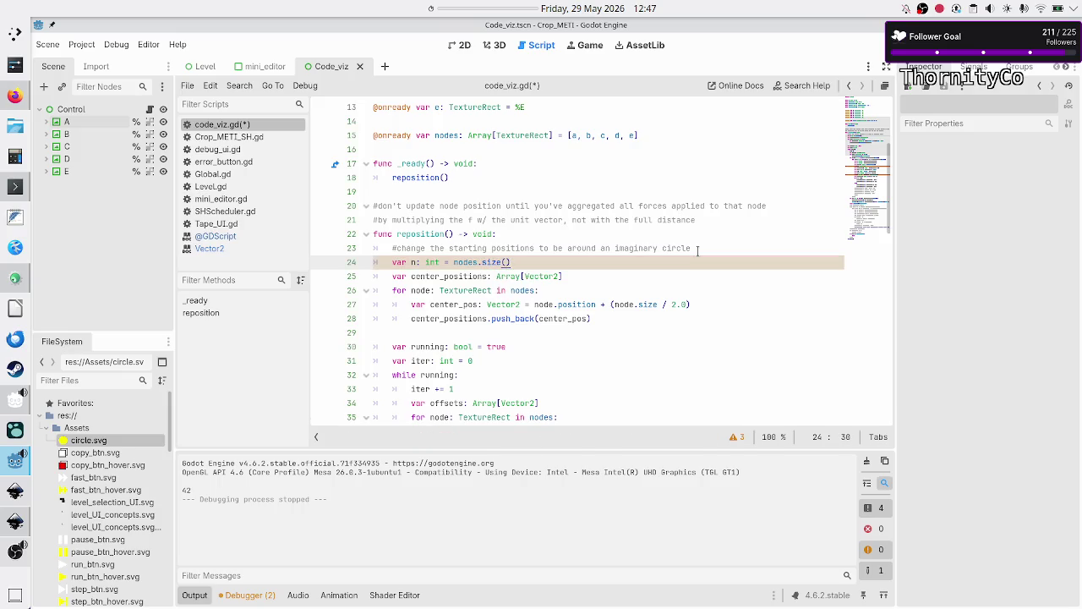
pyautogui.hotkey('alt', 'Tab')
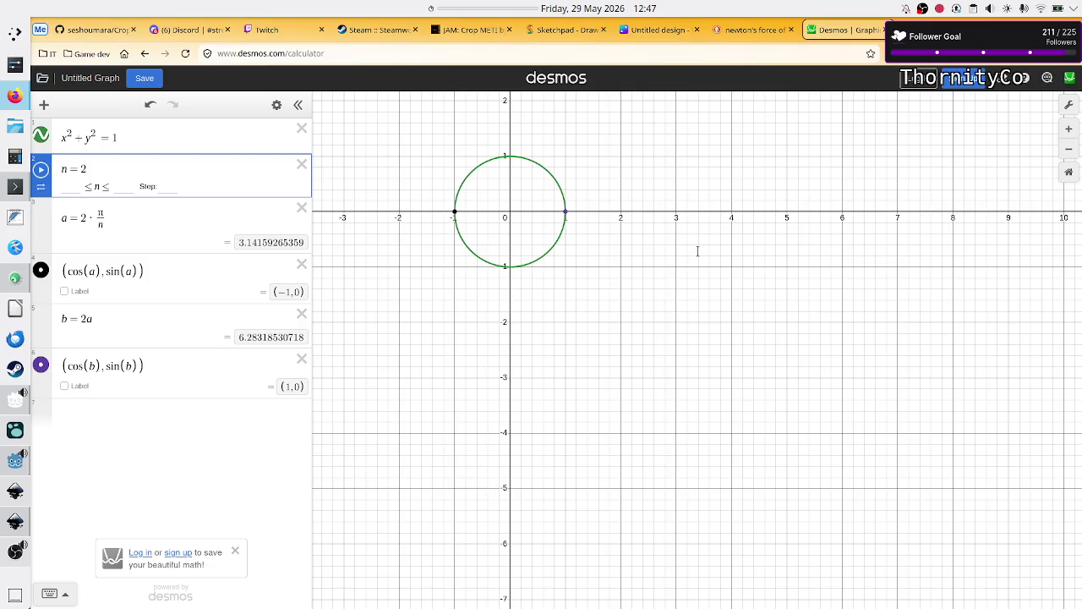
pyautogui.hotkey('alt', 'Tab')
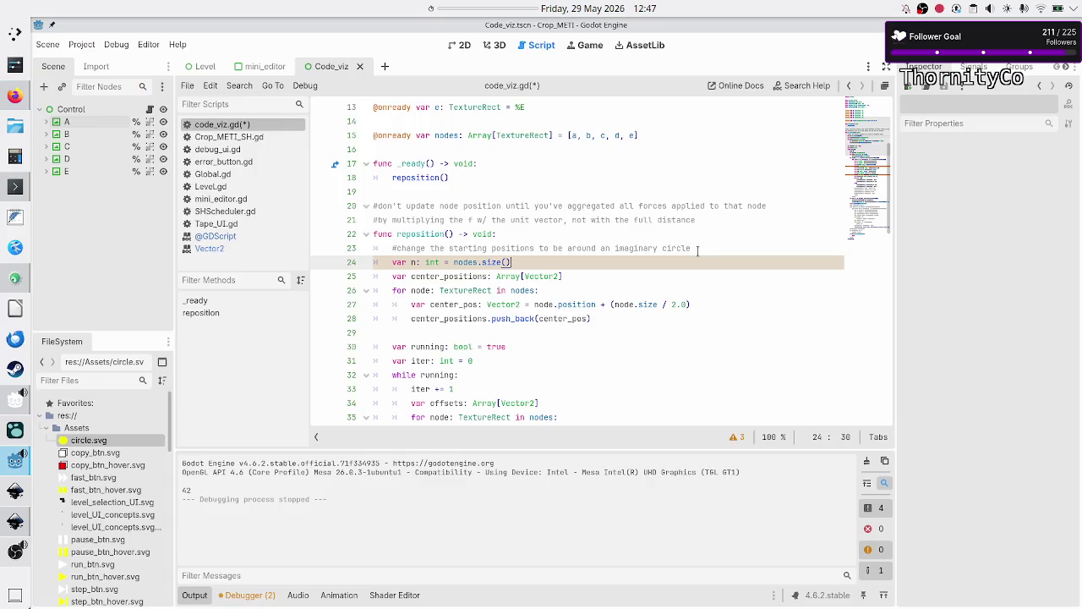
pyautogui.press('Return')
# Declare a float starting at 0 and name it angle instead of a
pyautogui.write('var a: float = 0')
pyautogui.press('Return')
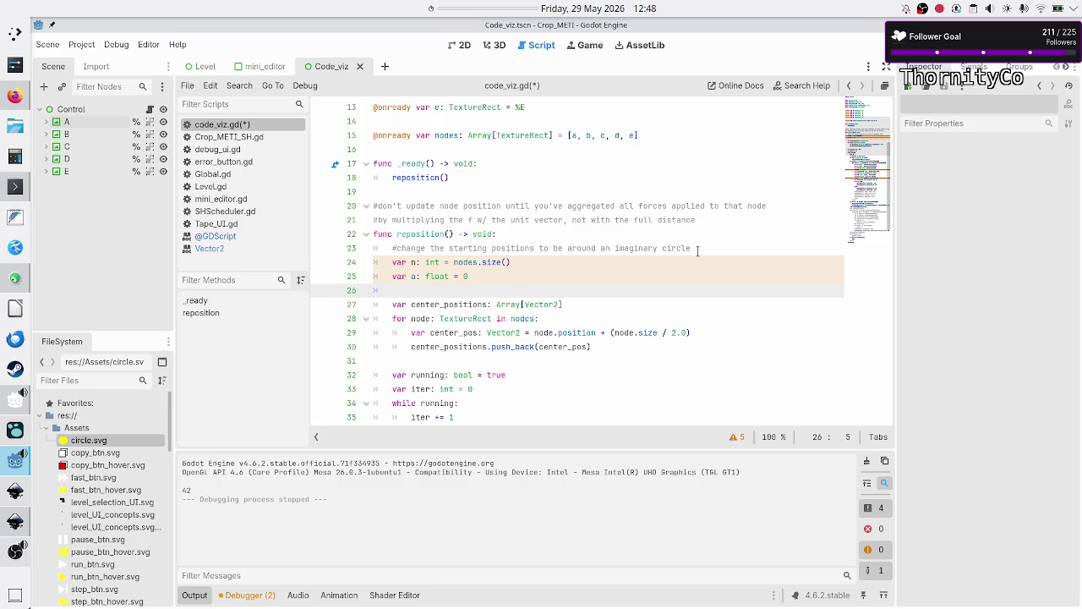
pyautogui.write('var s')
pyautogui.press('BackSpace')
pyautogui.write('a_')
pyautogui.press('Up')
pyautogui.write('ngle')
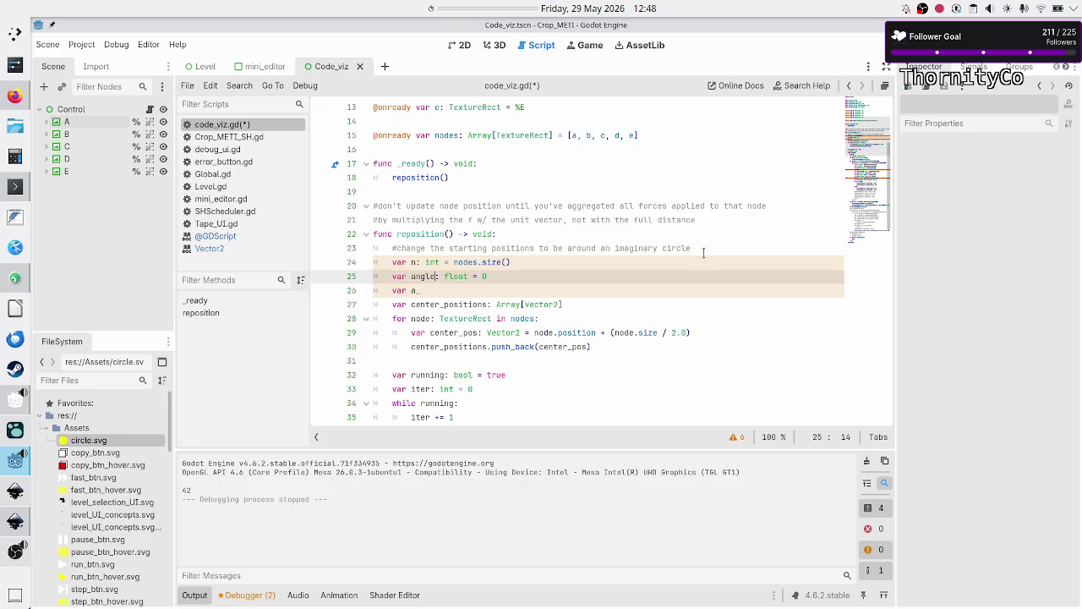
# Add var angle_step: float = (2 * PI) / n on the next line
pyautogui.press('Down')
pyautogui.press('BackSpace')
pyautogui.write('ng')
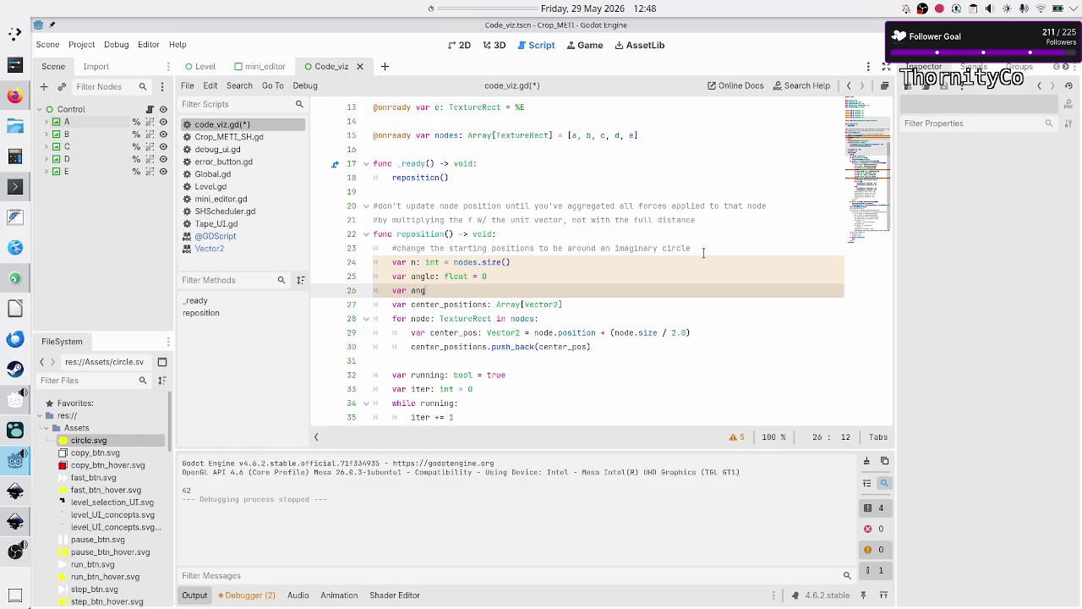
pyautogui.write('le_step: float =')
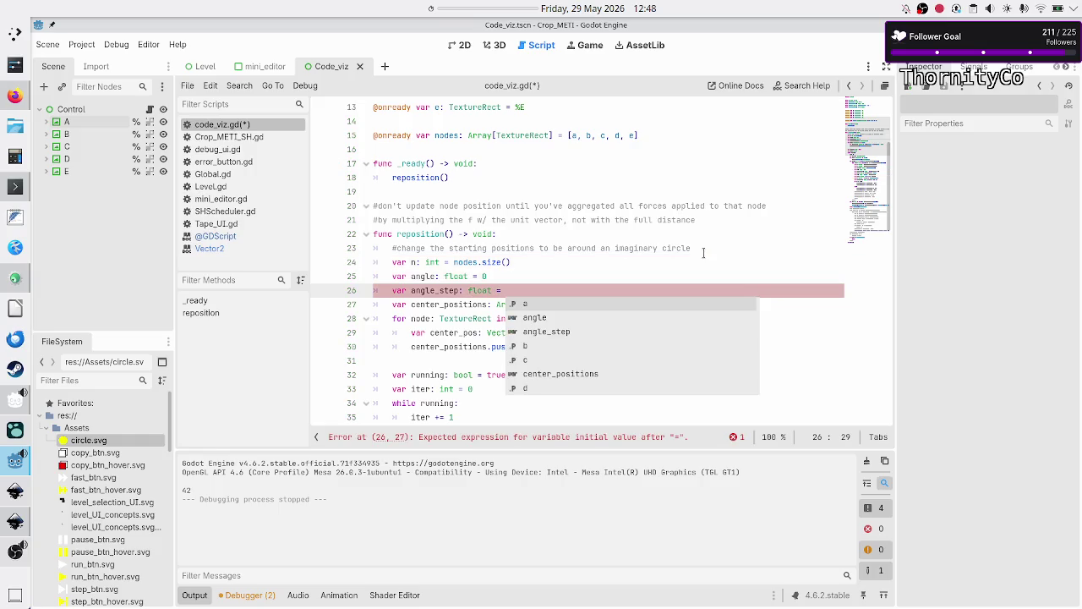
pyautogui.press('Escape')
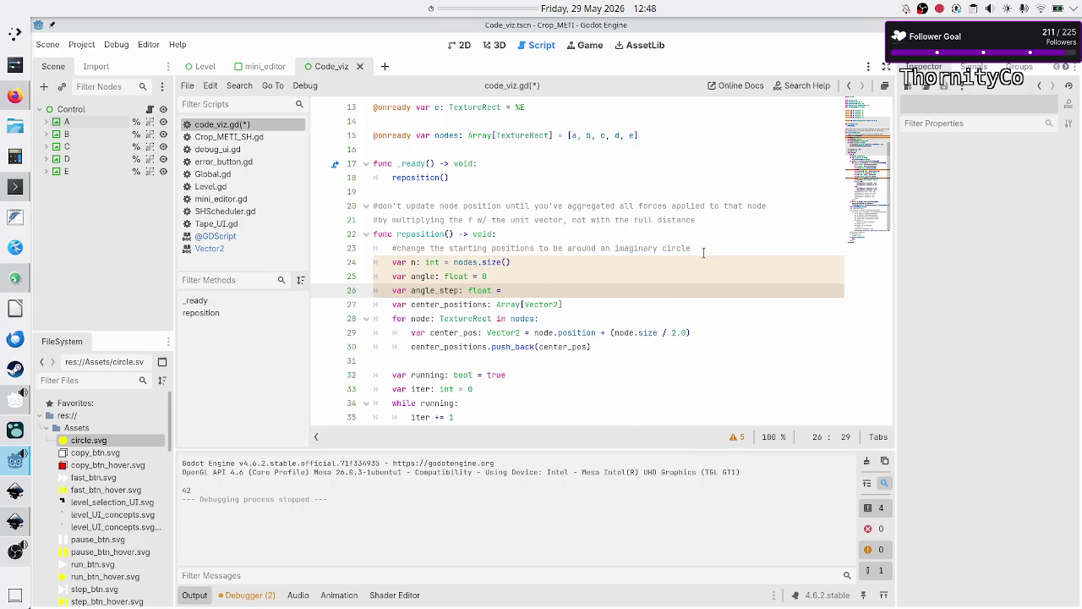
pyautogui.write('2 ')
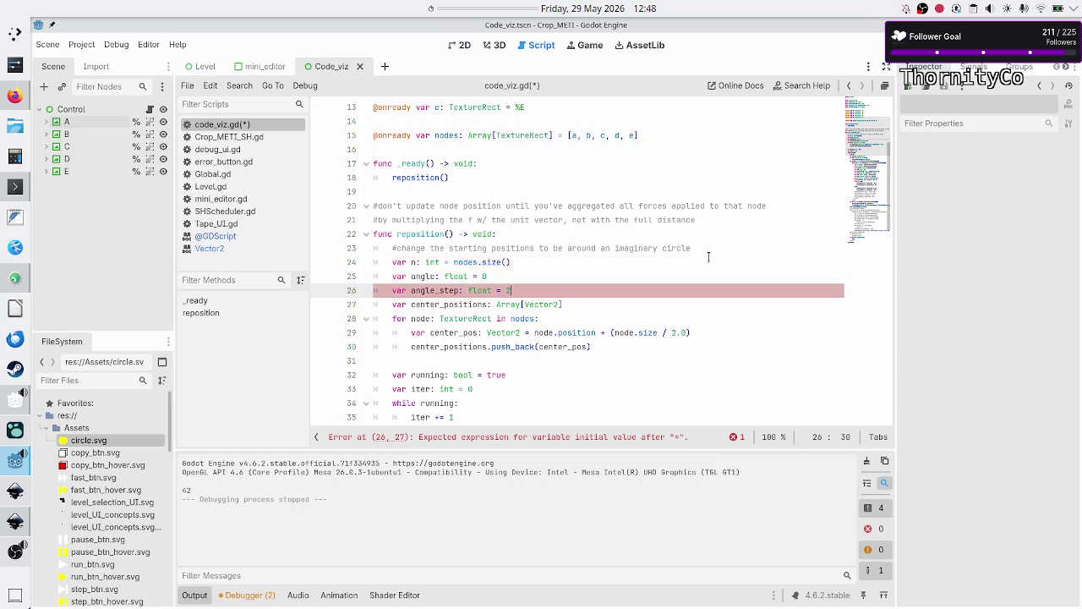
pyautogui.write('* PI')
pyautogui.press('Left')
pyautogui.press('Left')
pyautogui.press('Left')
pyautogui.write('(')
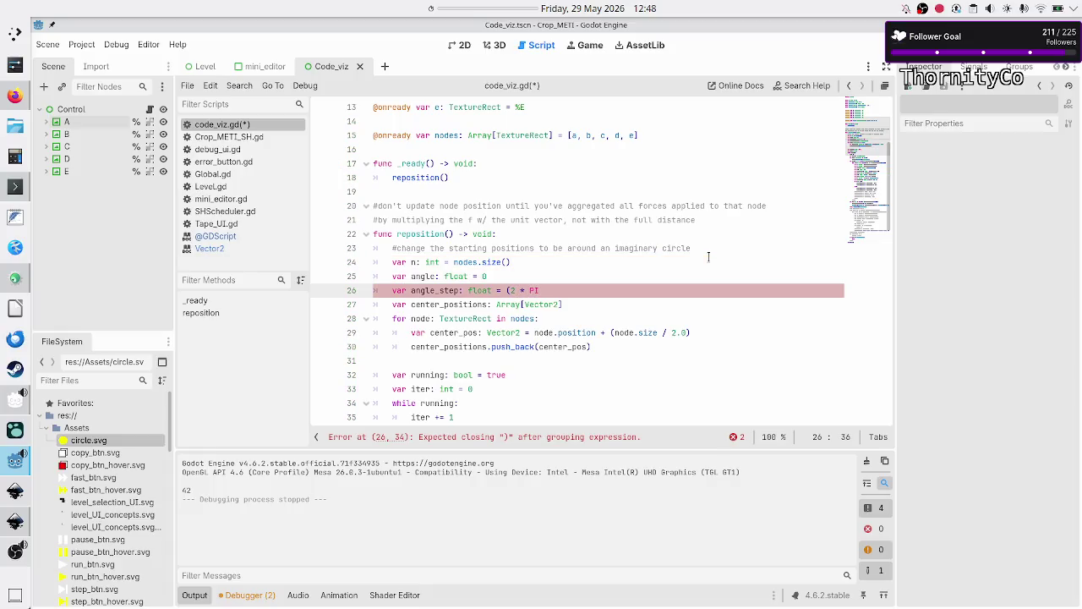
pyautogui.write(')')
pyautogui.write('/ n')
pyautogui.press('Escape')
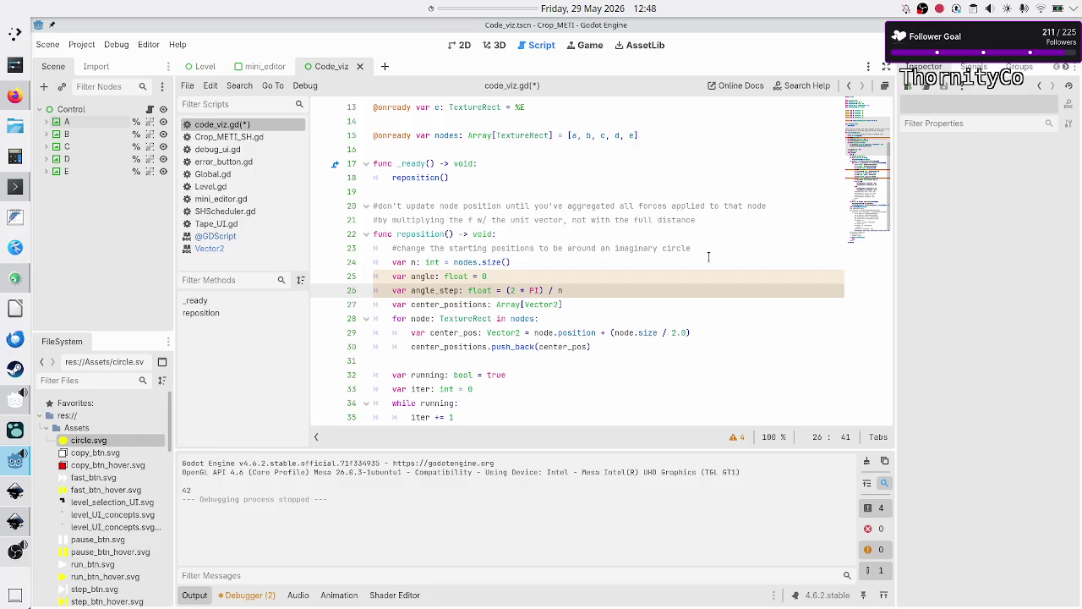
pyautogui.press('Down')
pyautogui.press('Down')
pyautogui.press('Right')
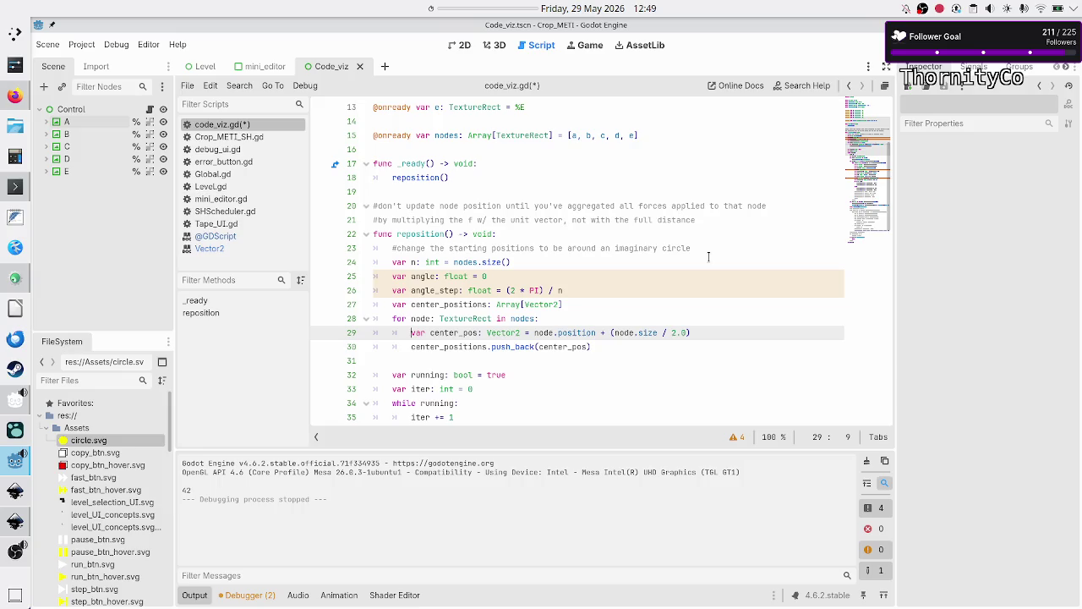
# Comment out the old center_pos line and declare var center_pos: Vector2 below it
pyautogui.hotkey('ctrl', 'k')
pyautogui.press('End')
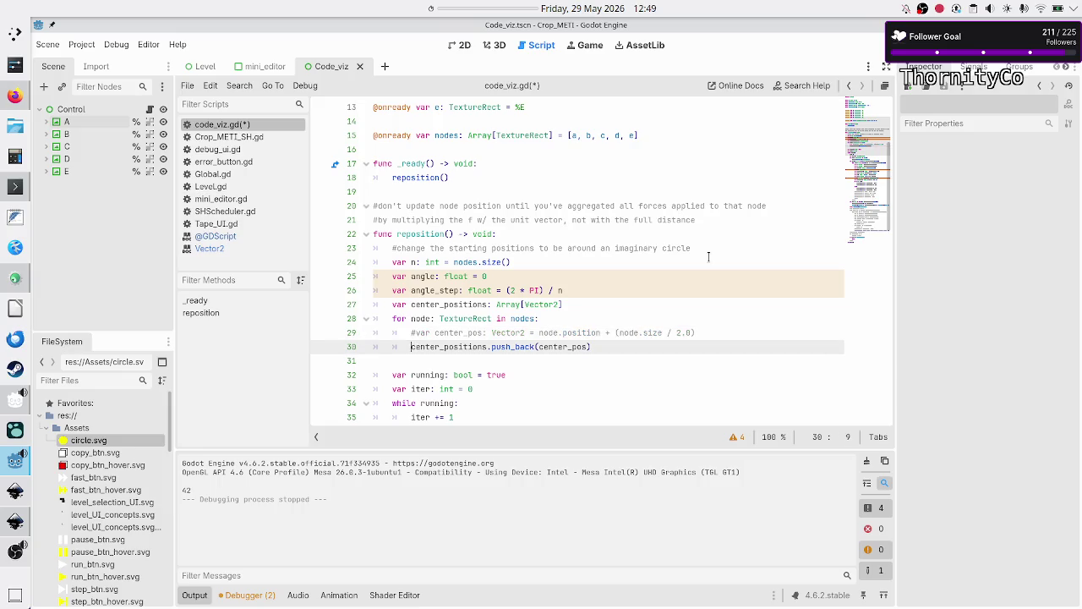
pyautogui.press('Return')
pyautogui.write('va')
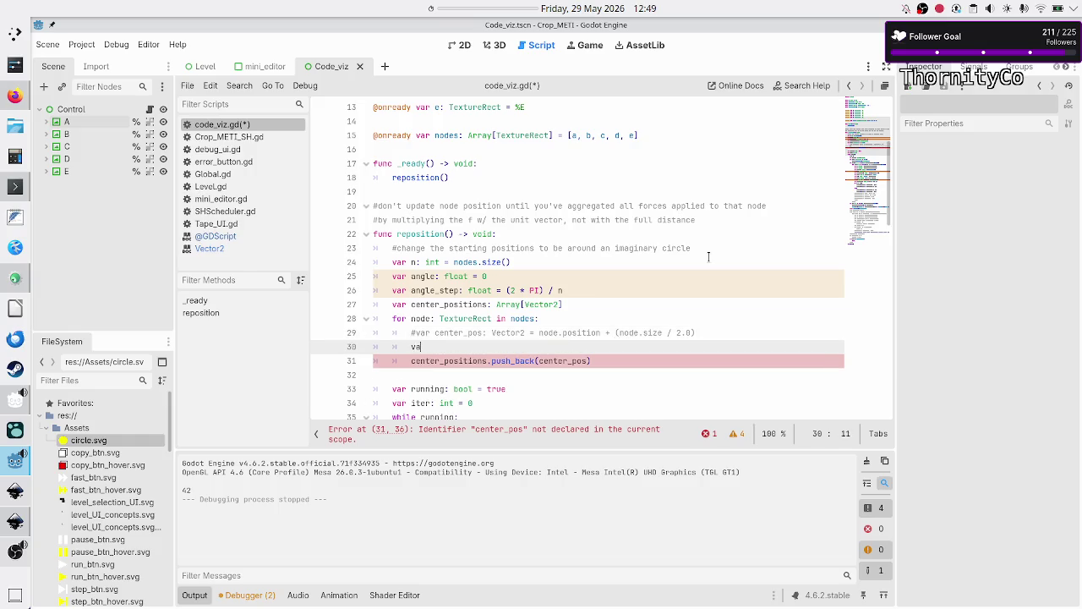
pyautogui.write('r center_')
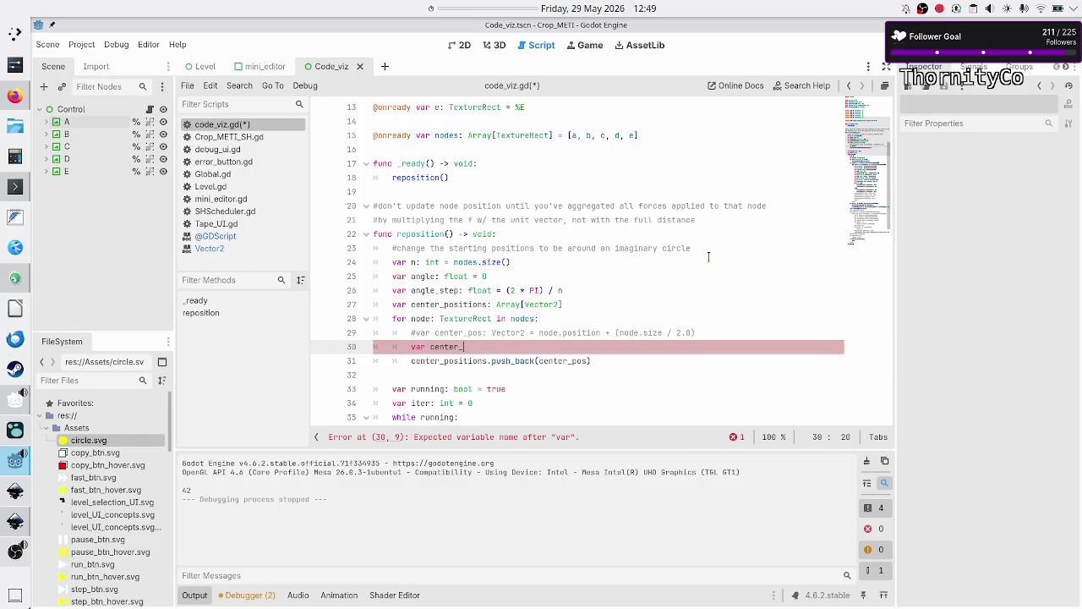
pyautogui.write('pos: Vector2')
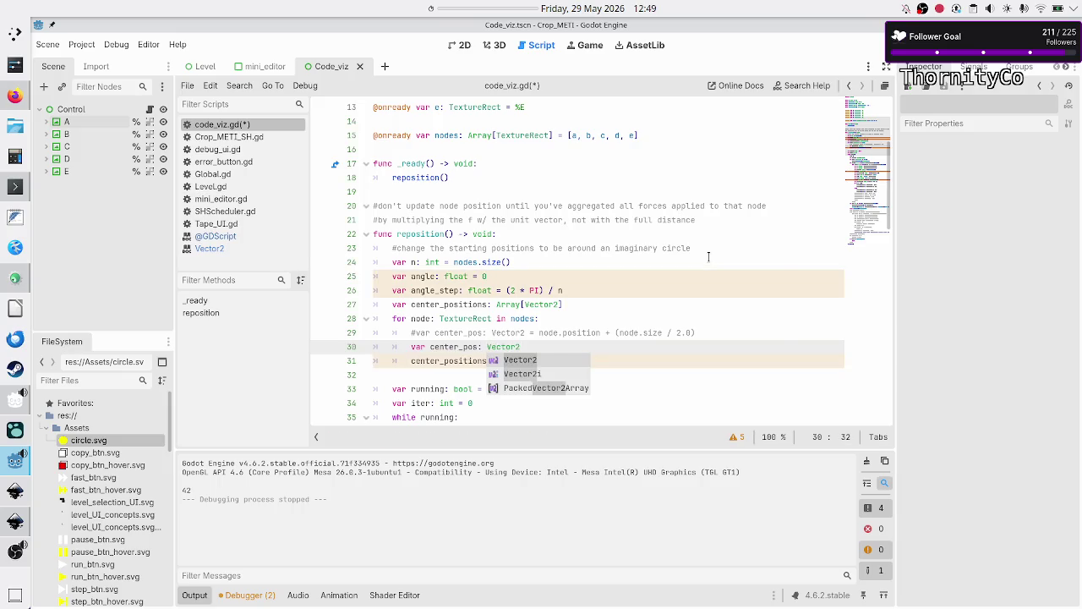
pyautogui.write(' = n')
pyautogui.press('BackSpace')
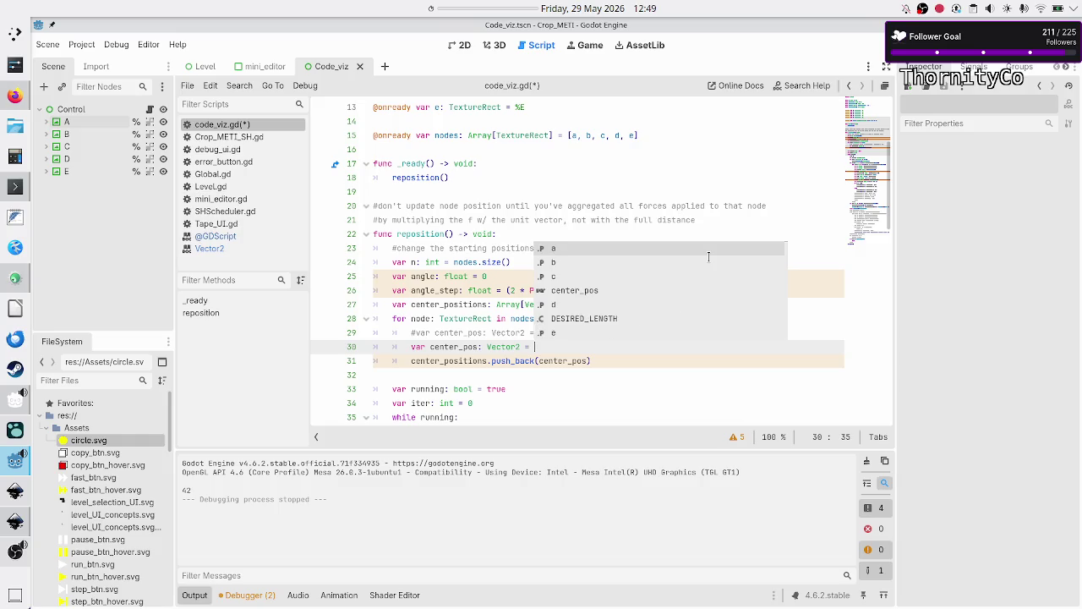
pyautogui.hotkey('alt', 'Tab')
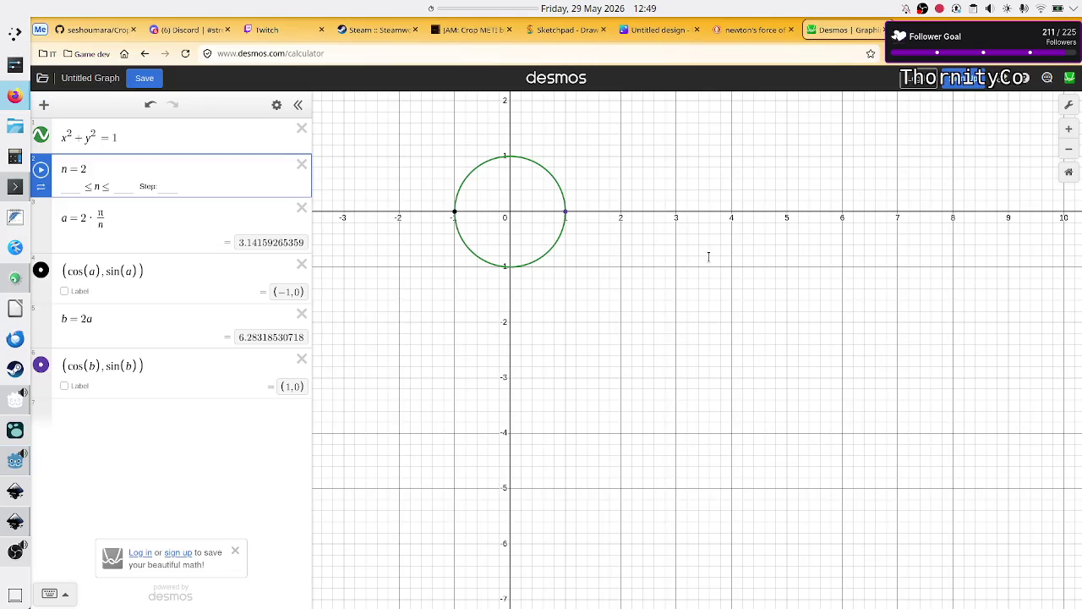
pyautogui.hotkey('alt', 'Tab')
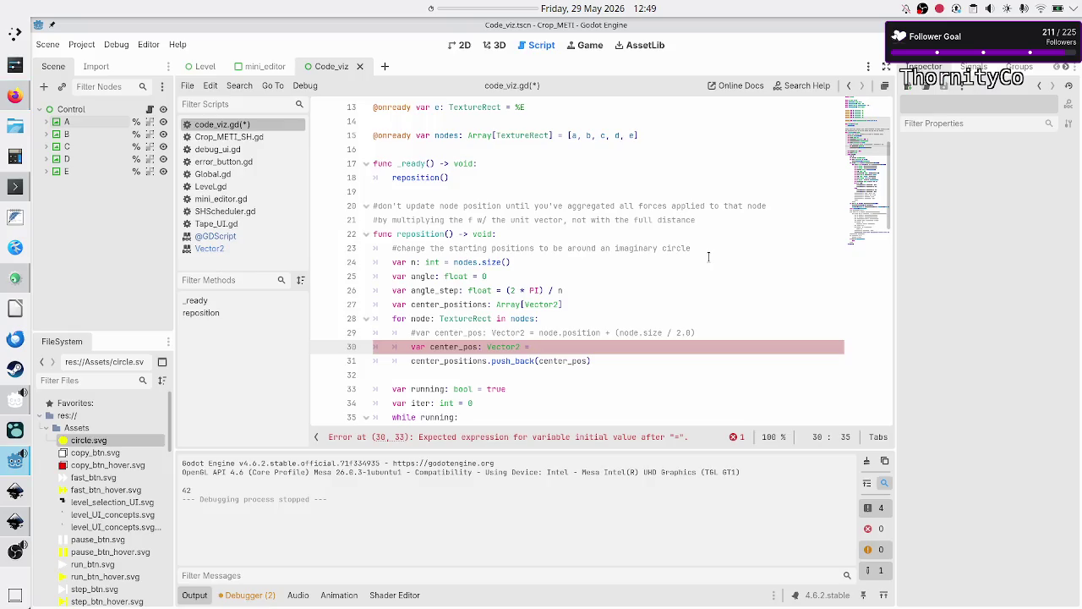
pyautogui.press('BackSpace')
pyautogui.press('BackSpace')
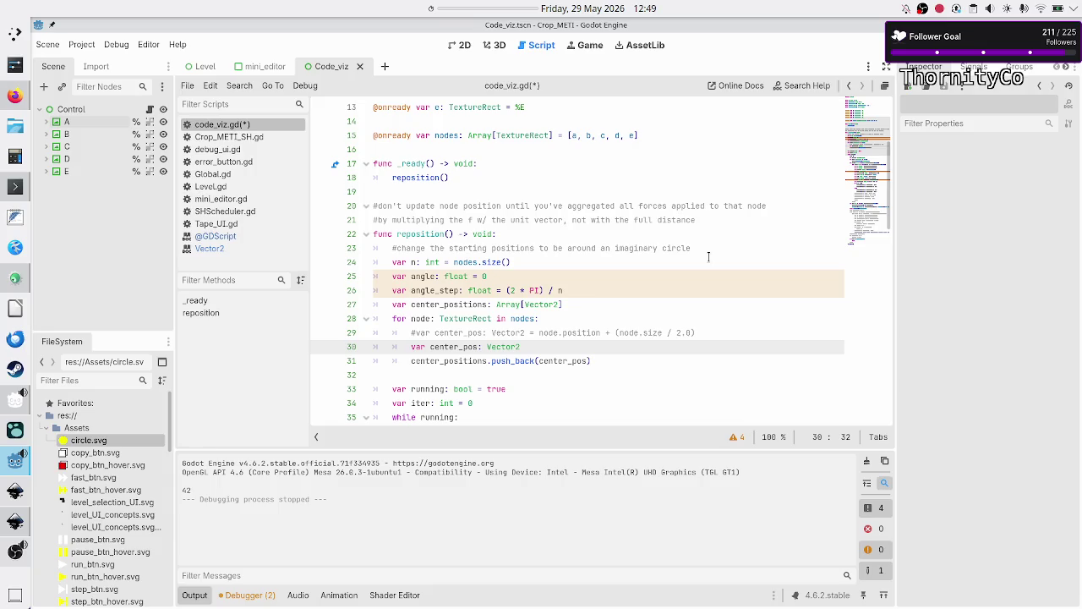
# Set center_pos.x = cos(angle) on a new line
pyautogui.press('Return')
pyautogui.write('center_pos')
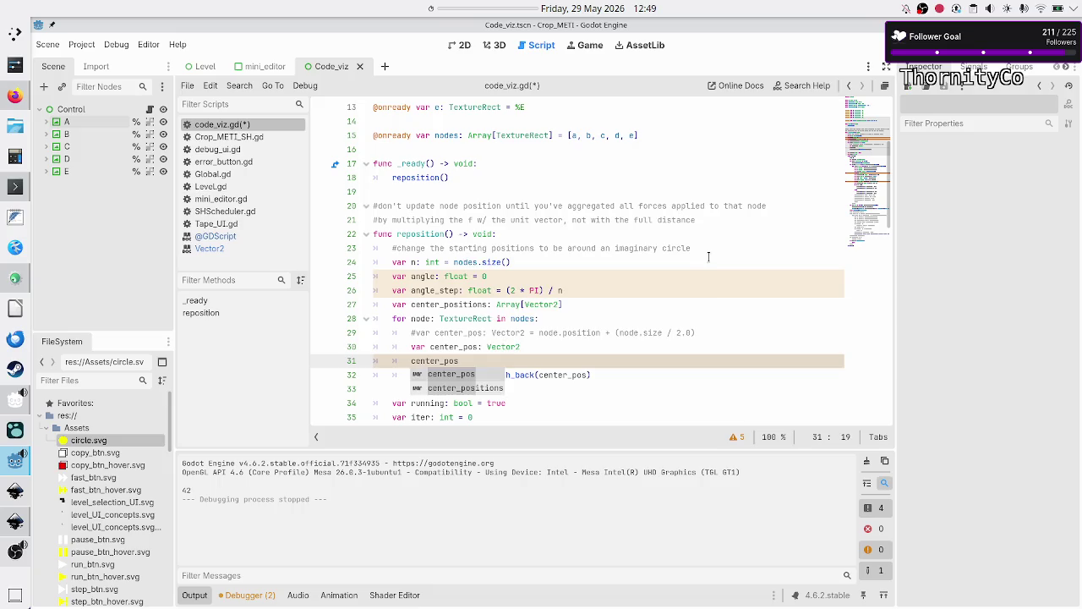
pyautogui.write('.x')
pyautogui.press('BackSpace')
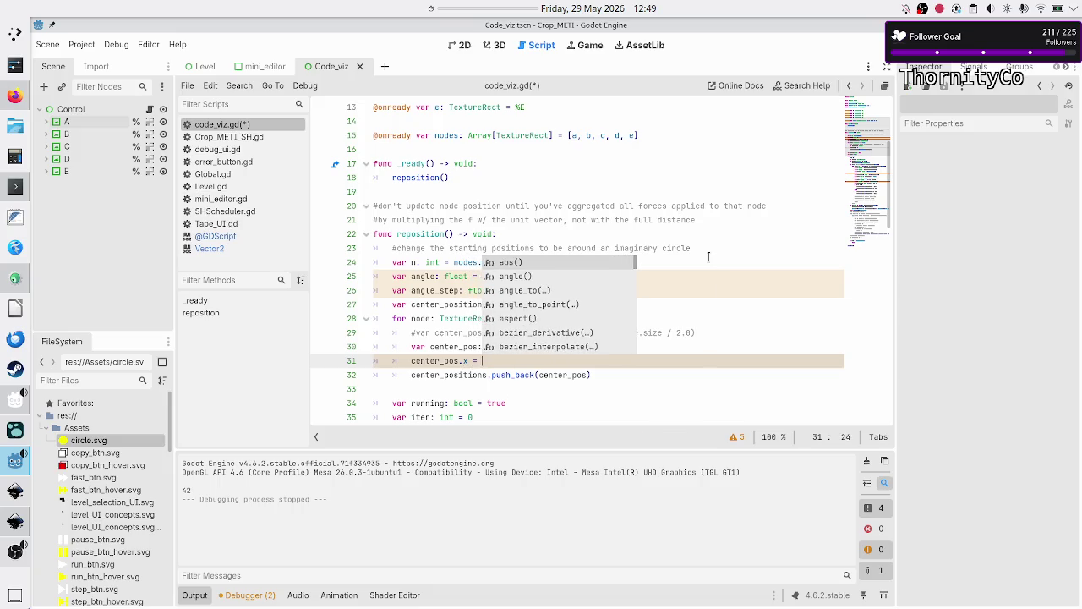
pyautogui.hotkey('alt', 'Tab')
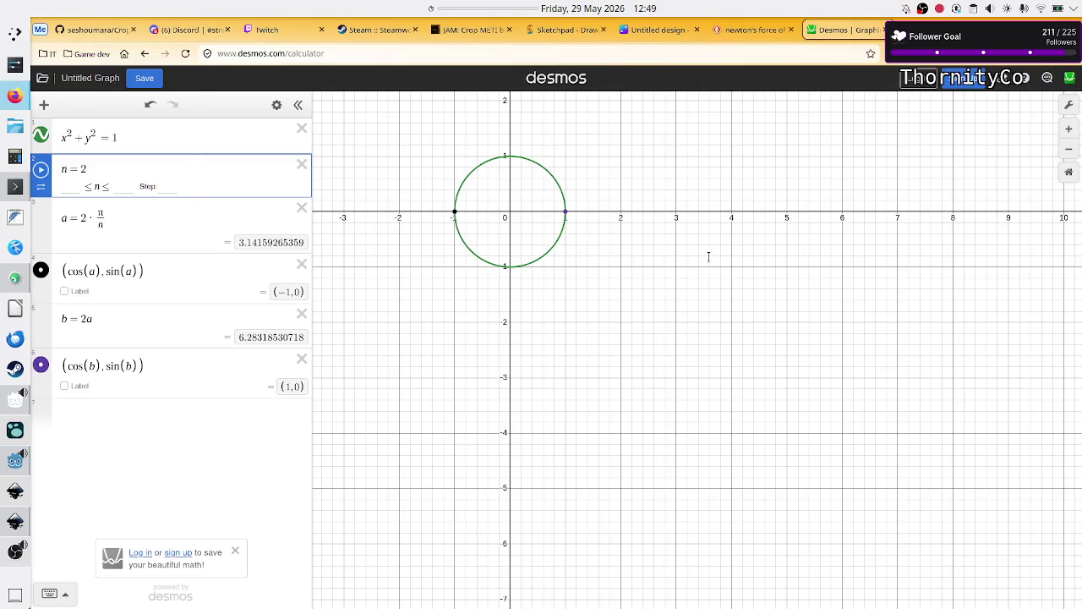
pyautogui.hotkey('alt', 'Tab')
pyautogui.write('= cos(')
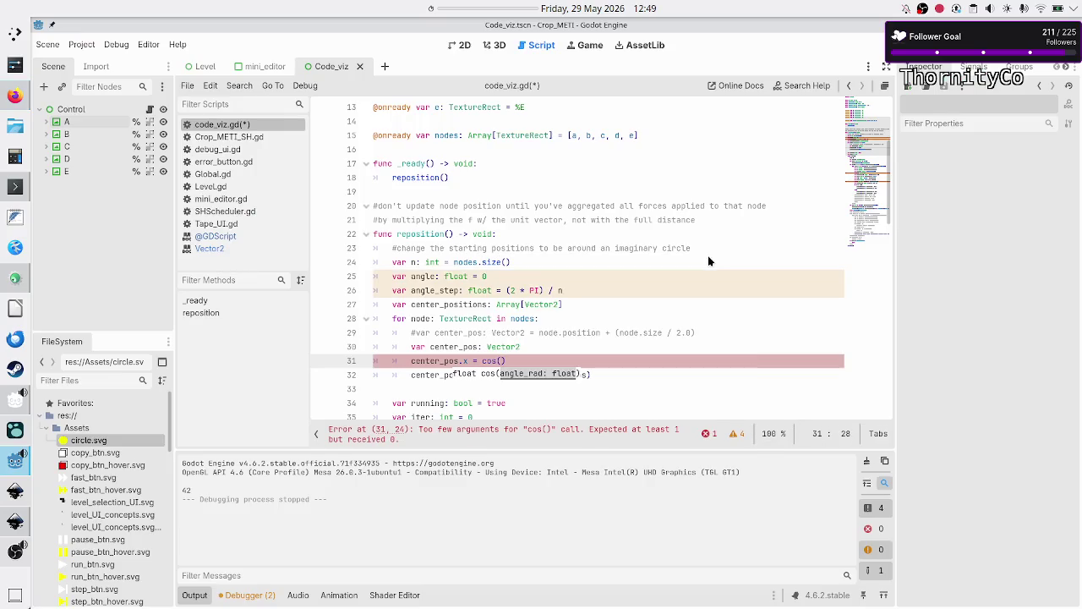
pyautogui.write('angle')
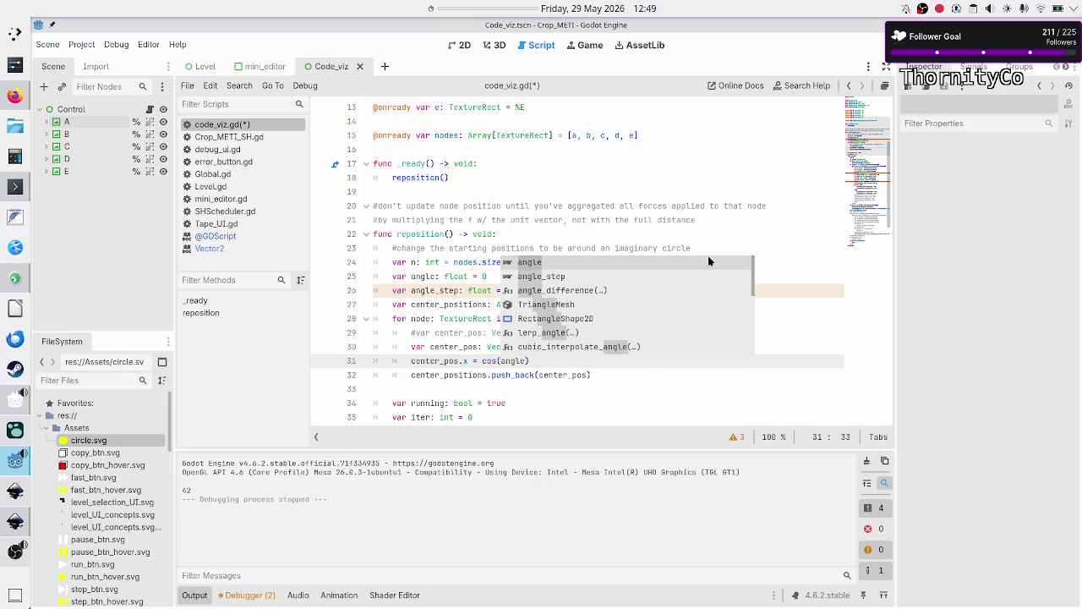
pyautogui.write(')')
# Add center_pos.y = sin(angle) below the x line, then go to Desmos
pyautogui.press('Return')
pyautogui.write('center_pos.y = ')
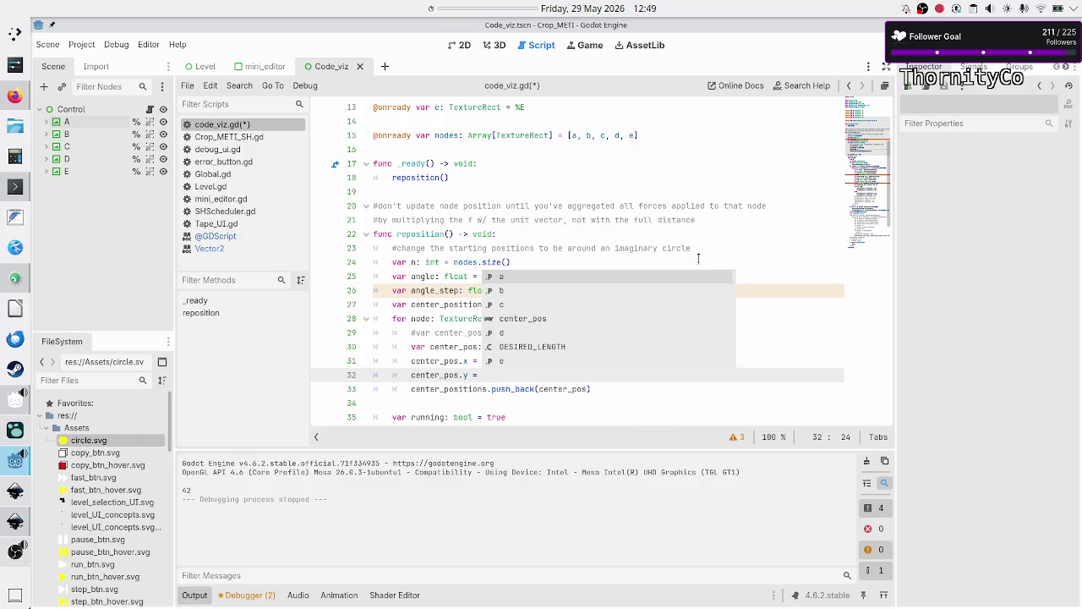
pyautogui.write('cos')
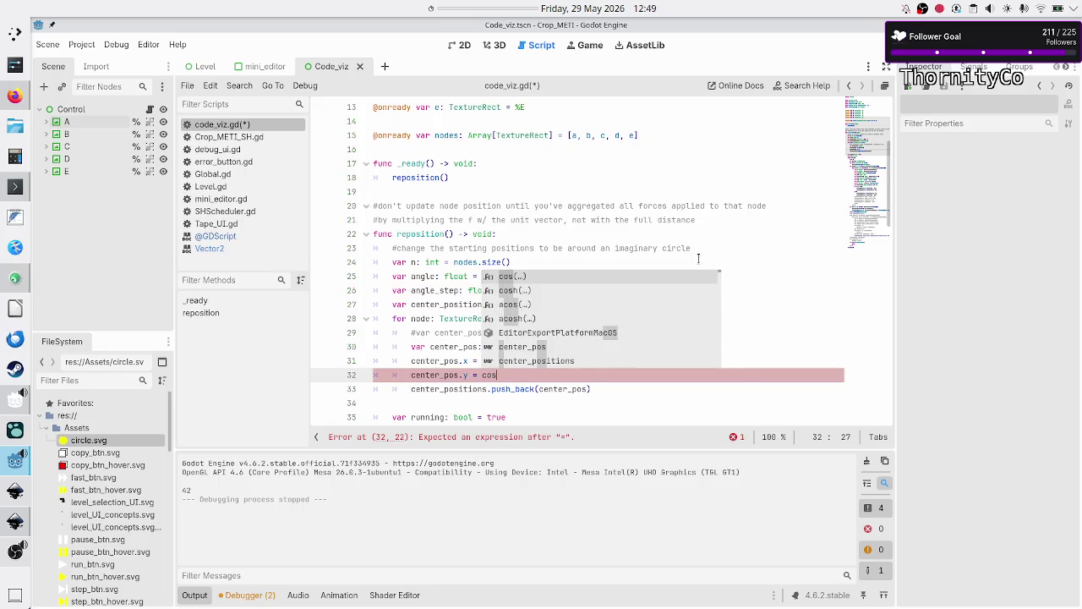
pyautogui.press('BackSpace')
pyautogui.press('BackSpace')
pyautogui.press('BackSpace')
pyautogui.write('singa')
pyautogui.press('BackSpace')
pyautogui.press('BackSpace')
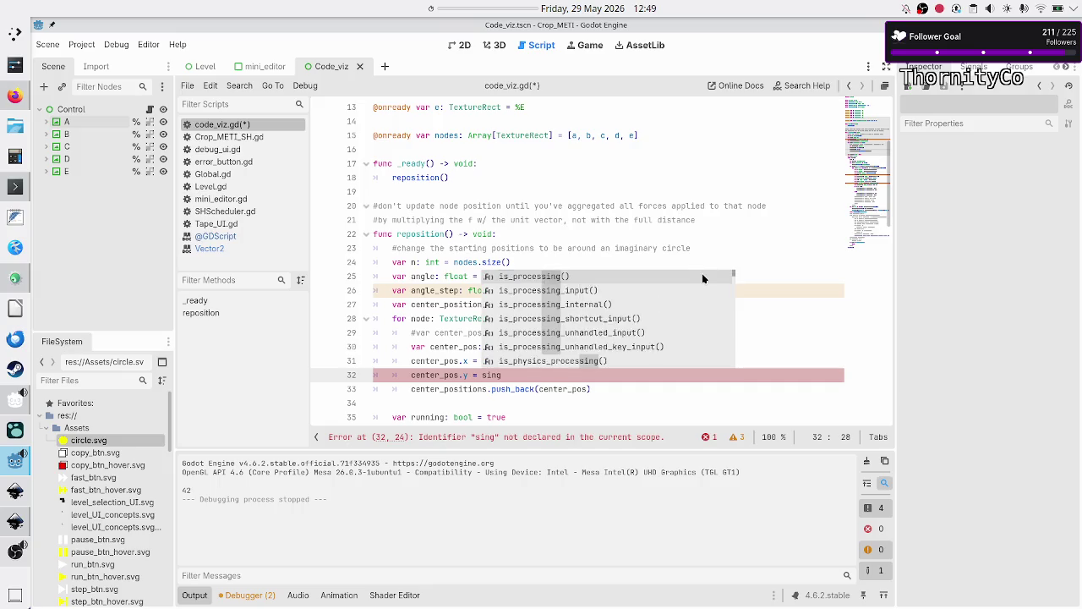
pyautogui.write('(angle')
pyautogui.hotkey('alt', 'Tab')
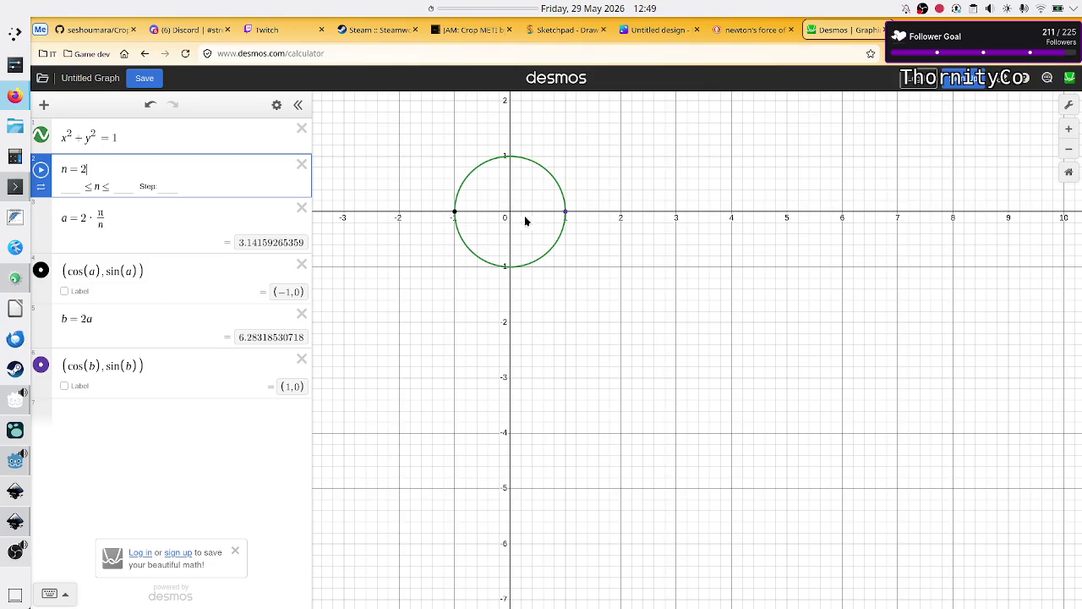
# Add a new expression R = 2 and drag it to the top of the list
pyautogui.click(158, 371)
pyautogui.press('Up')
pyautogui.press('Up')
pyautogui.press('Up')
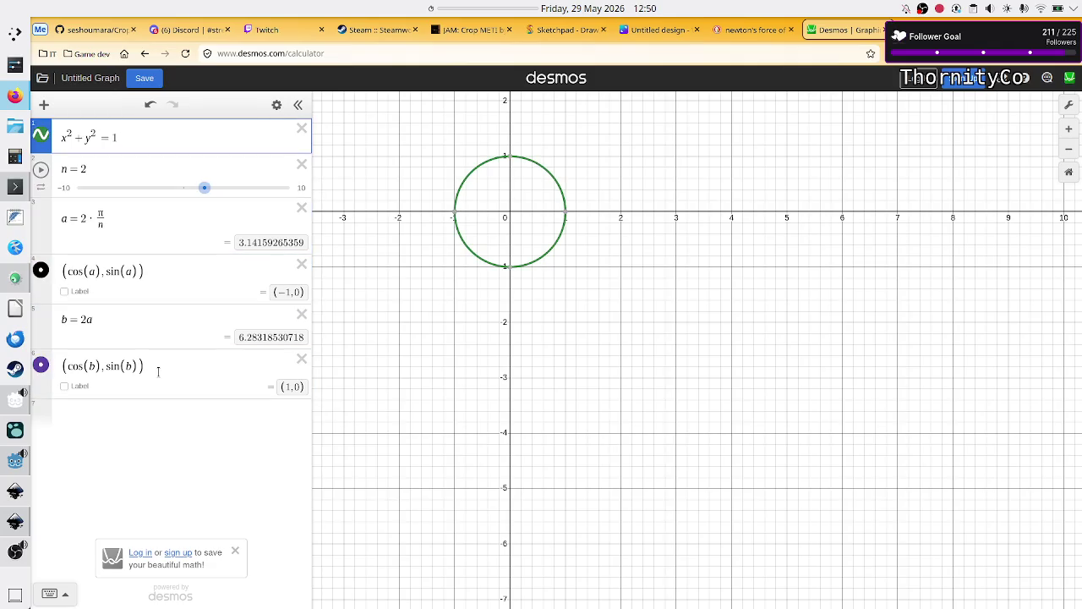
pyautogui.press('Return')
pyautogui.write('R=')
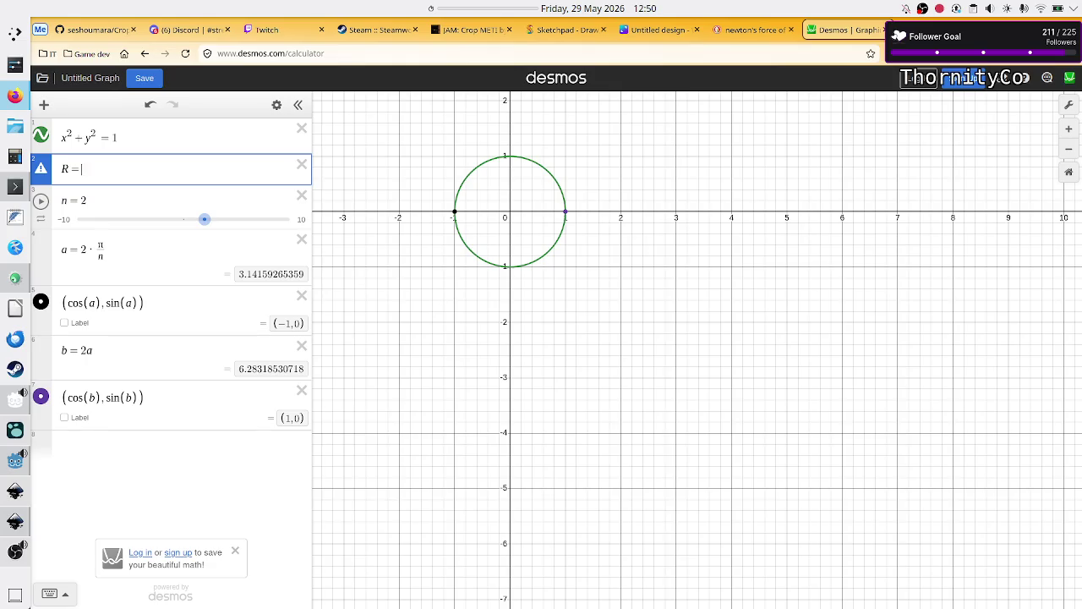
pyautogui.press('BackSpace')
pyautogui.press('BackSpace')
pyautogui.press('BackSpace')
pyautogui.click(158, 371)
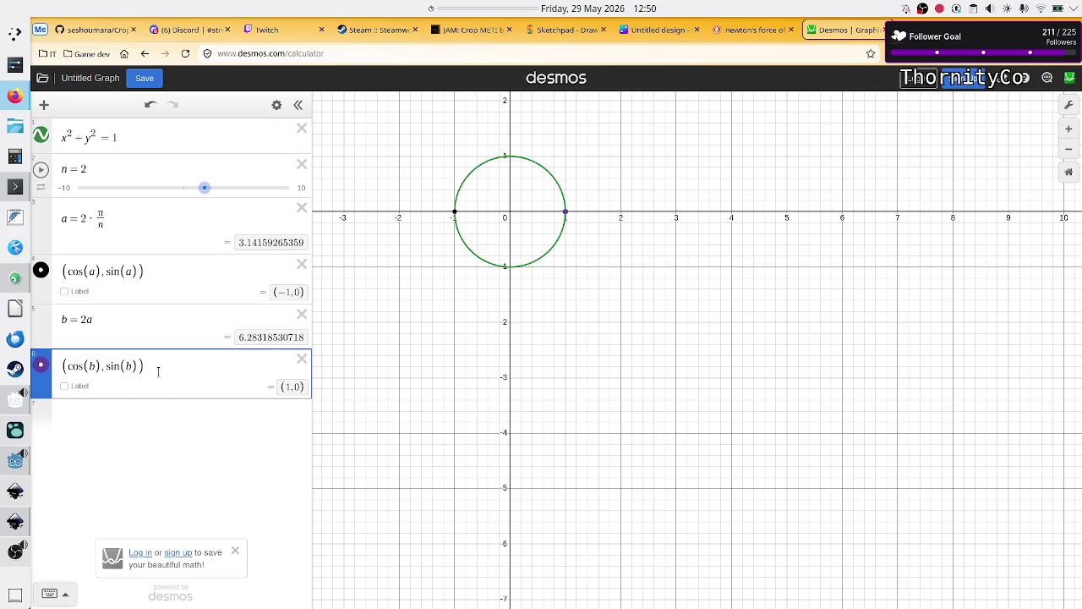
pyautogui.rightClick(146, 137)
pyautogui.doubleClick(115, 136)
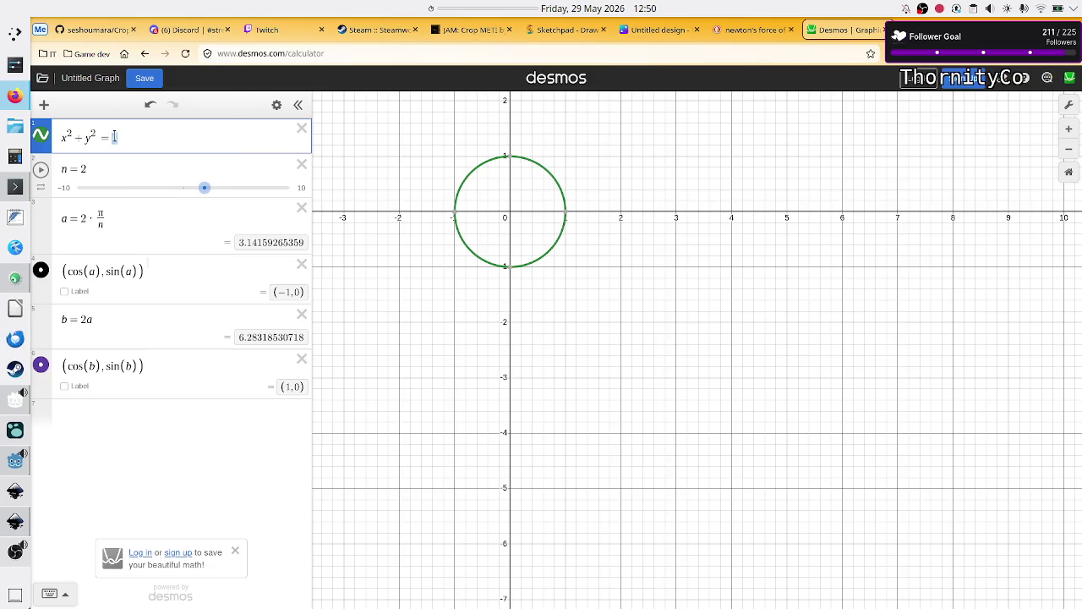
pyautogui.click(135, 133)
pyautogui.press('Return')
pyautogui.write('R ')
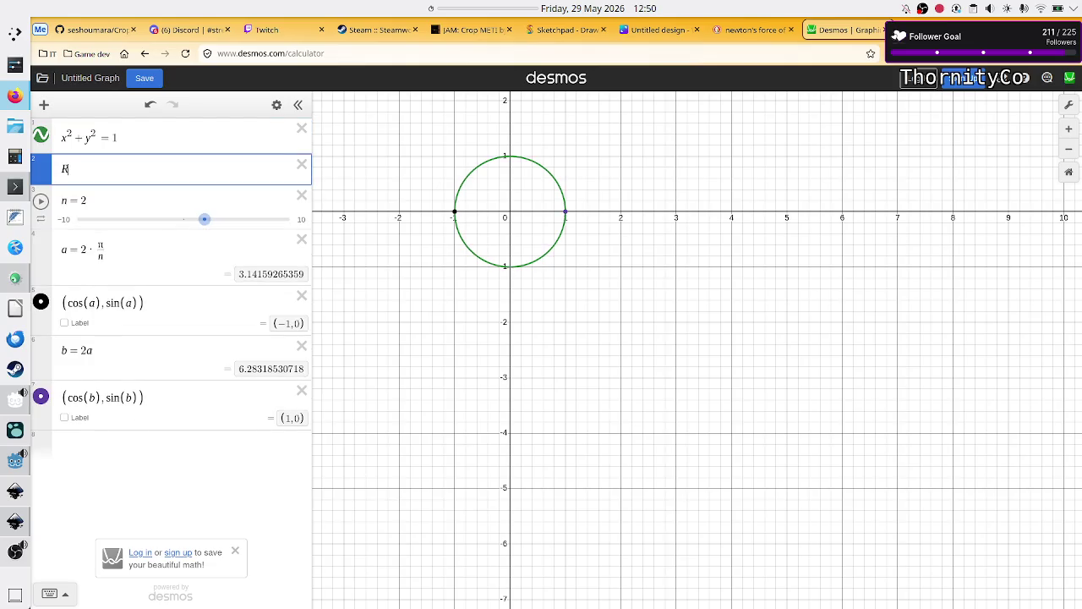
pyautogui.write('= 2')
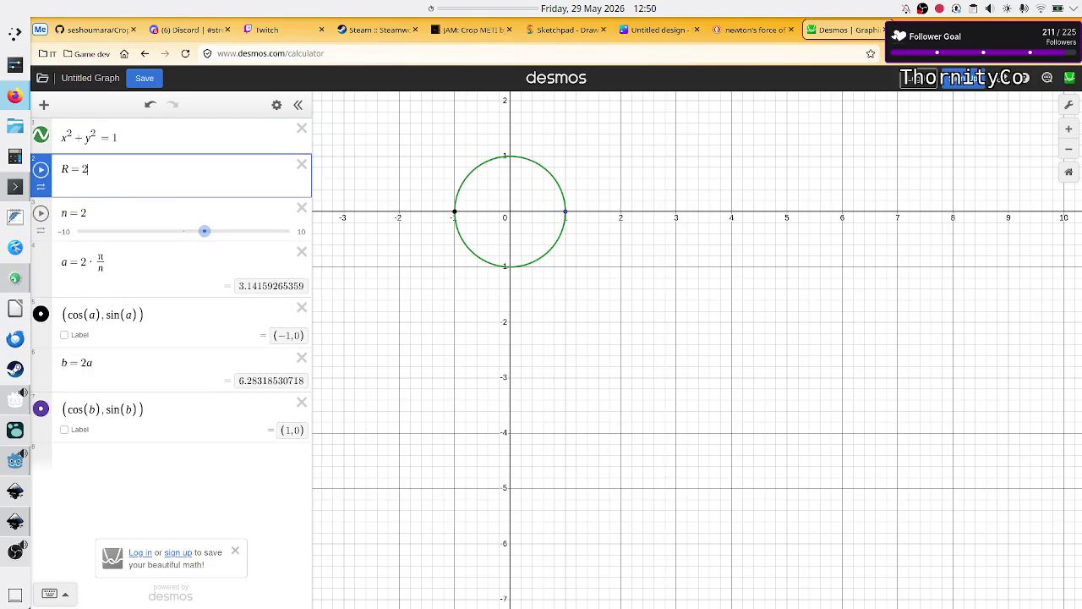
pyautogui.moveTo(41, 180); pyautogui.dragTo(49, 125)
# Try the circle as x²+y²=R, then restore it to x²+y²=1
pyautogui.click(125, 178)
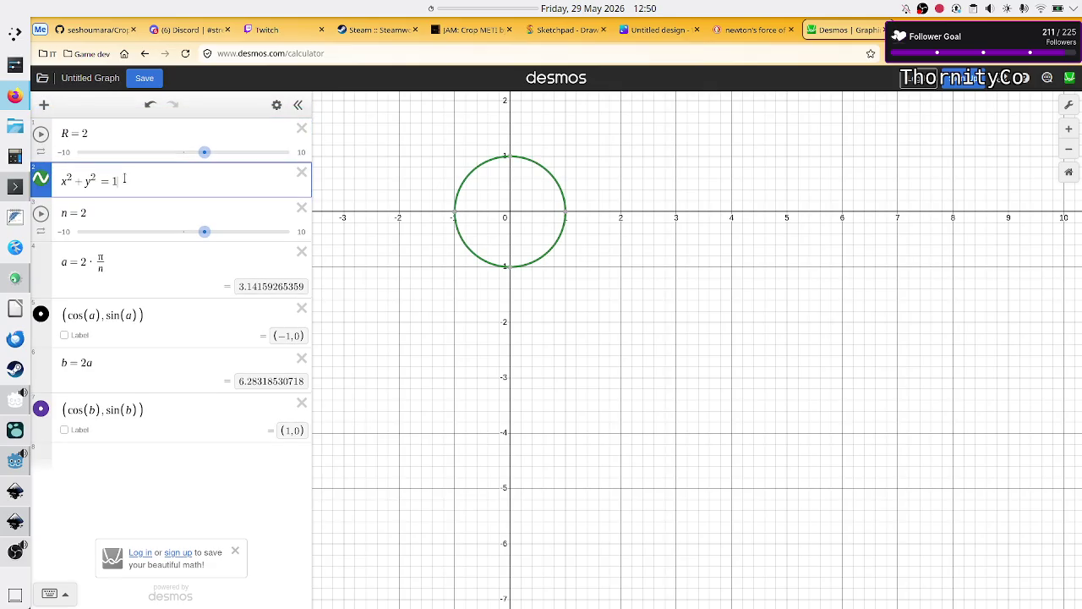
pyautogui.press('BackSpace')
pyautogui.write('R')
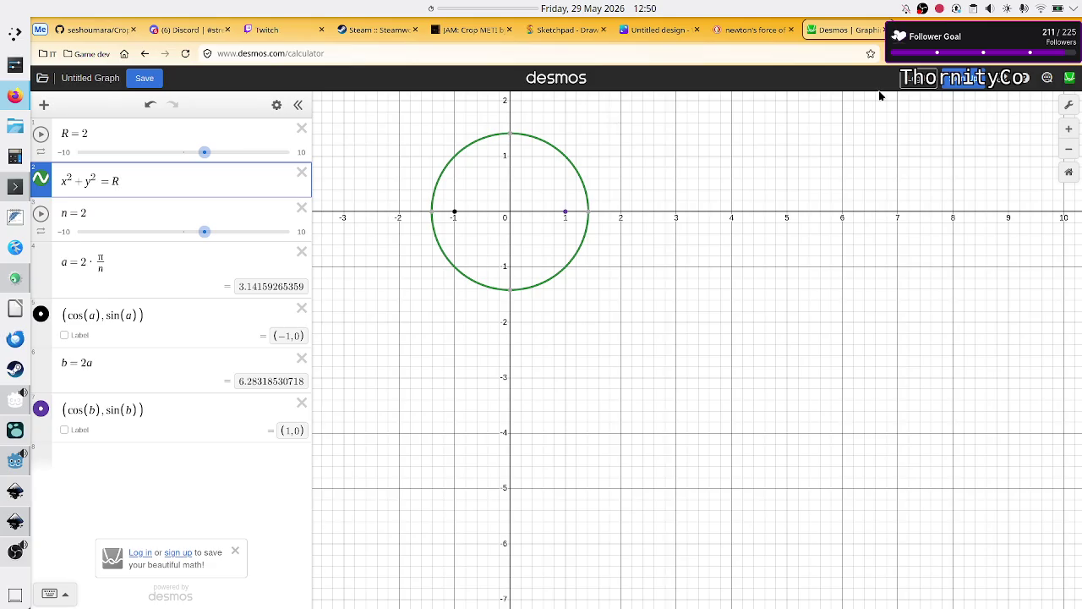
pyautogui.click(939, 30)
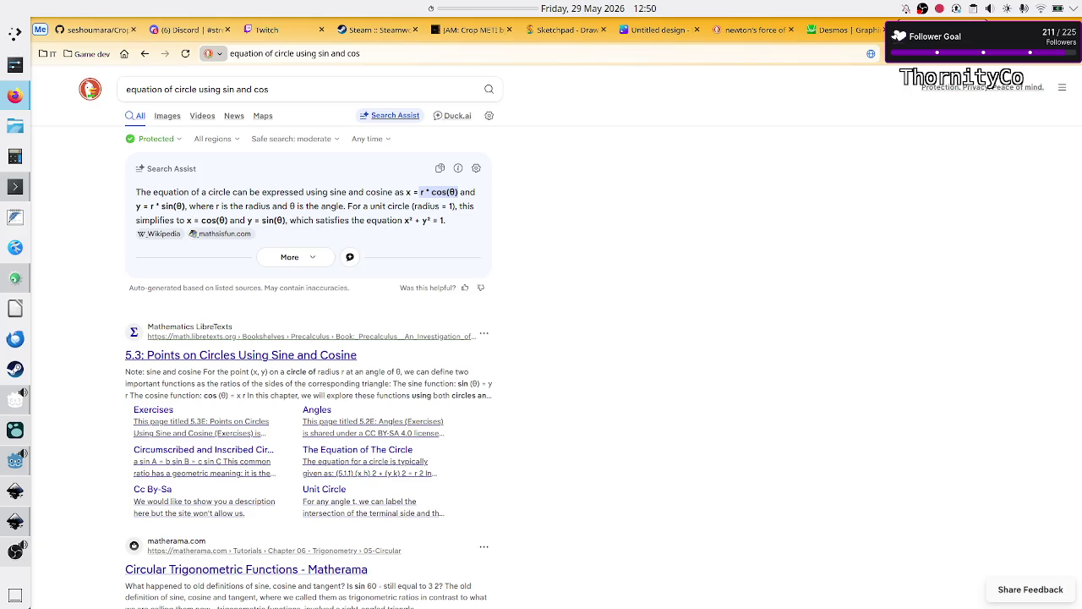
pyautogui.click(859, 30)
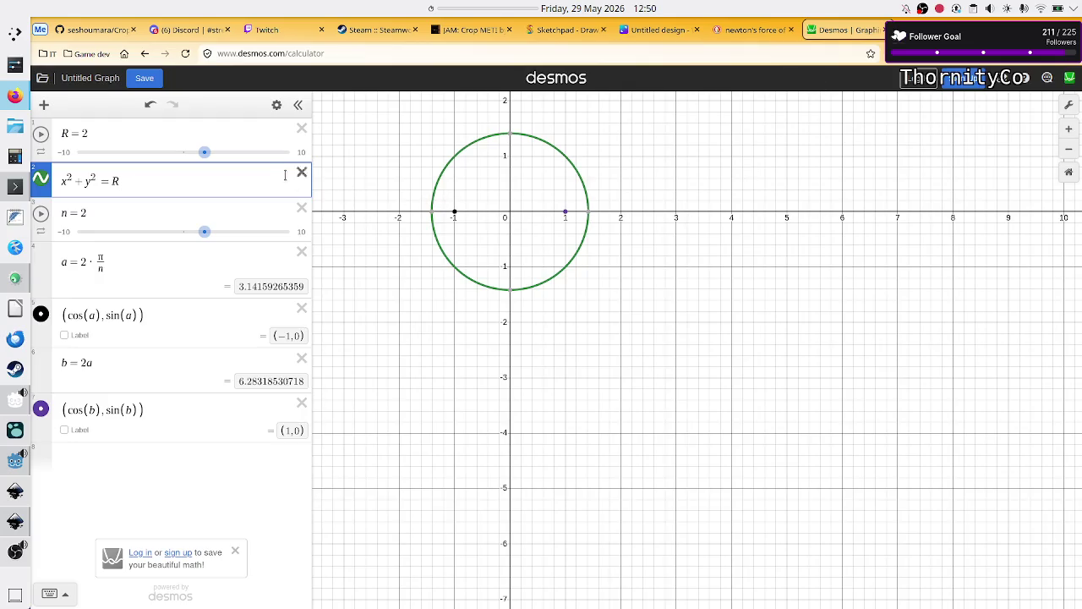
pyautogui.press('BackSpace')
pyautogui.write('1')
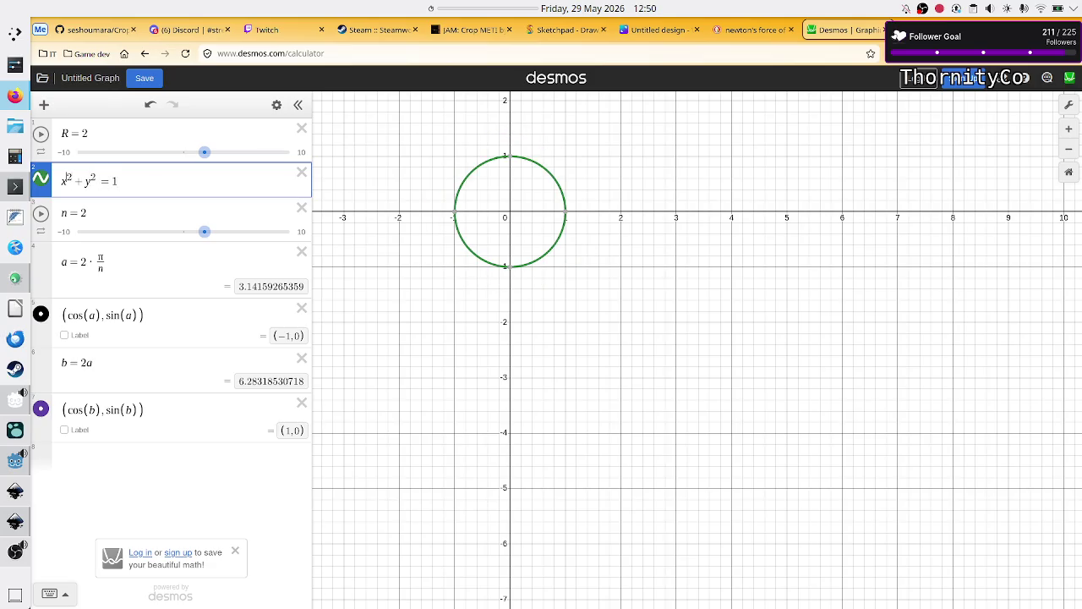
pyautogui.write('R')
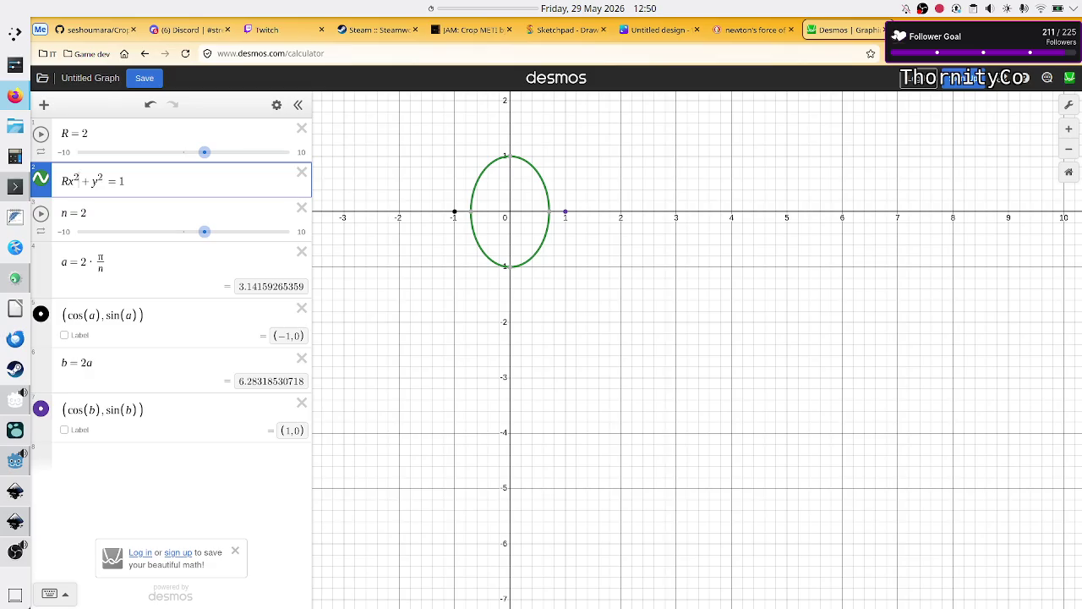
pyautogui.write('R')
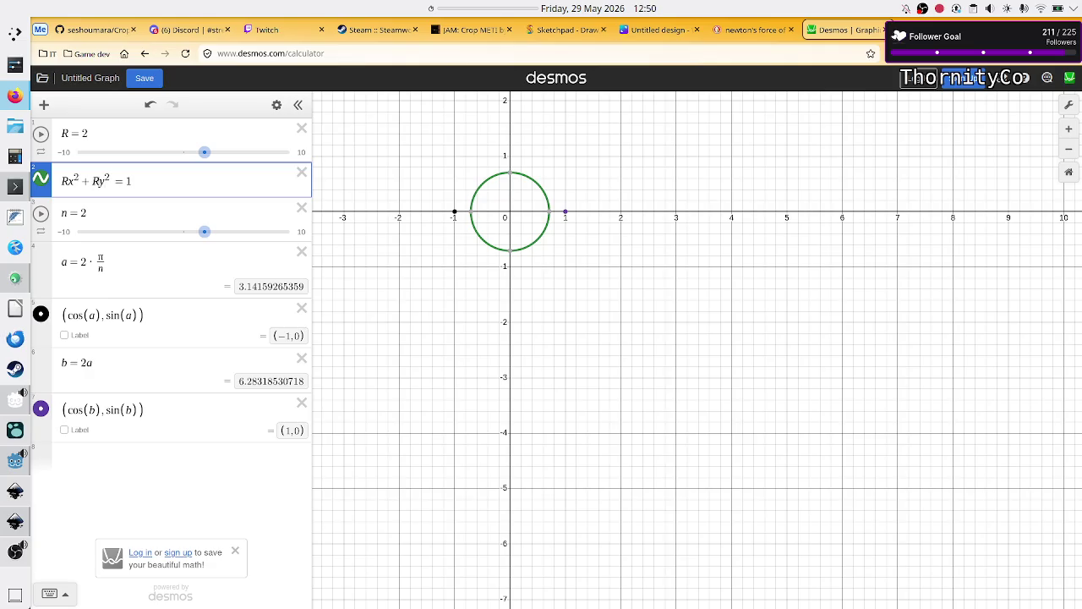
pyautogui.press('BackSpace')
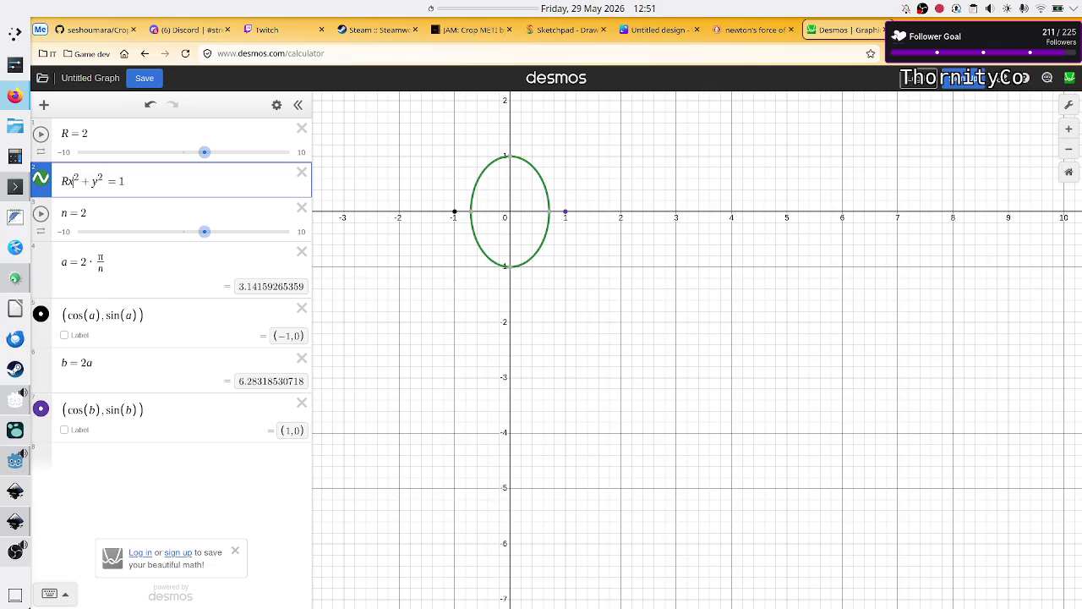
pyautogui.press('BackSpace')
pyautogui.press('Down')
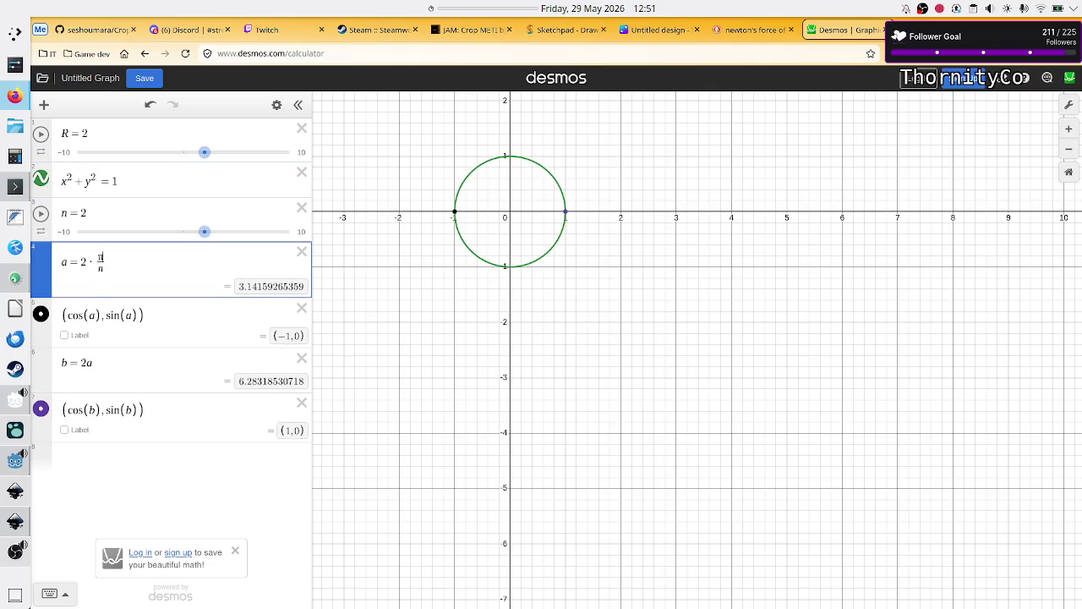
pyautogui.click(100, 267)
# Multiply both points' coordinates by R and change n to 4
pyautogui.press('Up')
pyautogui.press('Down')
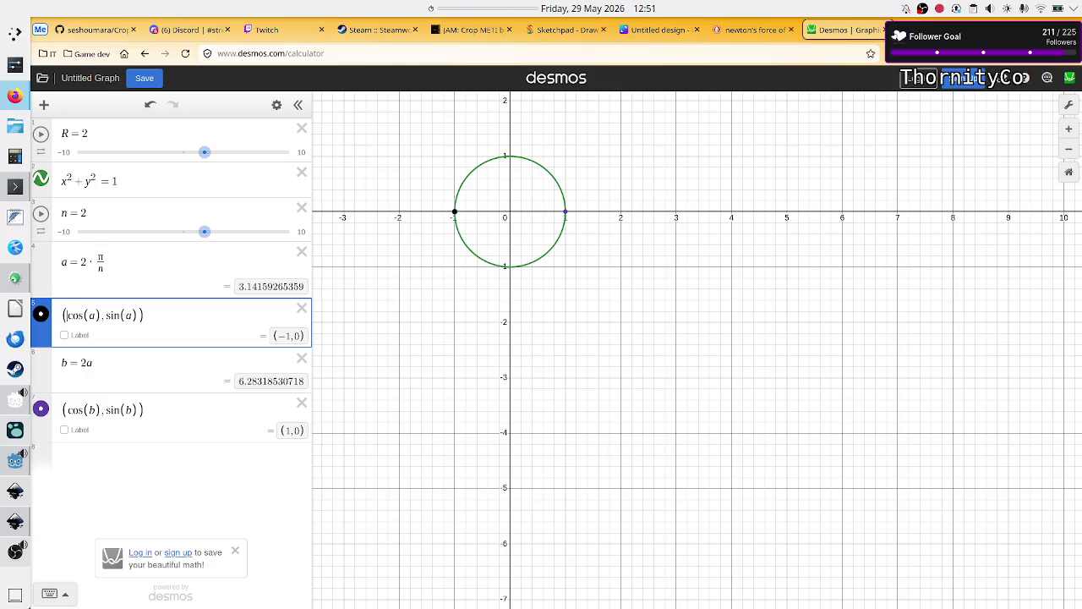
pyautogui.write('R')
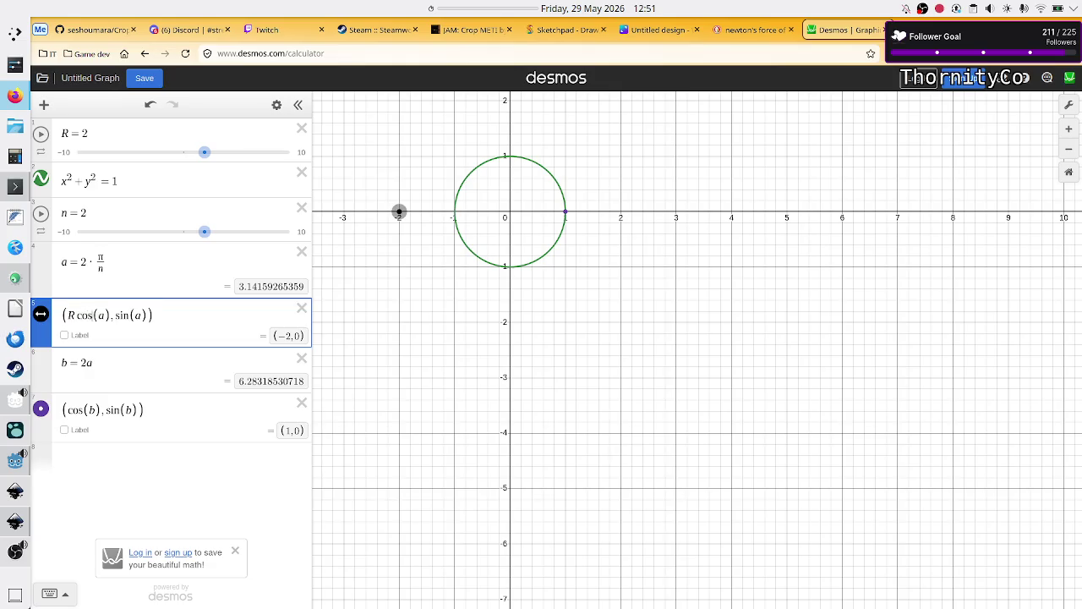
pyautogui.write('R')
pyautogui.press('Down')
pyautogui.press('Down')
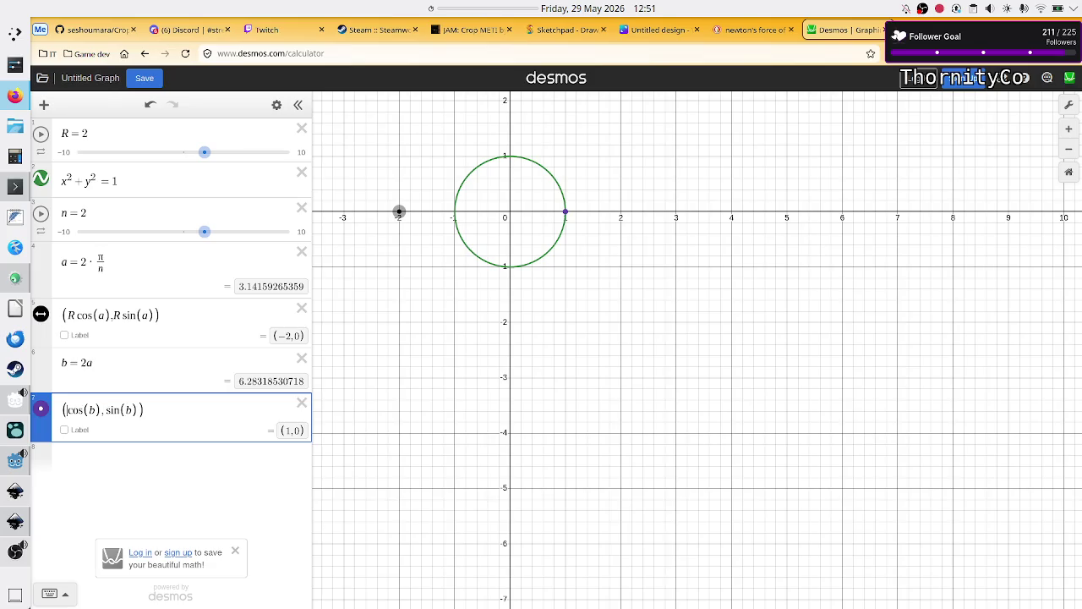
pyautogui.write('R ')
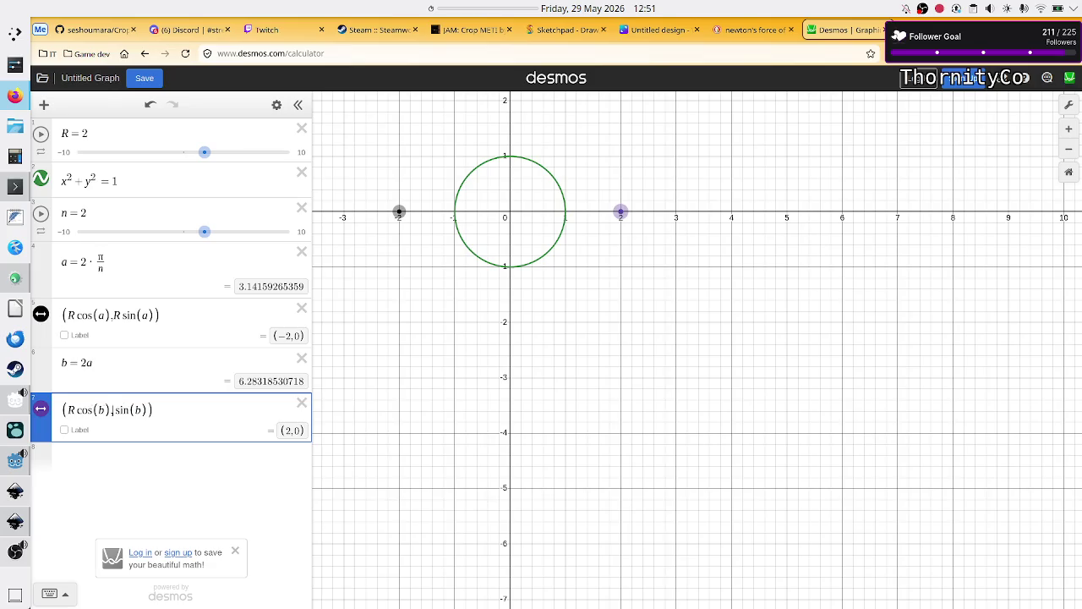
pyautogui.write('R')
pyautogui.click(109, 213)
pyautogui.press('BackSpace')
pyautogui.write('4')
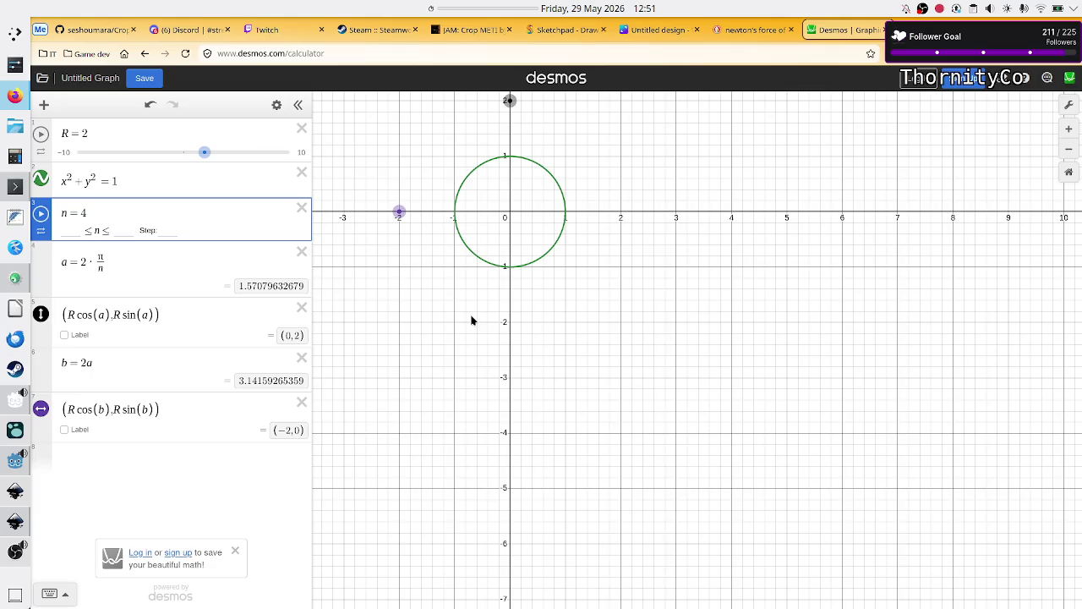
# Change the circle equation's right side to R*R, then return to Godot
pyautogui.click(172, 175)
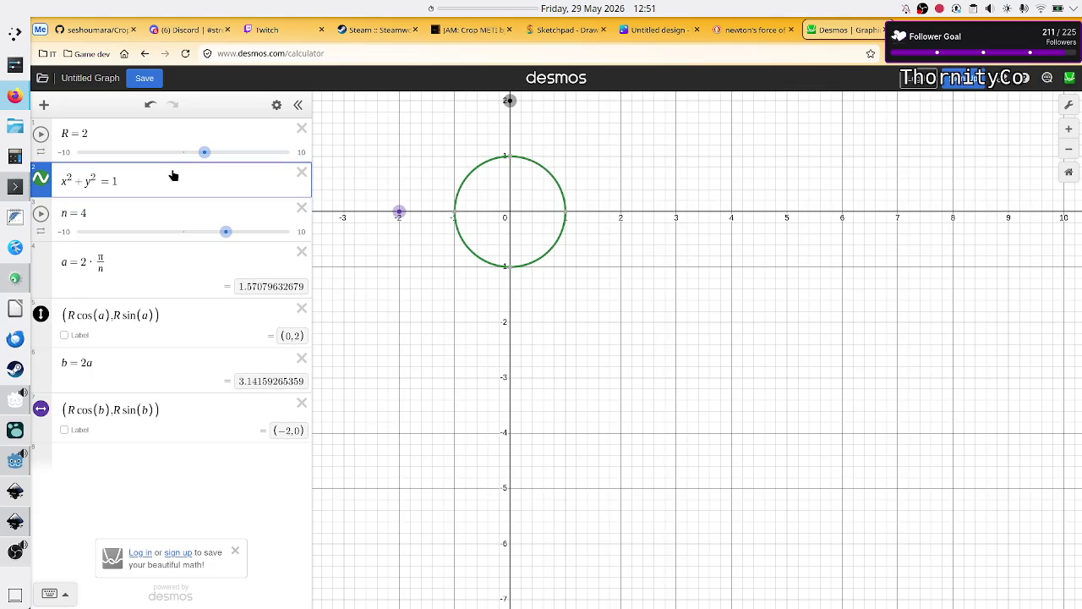
pyautogui.press('BackSpace')
pyautogui.write('2')
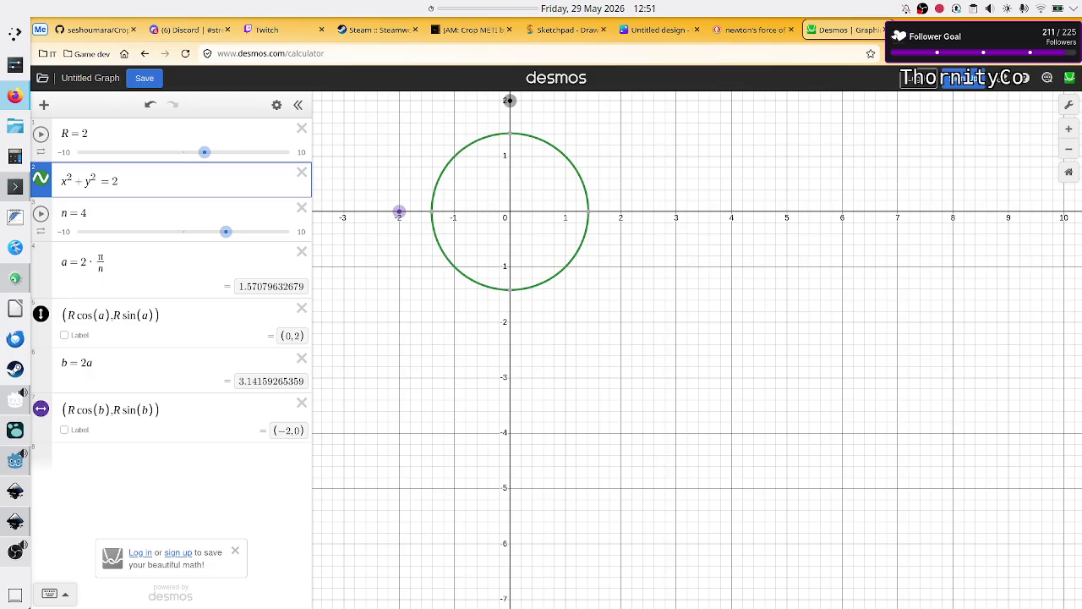
pyautogui.press('BackSpace')
pyautogui.write('4')
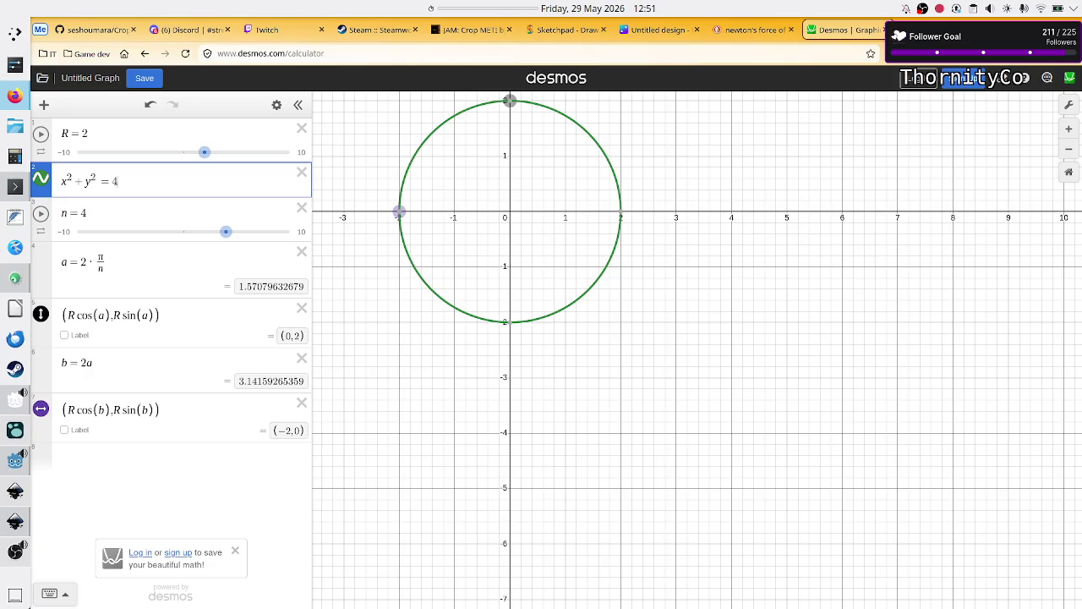
pyautogui.press('BackSpace')
pyautogui.write('R')
pyautogui.write('*R')
pyautogui.click(182, 311)
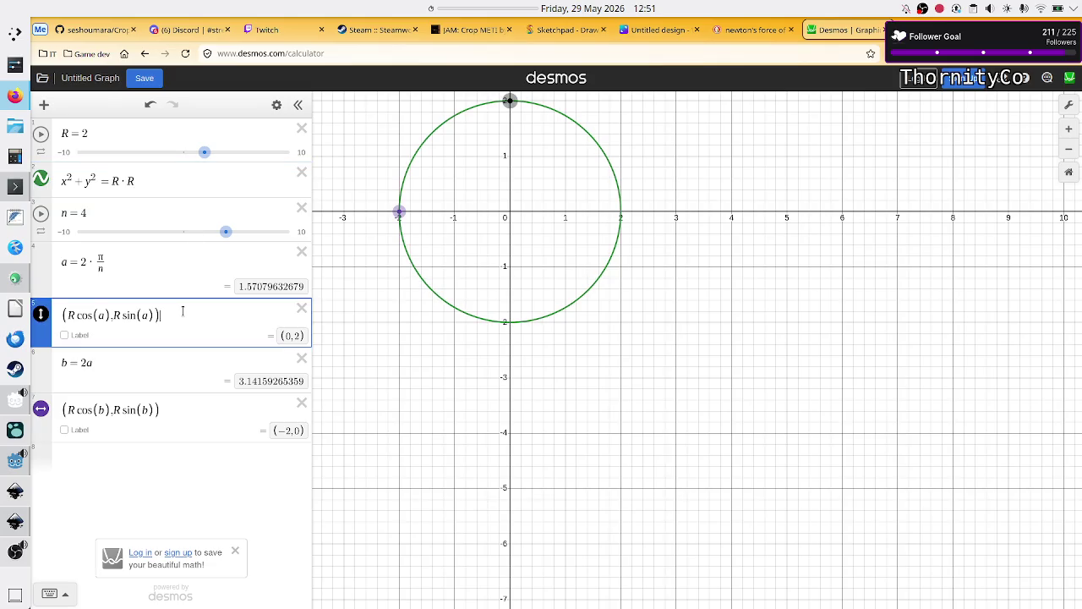
pyautogui.hotkey('alt', 'Tab')
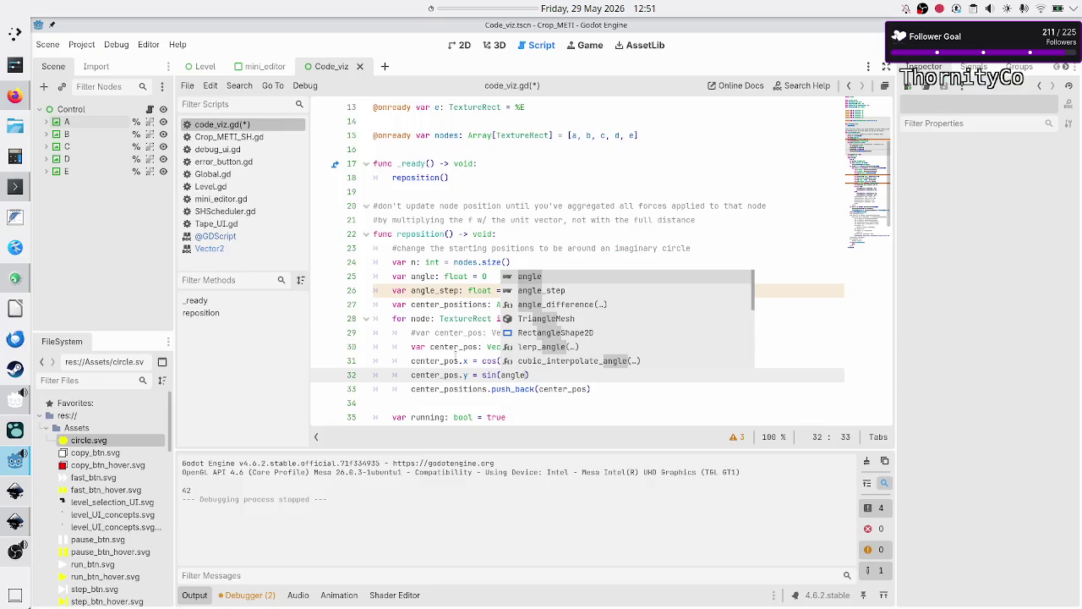
# Scroll to the top of code_viz.gd and place the caret just below the extends line
pyautogui.click(455, 360)
pyautogui.click(487, 360)
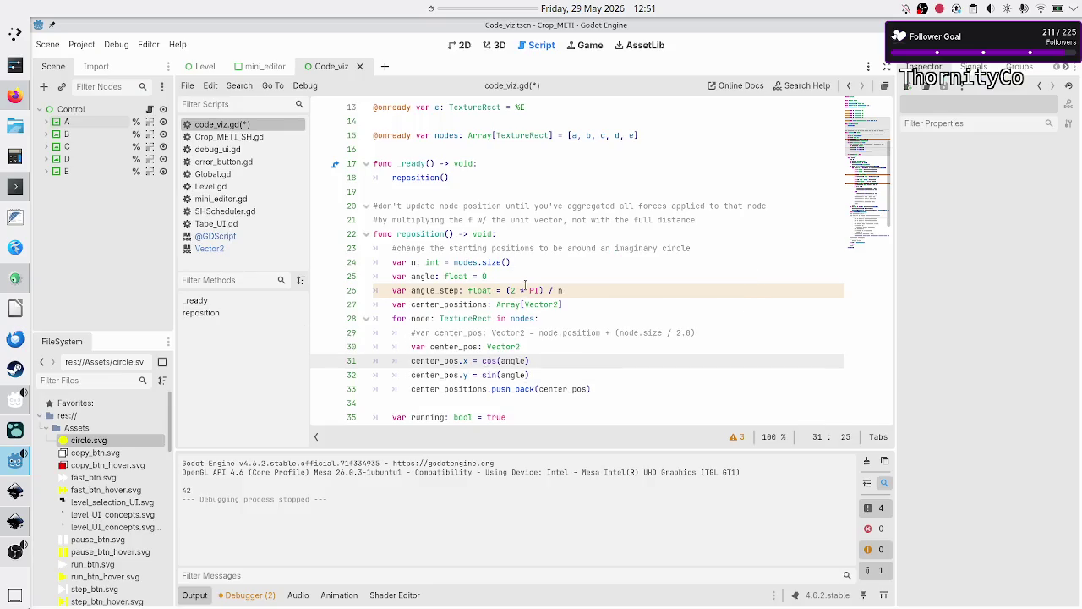
pyautogui.scroll(4, 525, 284)
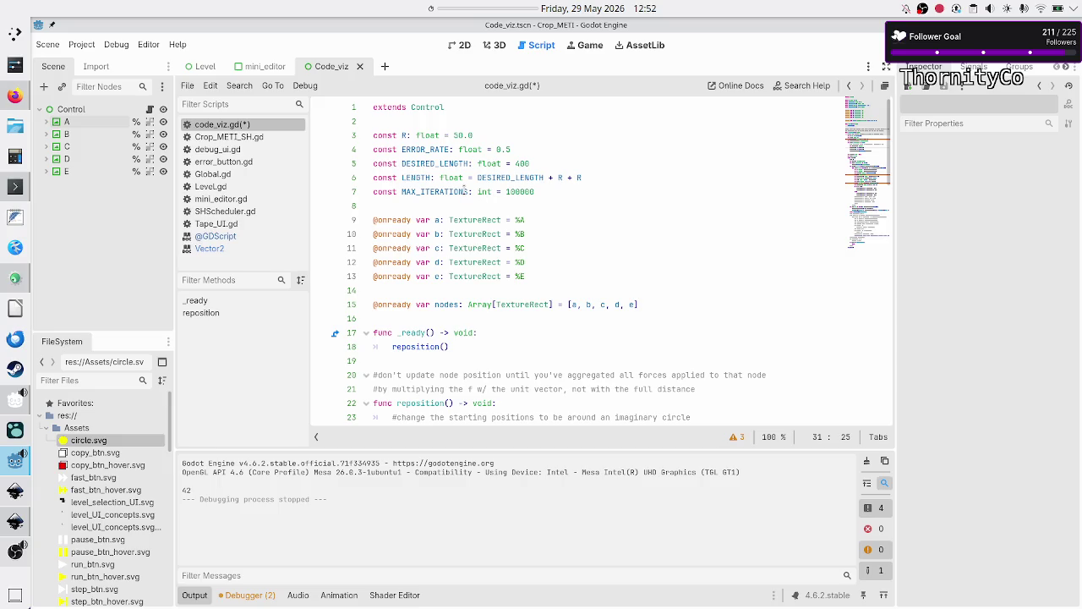
pyautogui.click(481, 132)
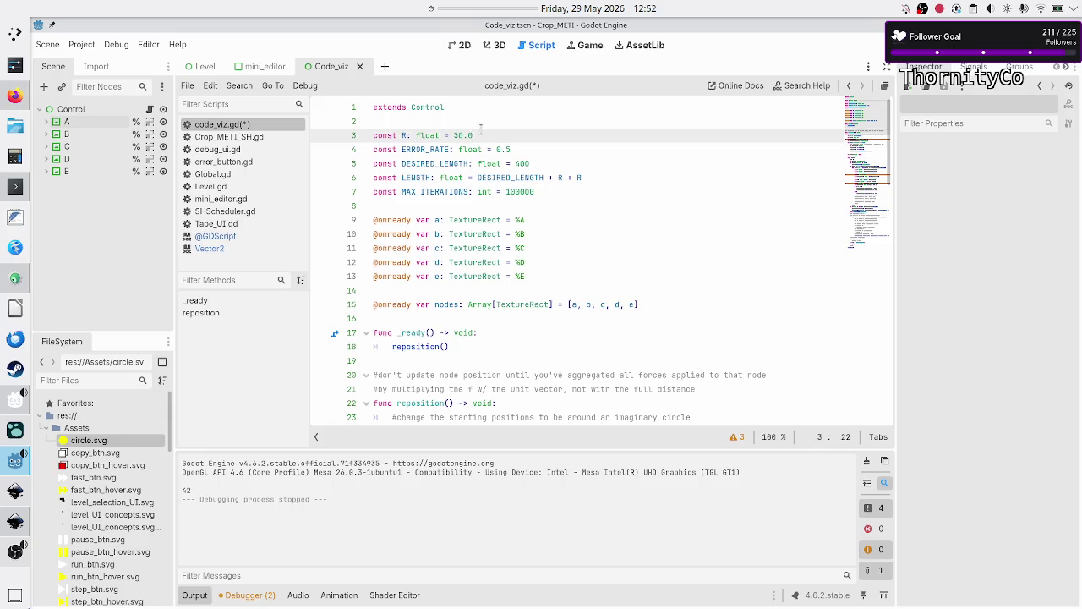
pyautogui.press('Down')
pyautogui.press('Down')
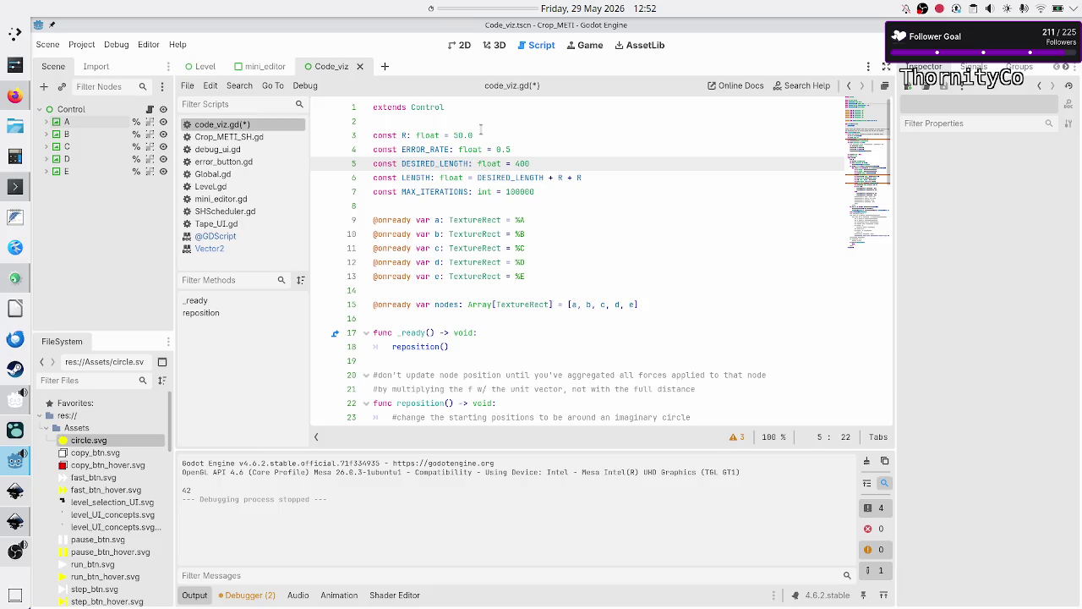
pyautogui.press('Up')
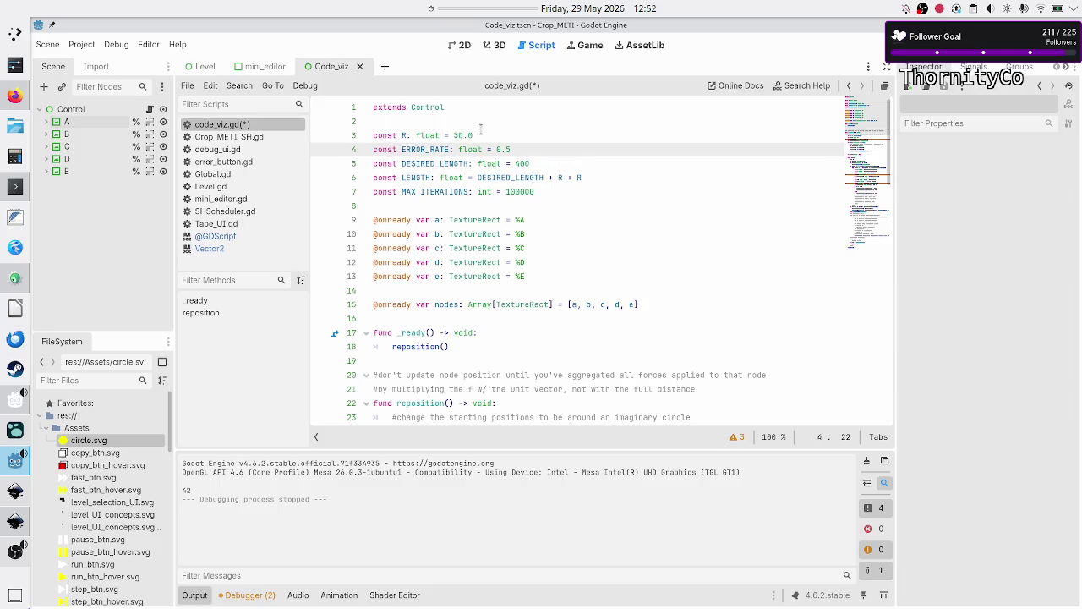
pyautogui.press('Down')
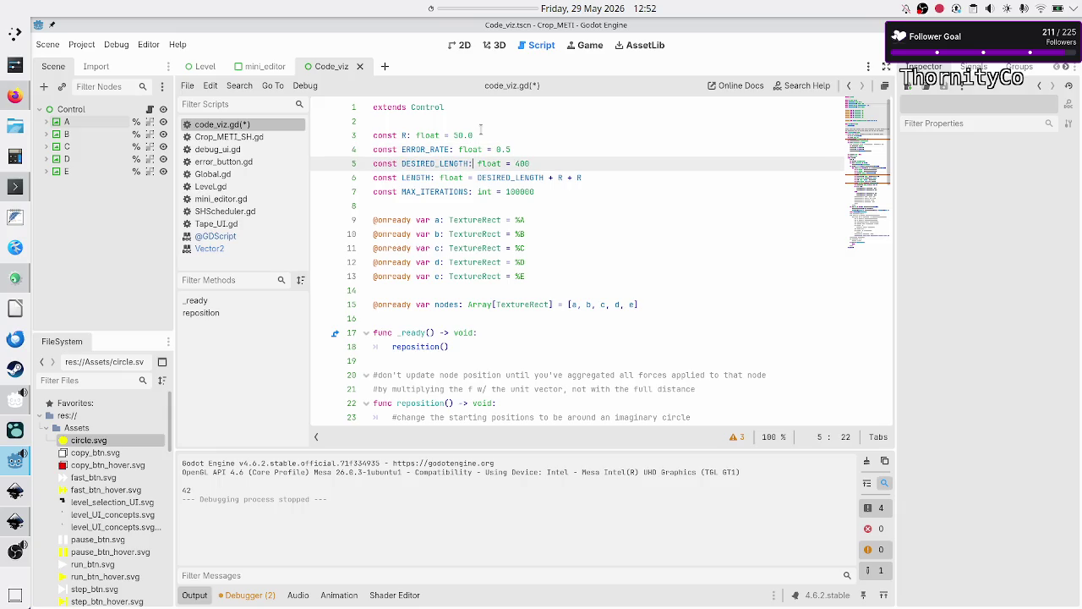
pyautogui.press('Down')
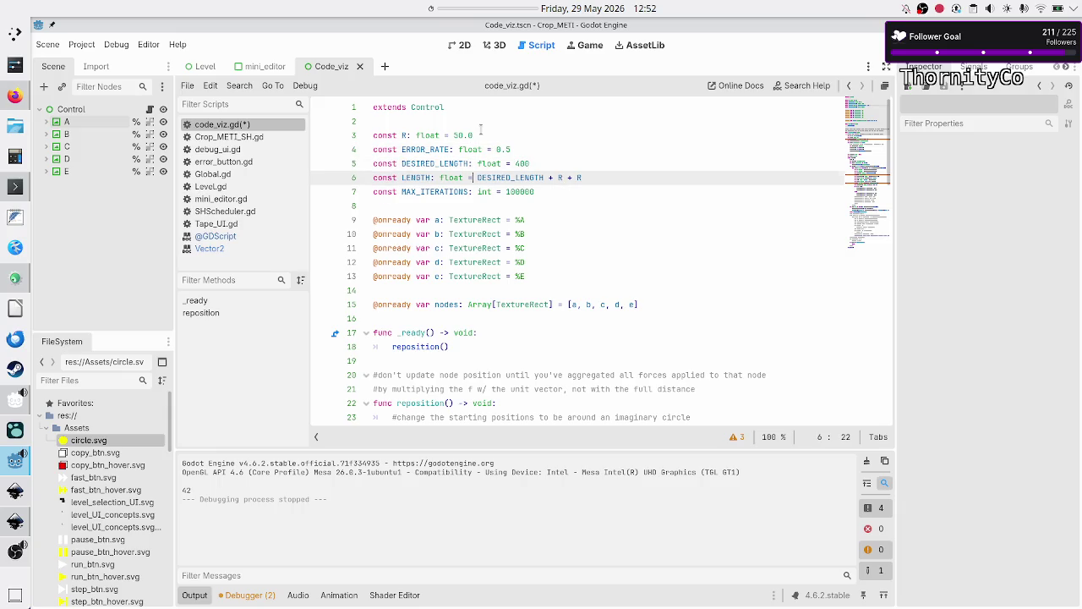
pyautogui.press('Down')
pyautogui.press('Down')
pyautogui.press('Down')
pyautogui.press('Up')
pyautogui.press('Up')
pyautogui.press('Up')
# Start a new line 3 reading 'const R_IMAGINARY: float =', then switch to the browser
pyautogui.press('Return')
pyautogui.write('co')
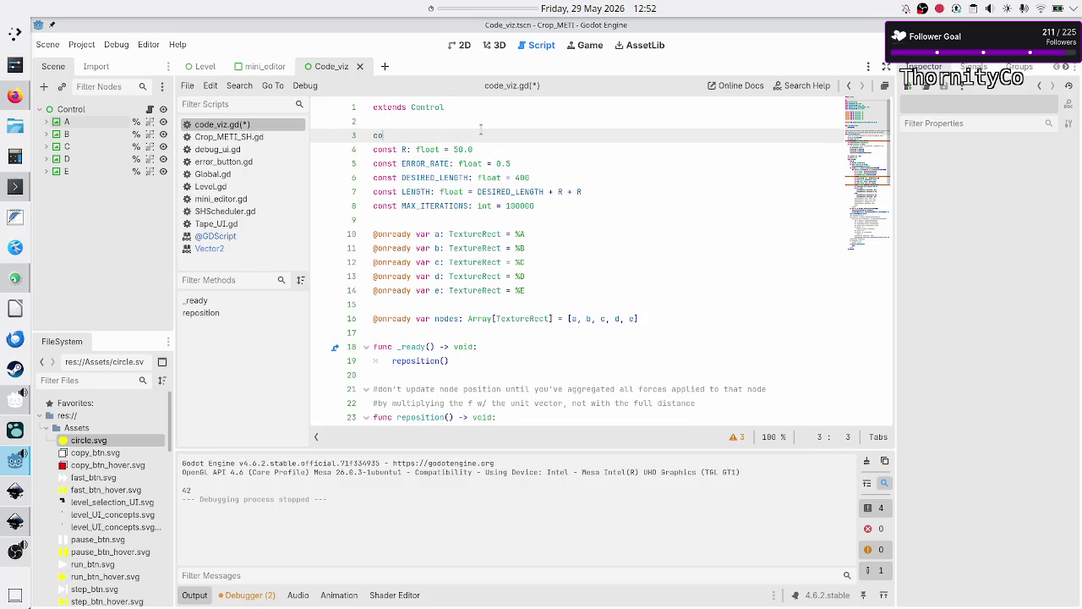
pyautogui.write('nst R_')
pyautogui.write('imaginar')
pyautogui.press('BackSpace')
pyautogui.press('BackSpace')
pyautogui.press('BackSpace')
pyautogui.press('BackSpace')
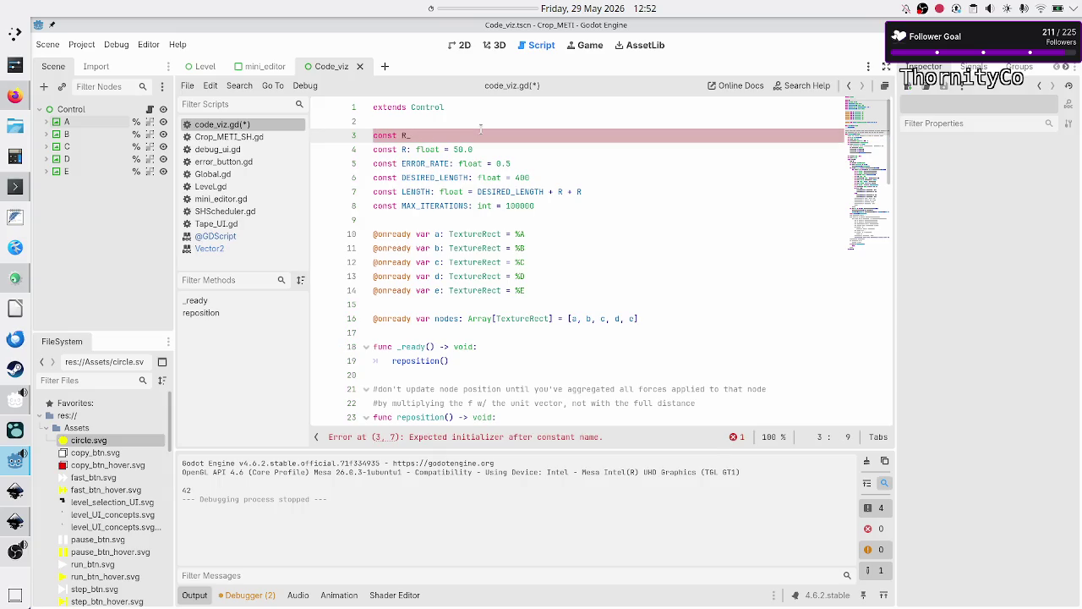
pyautogui.press('BackSpace')
pyautogui.press('BackSpace')
pyautogui.write('big')
pyautogui.press('BackSpace')
pyautogui.press('BackSpace')
pyautogui.press('BackSpace')
pyautogui.write('R_IMA')
pyautogui.write('GINARY:')
pyautogui.write(' float ')
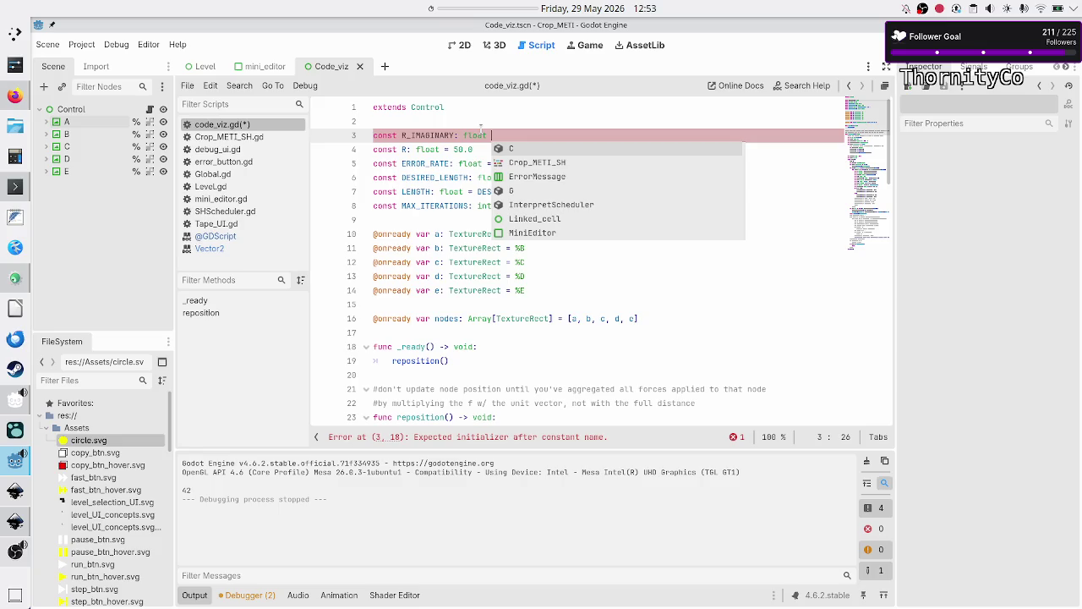
pyautogui.write('=')
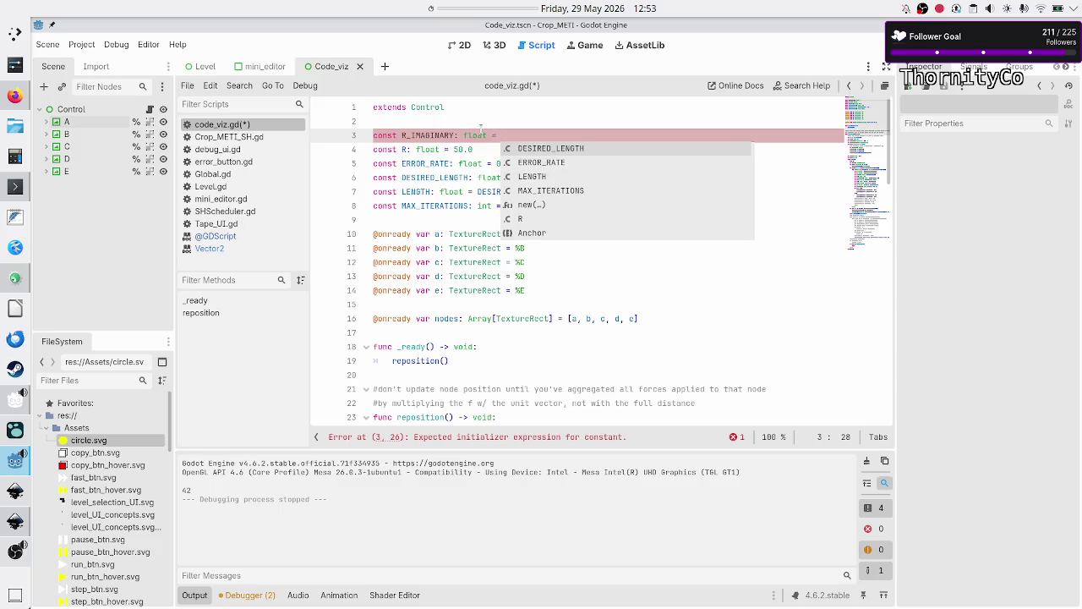
pyautogui.hotkey('alt', 'Tab')
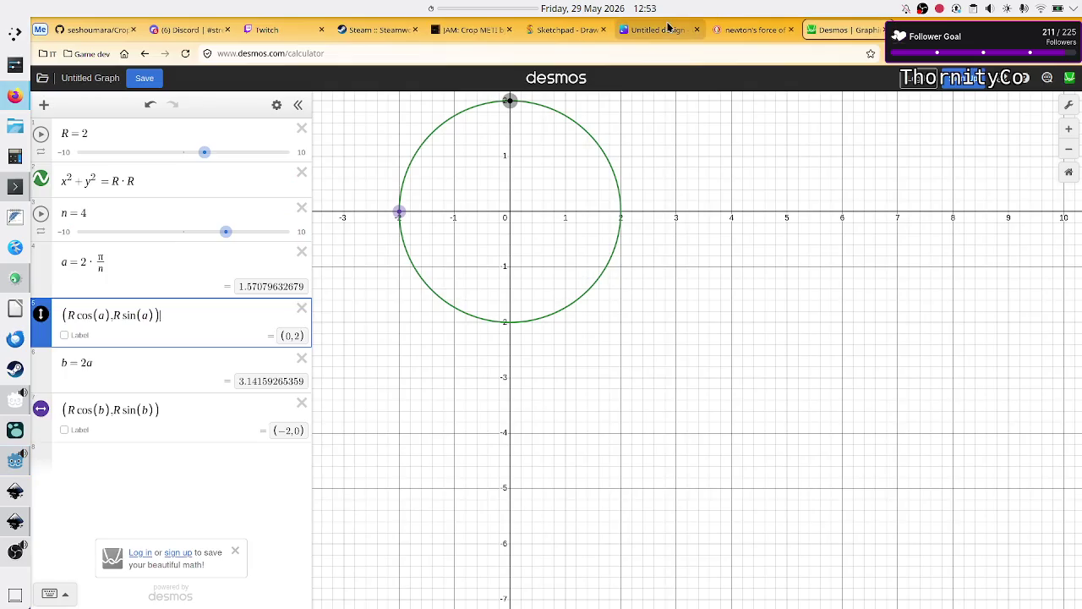
# View the Canva 'Untitled design' circle sketch, then go back to the Godot script
pyautogui.click(667, 28)
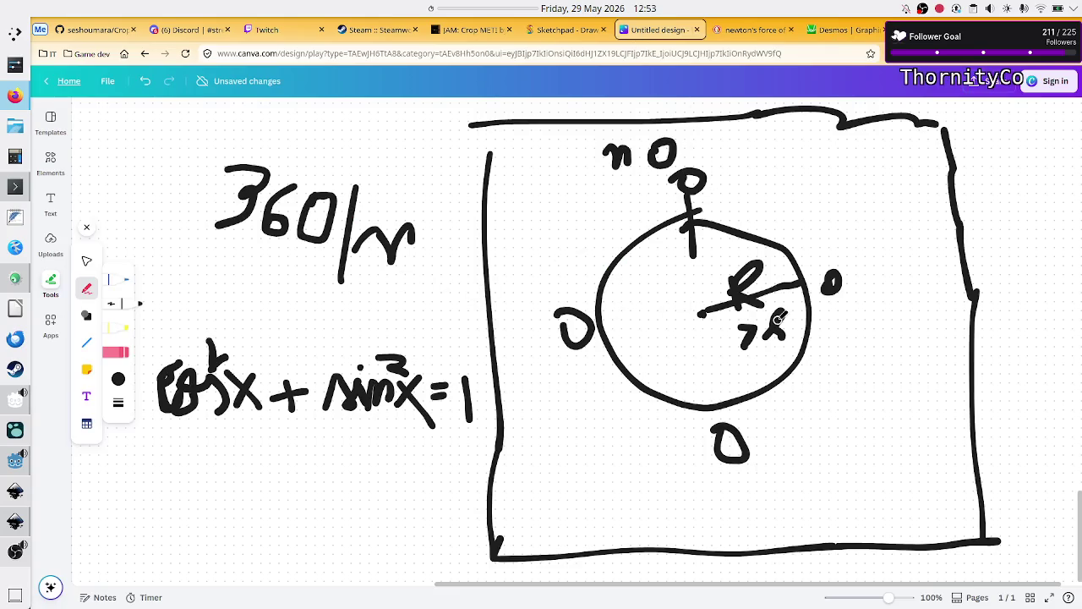
pyautogui.hotkey('alt', 'Tab')
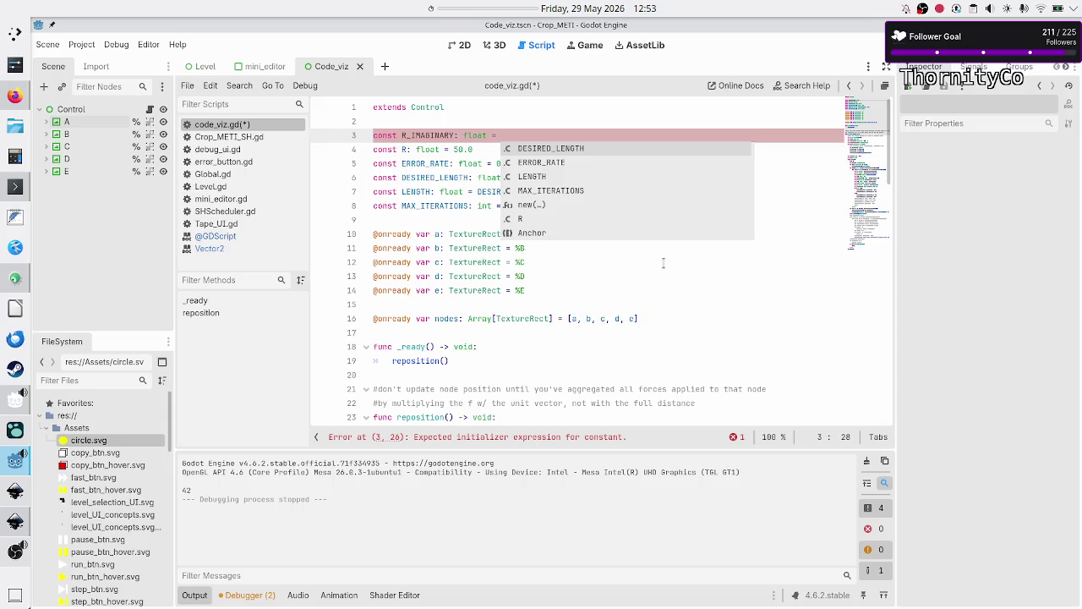
# Move the R_IMAGINARY declaration below the constants as const R_IMAGINARY: float = 3 * DESIRED_LENGTH
pyautogui.press('Escape')
pyautogui.hotkey('shift', 'Home')
pyautogui.hotkey('ctrl', 'c')
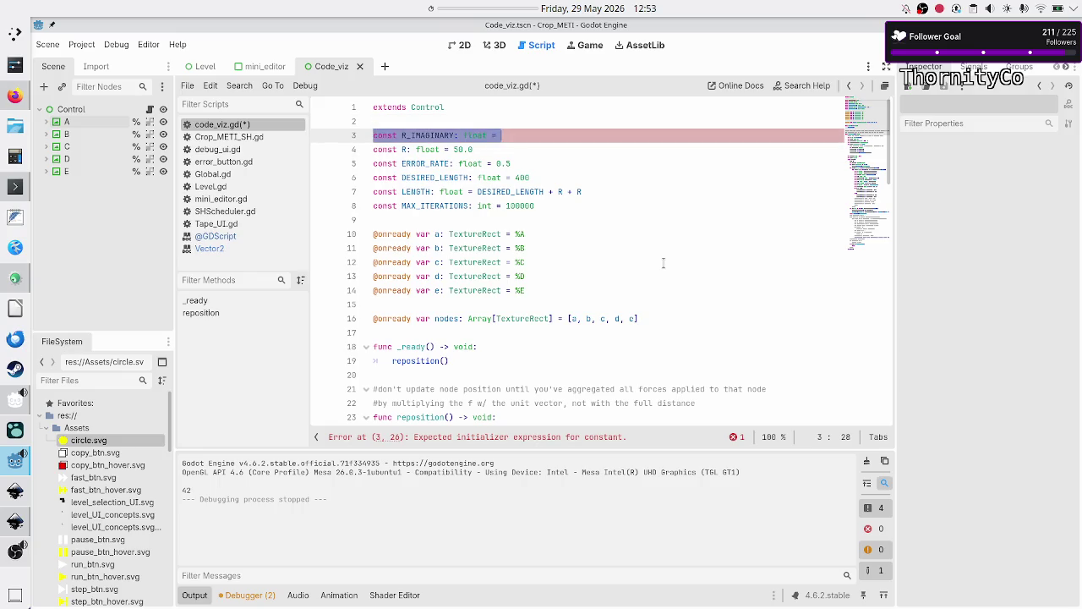
pyautogui.press('BackSpace')
pyautogui.press('BackSpace')
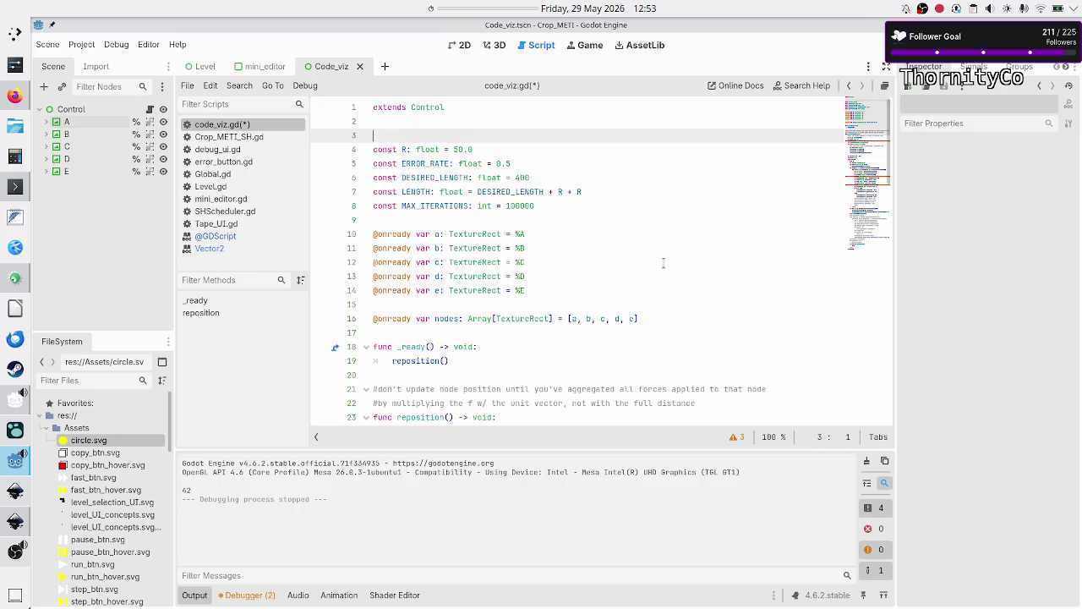
pyautogui.press('Down')
pyautogui.press('Down')
pyautogui.press('Down')
pyautogui.press('Return')
pyautogui.press('Return')
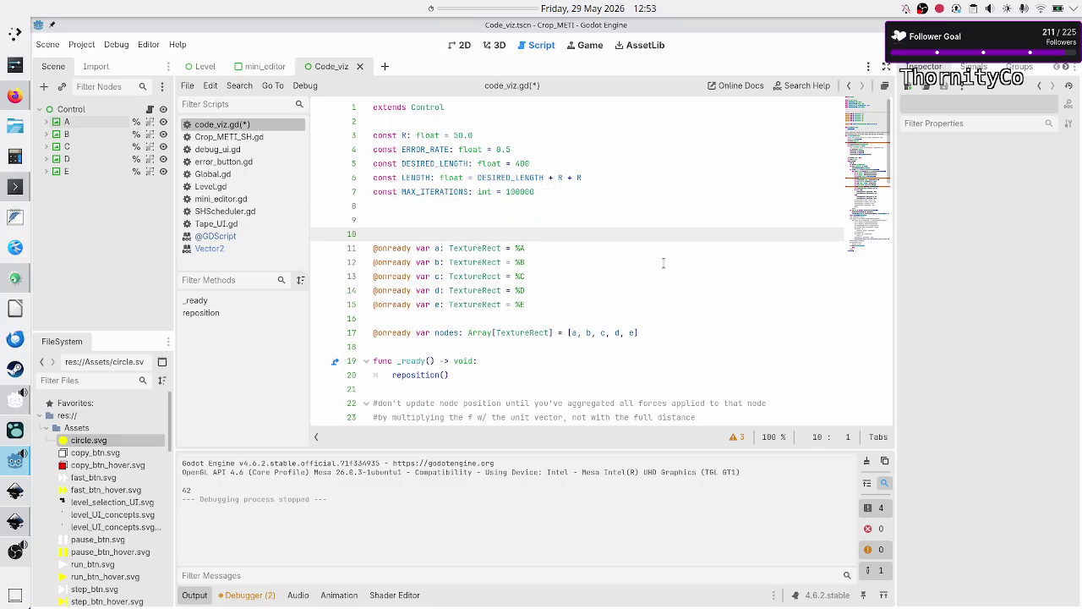
pyautogui.press('Up')
pyautogui.hotkey('ctrl', 'v')
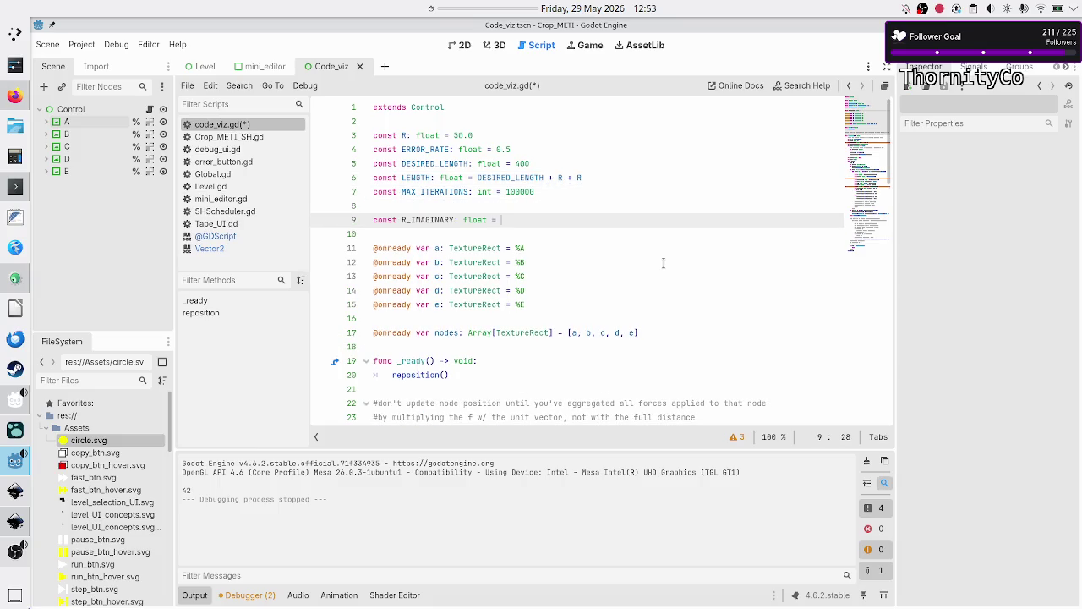
pyautogui.write('5')
pyautogui.press('BackSpace')
pyautogui.write('3 * ')
pyautogui.write('DE')
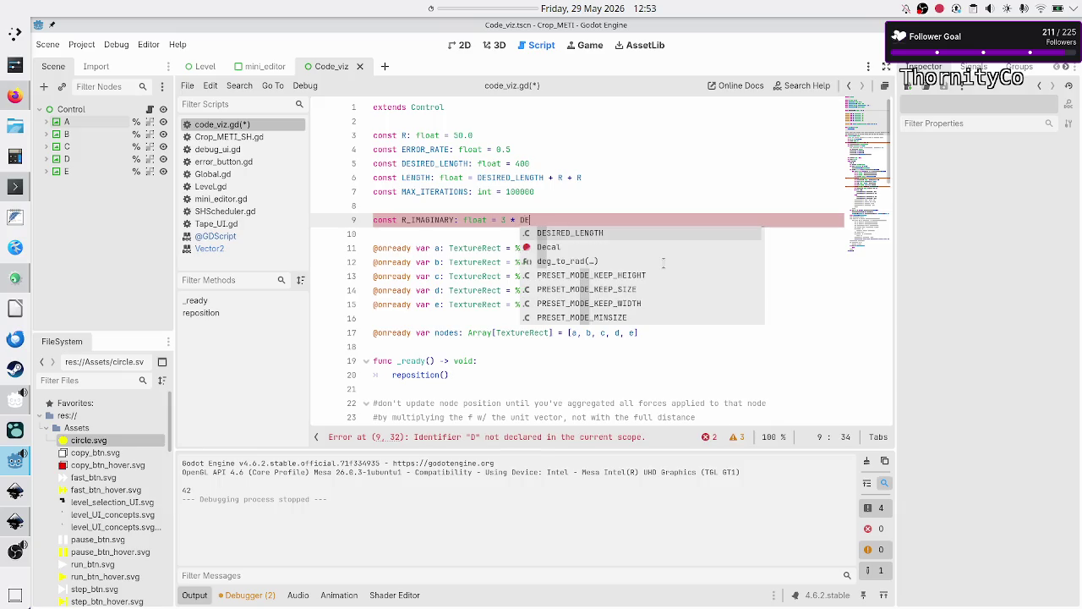
pyautogui.press('Return')
# Append * R_IMAGINARY to both the cos(angle) and sin(angle) position lines
pyautogui.press('Down')
pyautogui.press('Down')
pyautogui.press('Down')
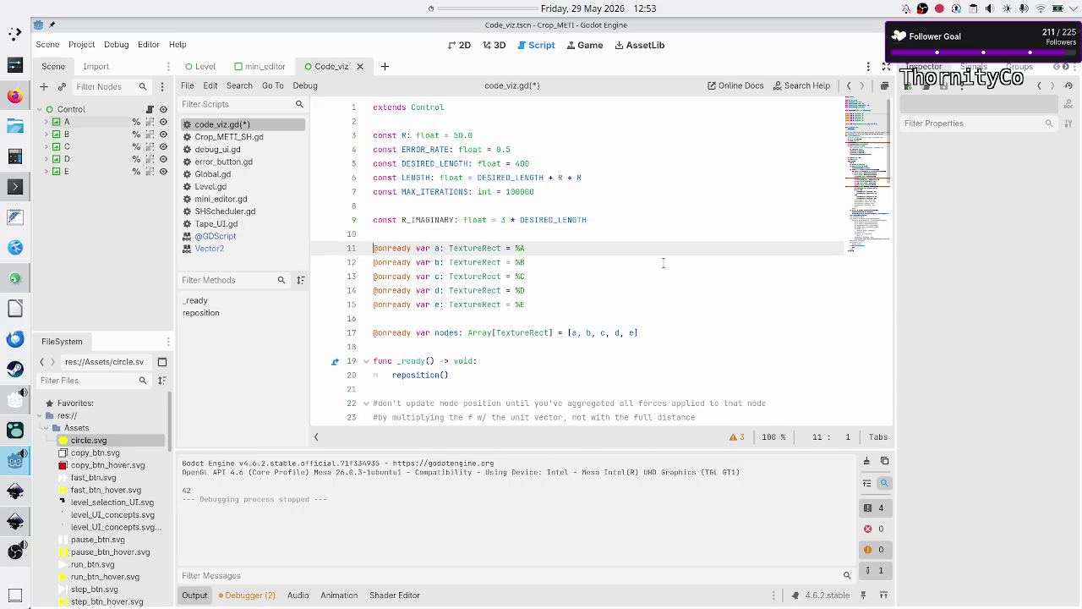
pyautogui.press('Down')
pyautogui.press('Down')
pyautogui.press('Down')
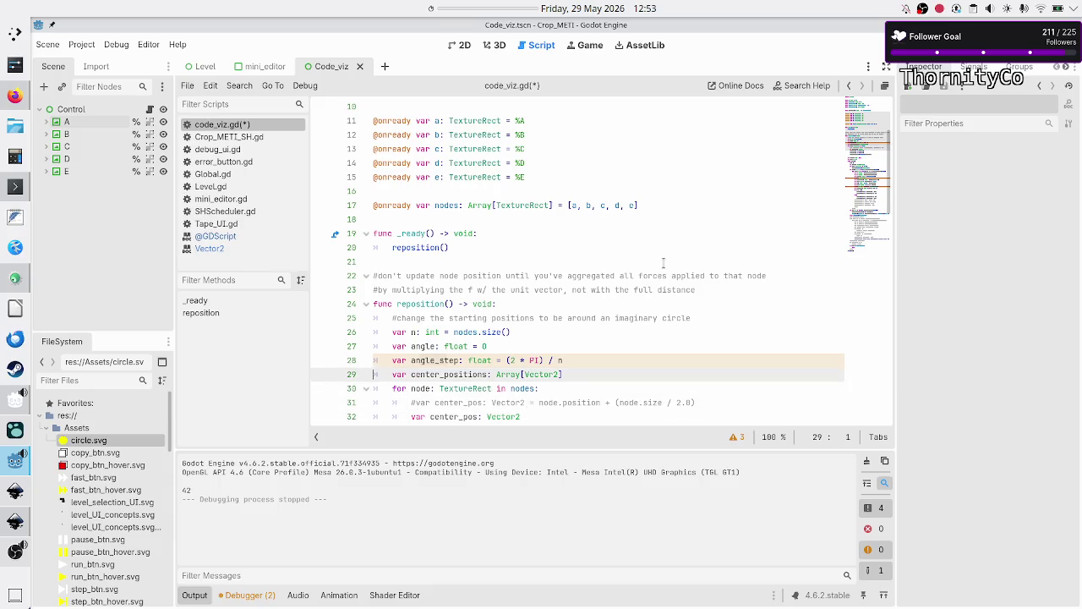
pyautogui.press('Down')
pyautogui.press('Down')
pyautogui.press('Down')
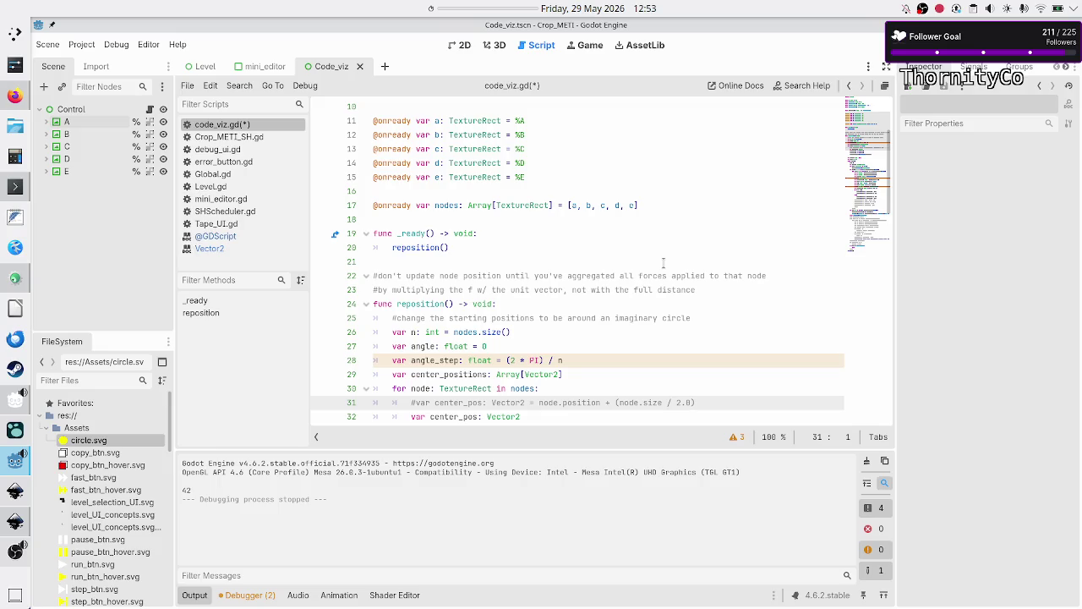
pyautogui.press('Down')
pyautogui.press('Down')
pyautogui.press('Down')
pyautogui.press('Up')
pyautogui.press('Up')
pyautogui.press('Up')
pyautogui.press('End')
pyautogui.write('* R')
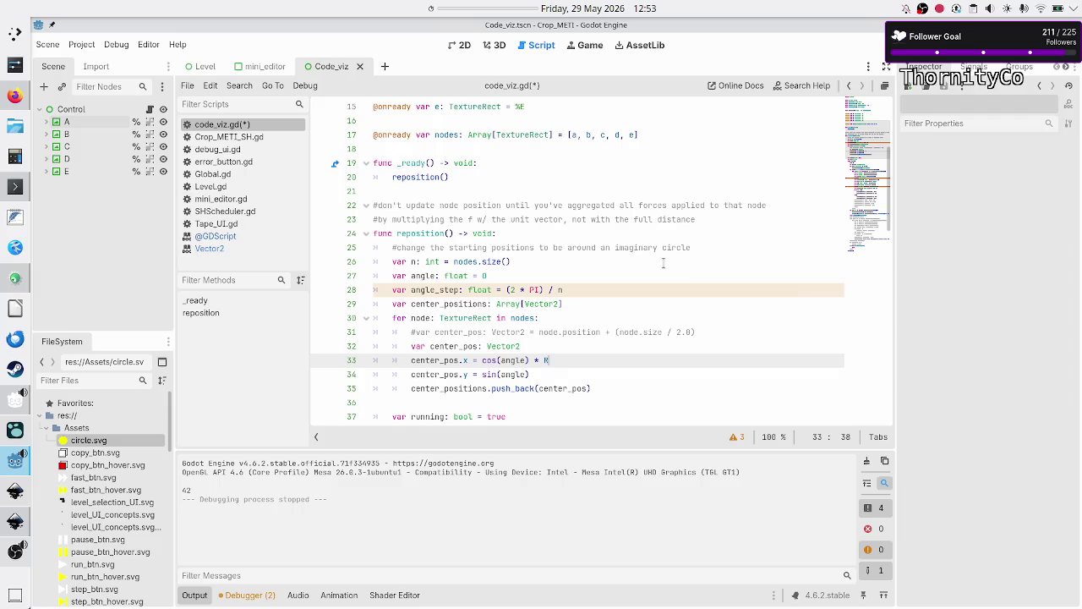
pyautogui.press('Down')
pyautogui.press('Return')
pyautogui.press('Down')
pyautogui.press('Down')
pyautogui.press('Up')
pyautogui.write('* R_')
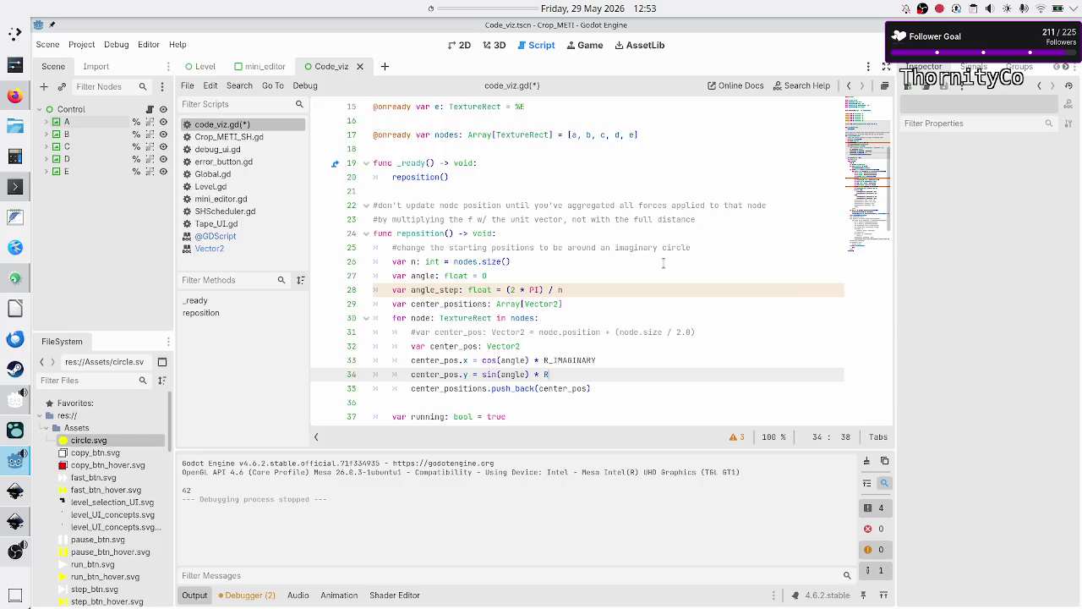
pyautogui.press('Return')
pyautogui.press('Down')
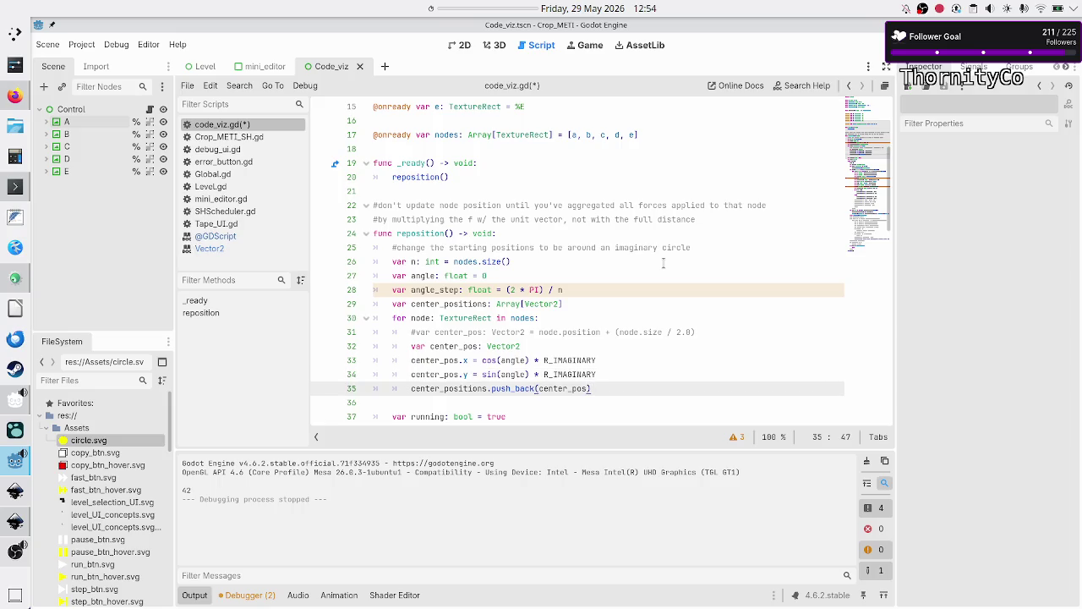
pyautogui.press('Down')
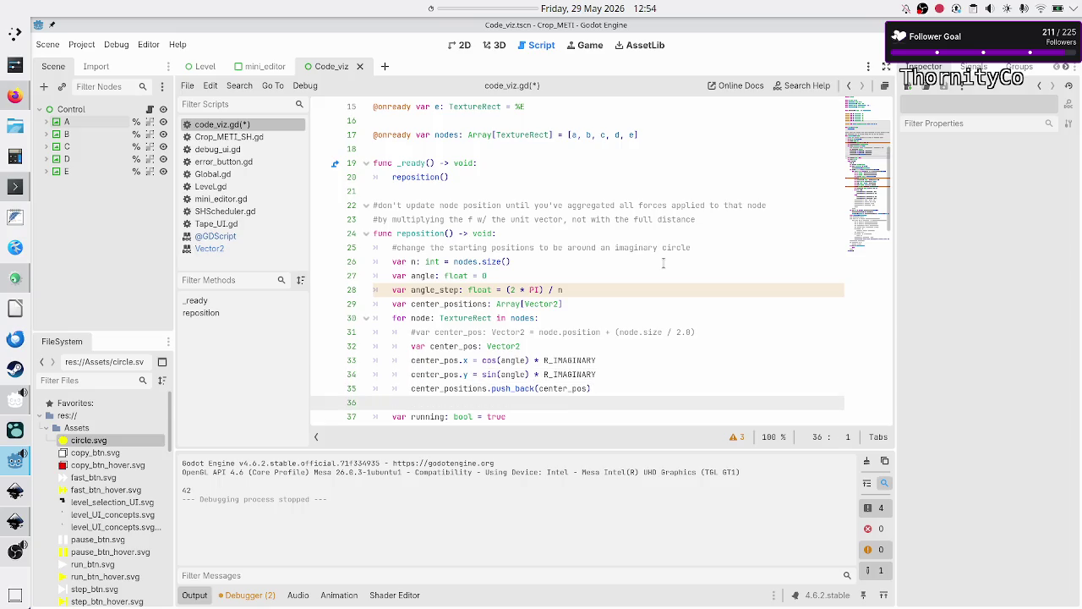
pyautogui.hotkey('ctrl', 's')
pyautogui.press('F6')
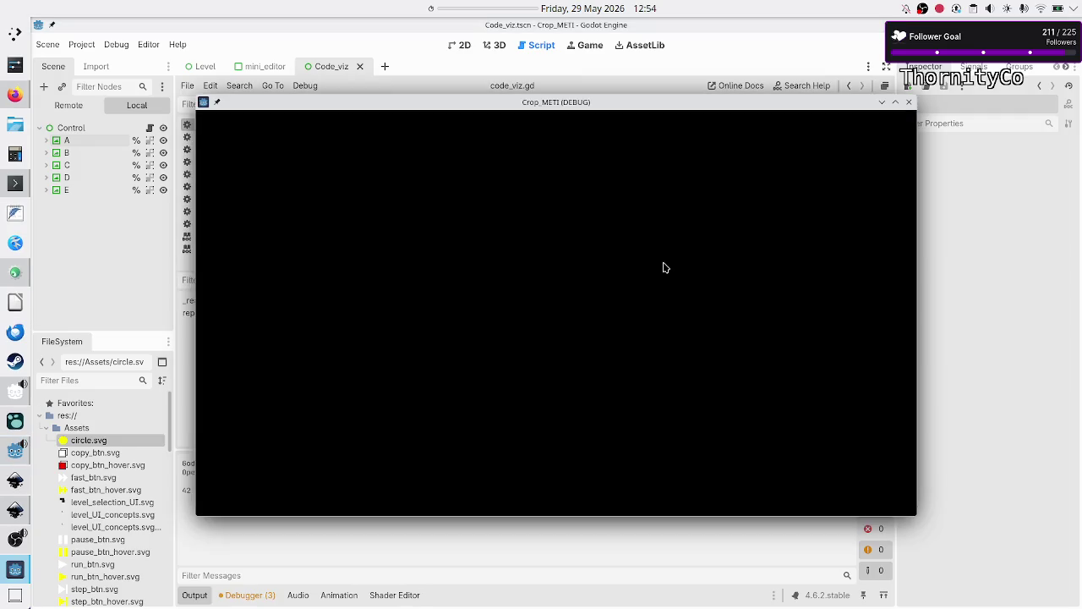
pyautogui.click(909, 103)
pyautogui.scroll(-3, 581, 305)
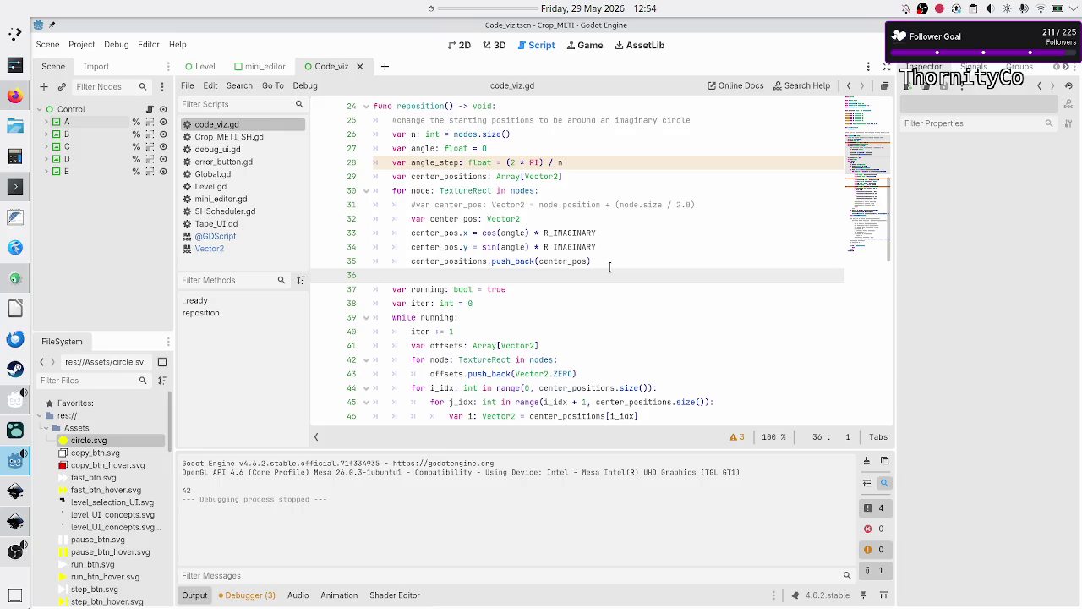
pyautogui.doubleClick(421, 148)
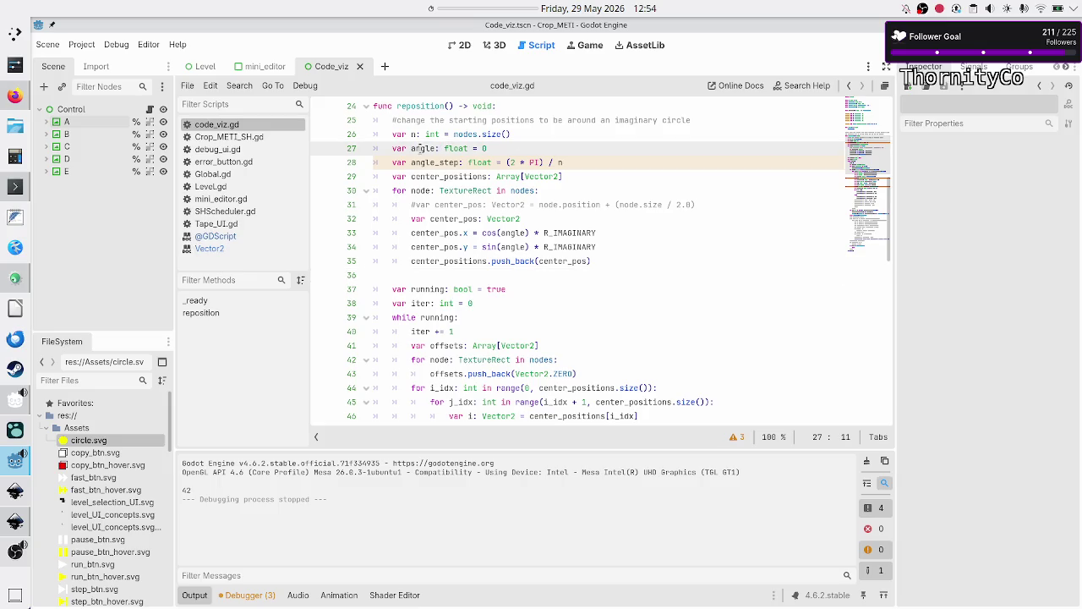
pyautogui.doubleClick(436, 162)
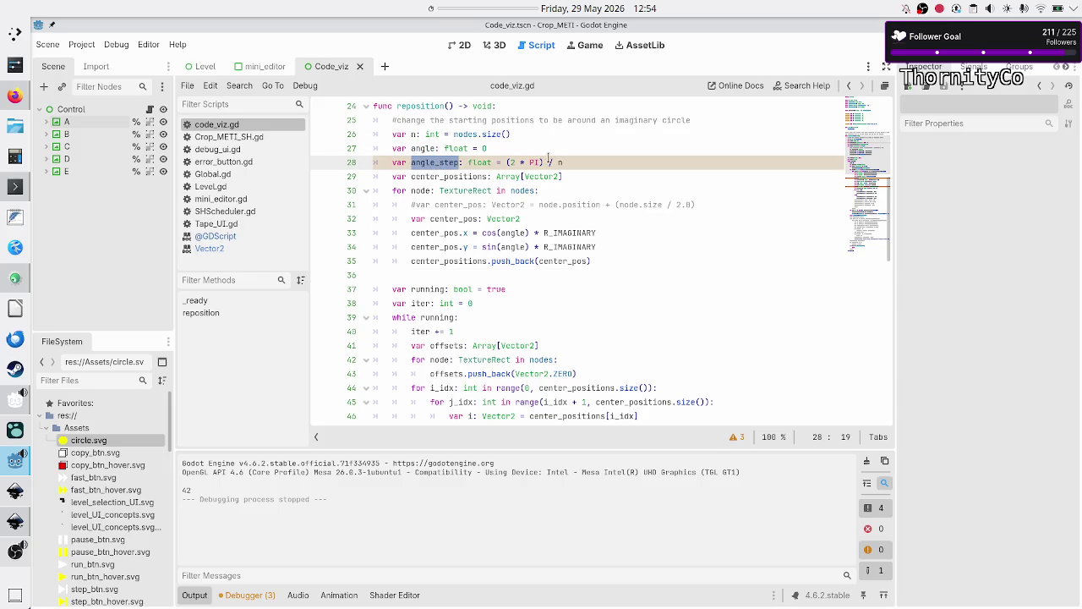
pyautogui.click(576, 160)
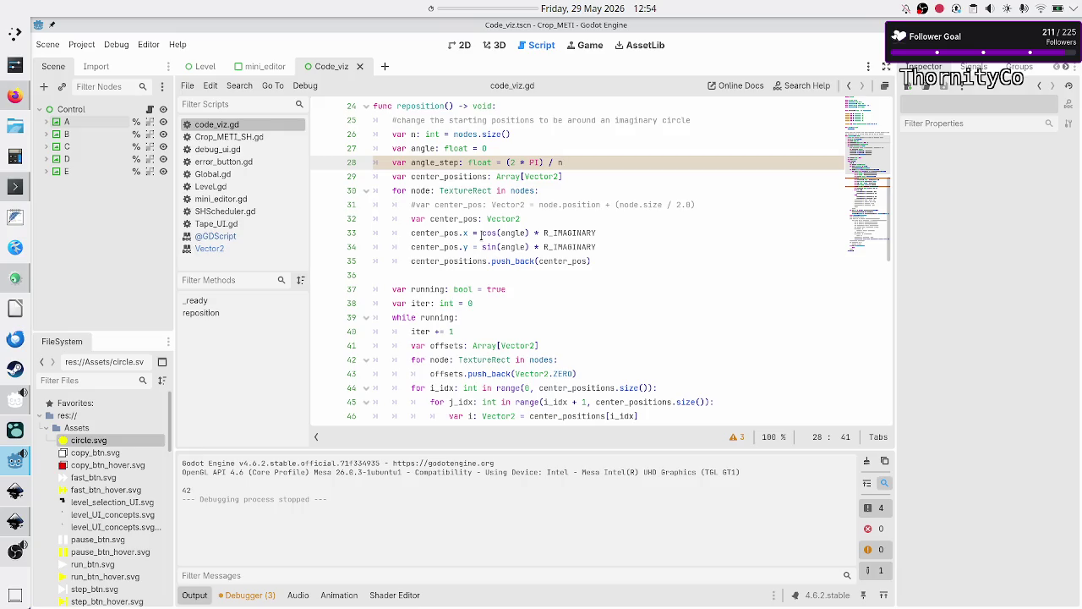
pyautogui.moveTo(482, 233)
pyautogui.click(618, 231)
pyautogui.hotkey('alt', 'Tab')
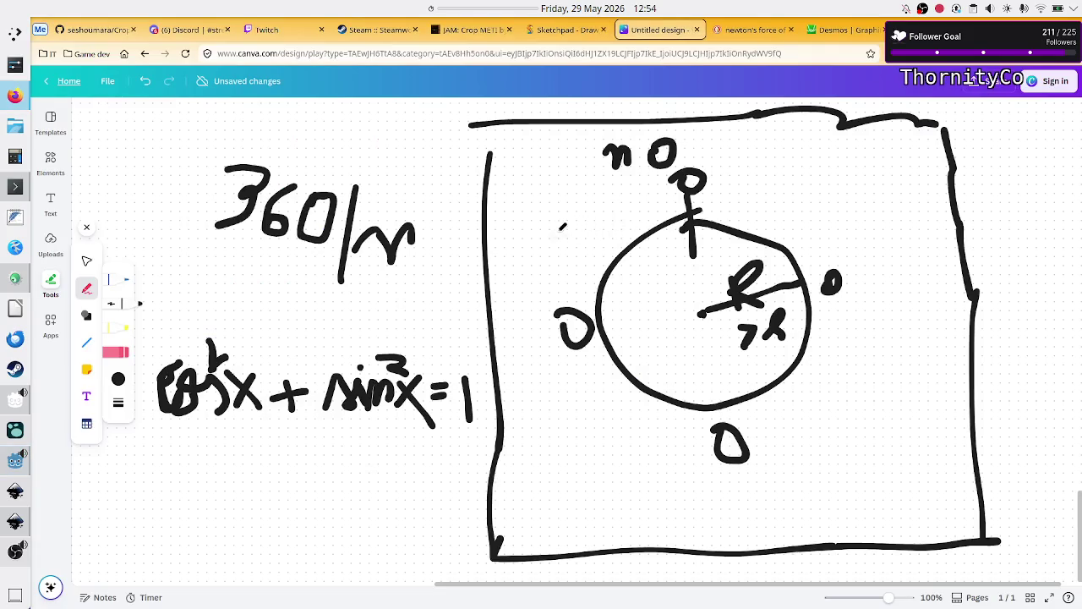
pyautogui.click(753, 30)
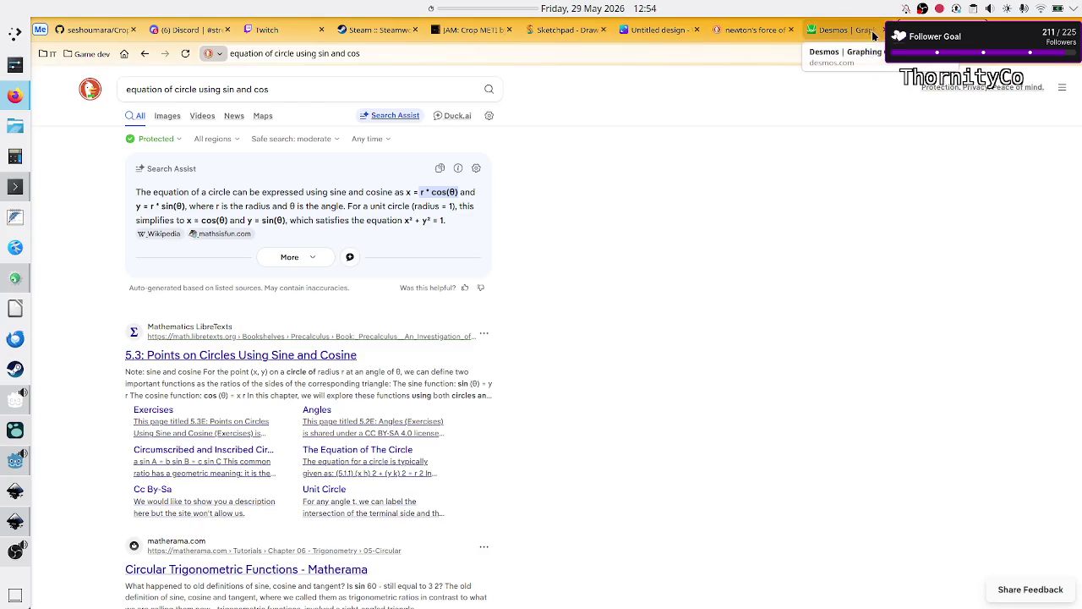
pyautogui.click(845, 30)
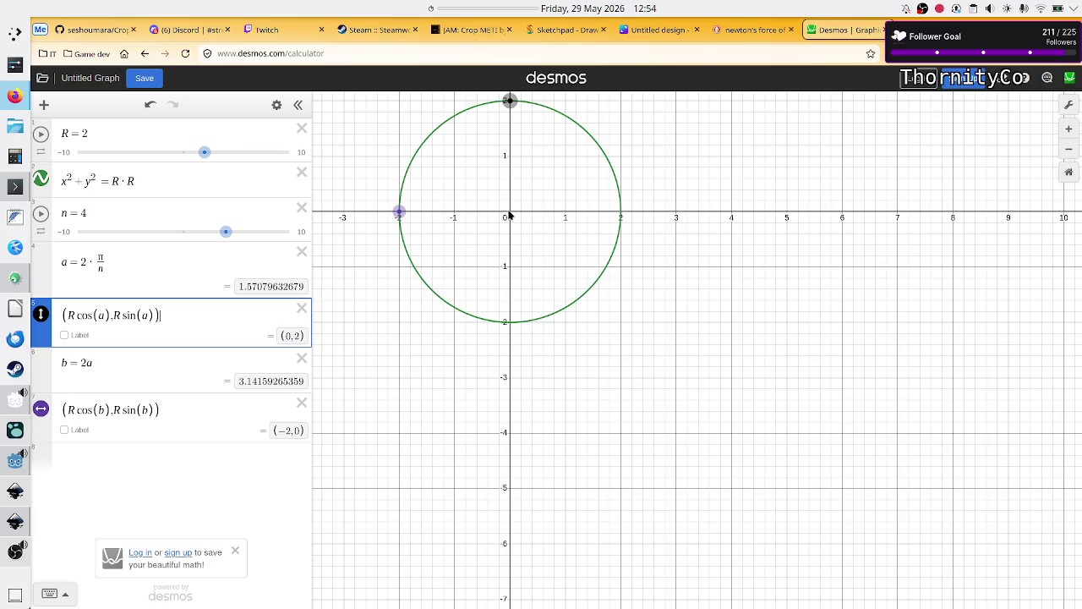
pyautogui.click(166, 178)
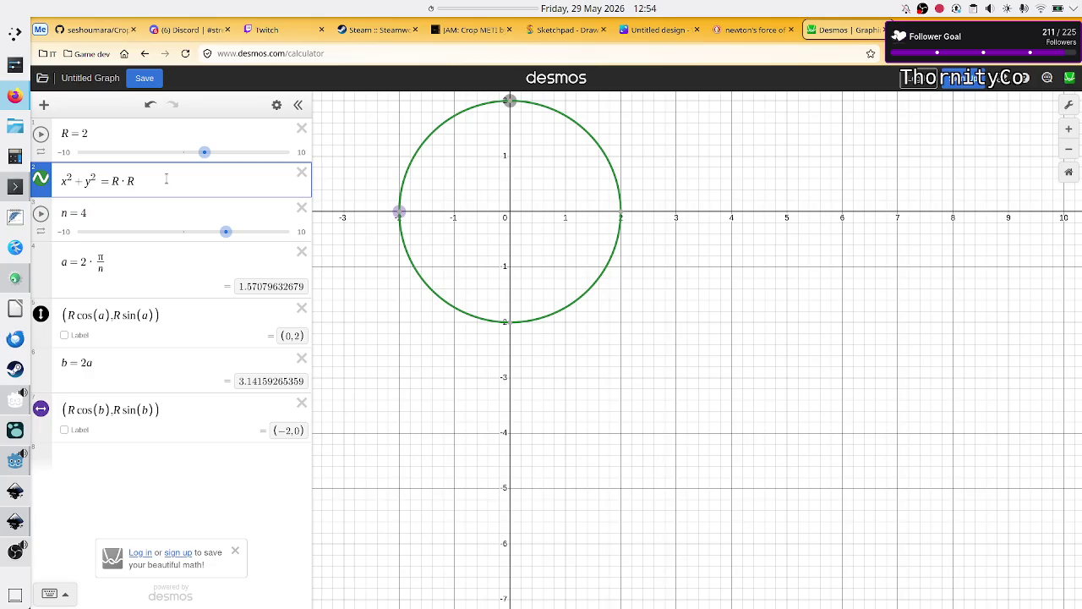
pyautogui.hotkey('alt', 'Tab')
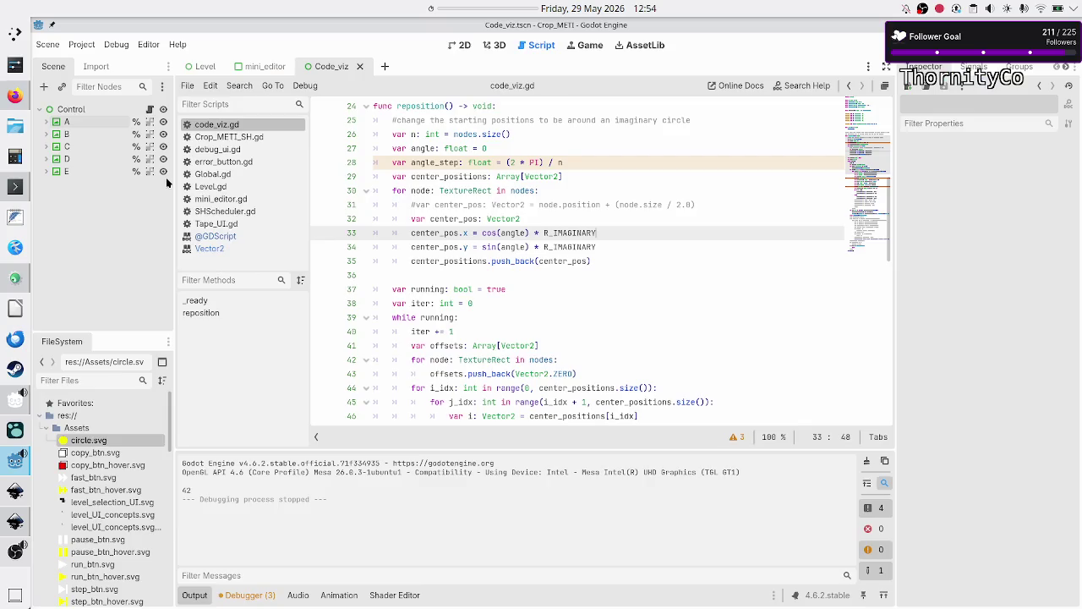
# Change line 35 to push_back(center_pos + size / 2), then save and test-run the scene
pyautogui.press('Down')
pyautogui.press('Down')
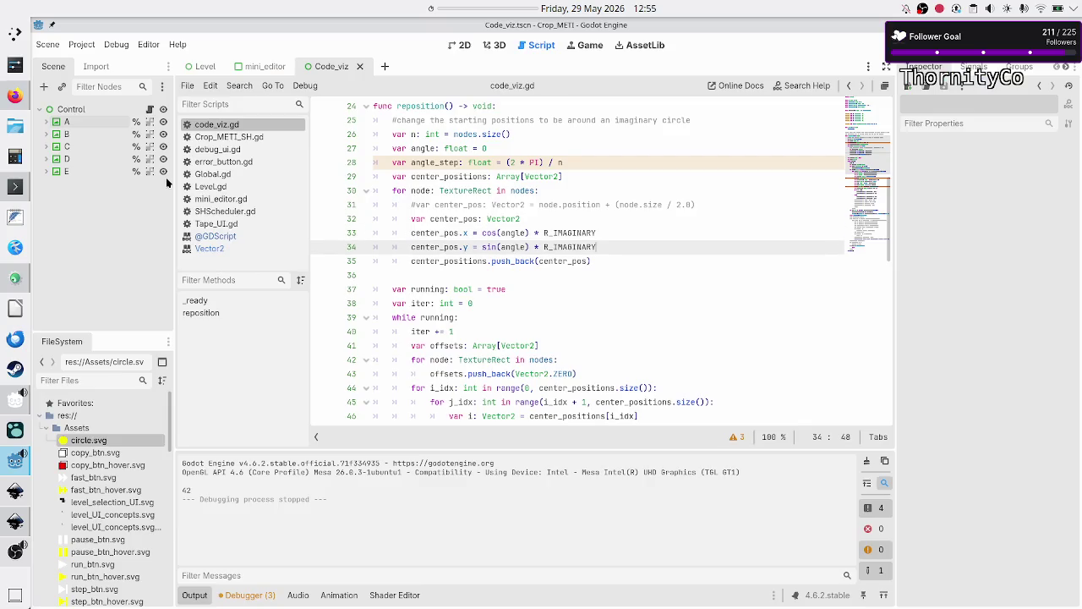
pyautogui.write('+')
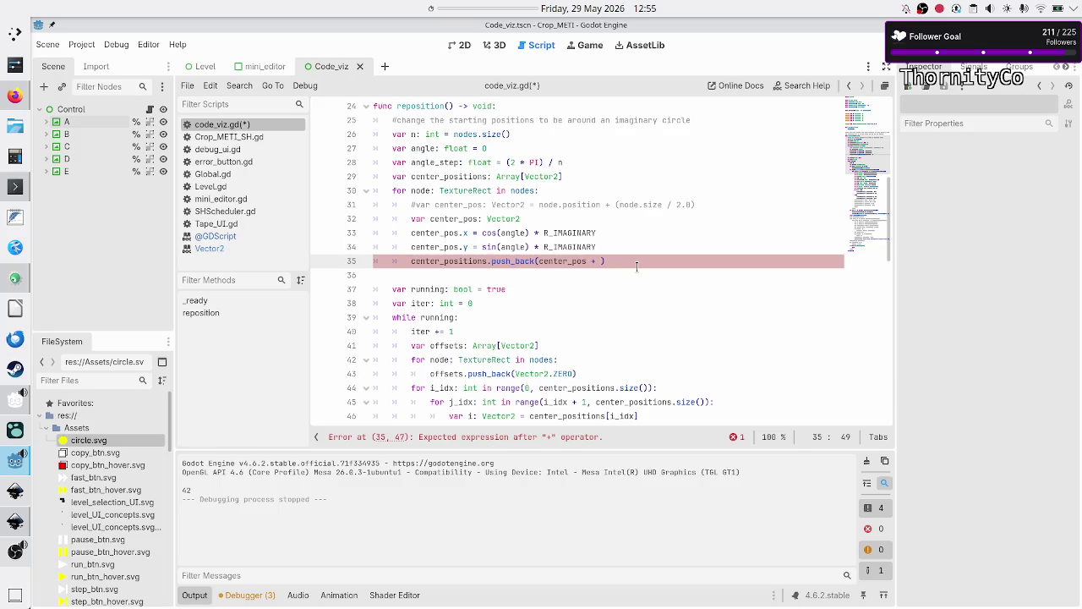
pyautogui.scroll(8, 685, 255)
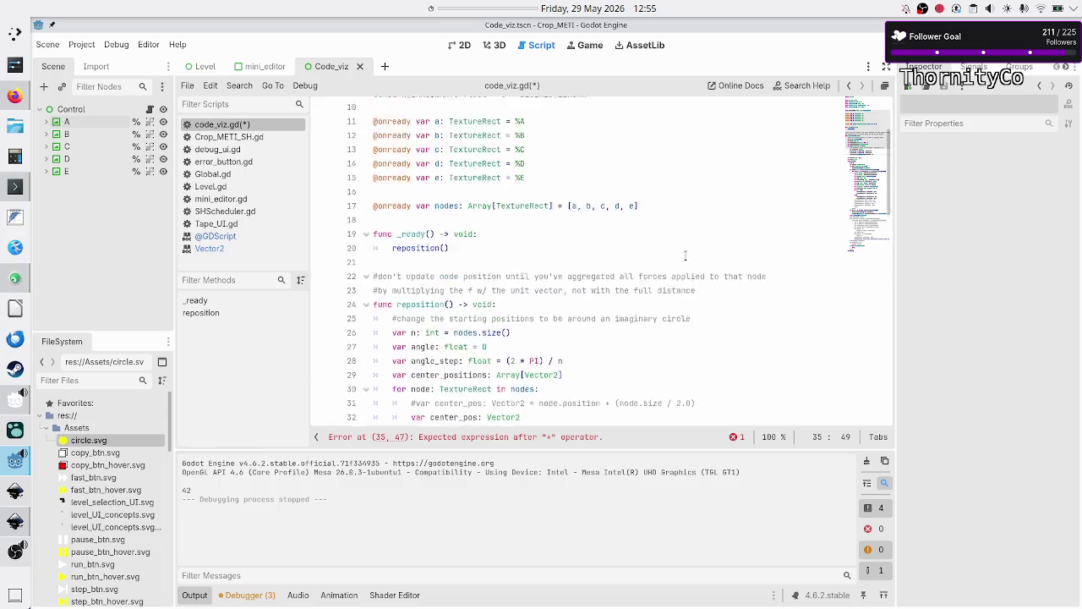
pyautogui.scroll(-10, 529, 130)
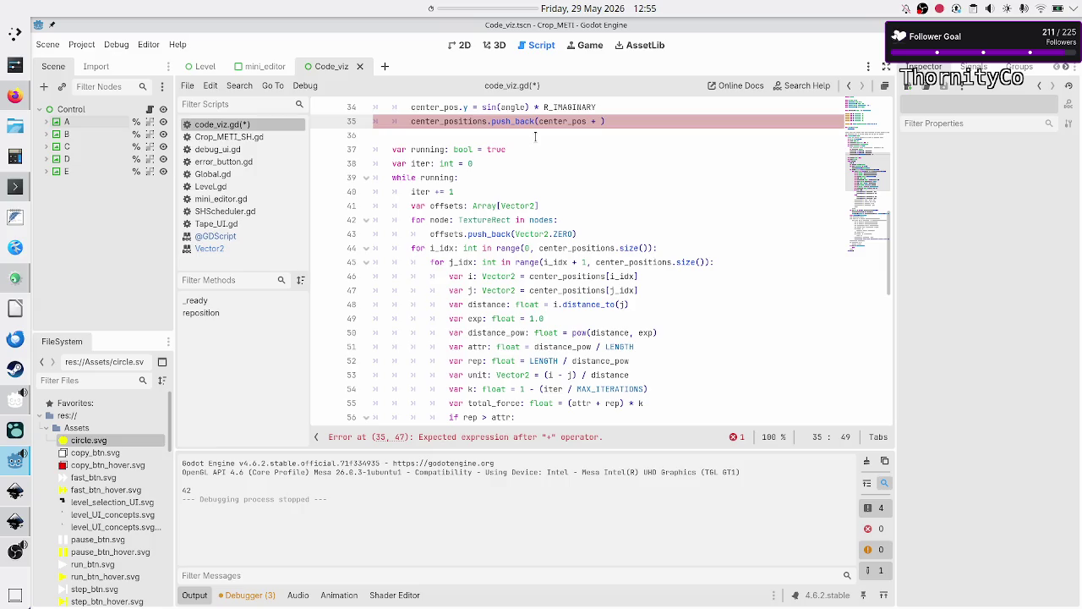
pyautogui.scroll(3, 535, 135)
pyautogui.write('size / 2')
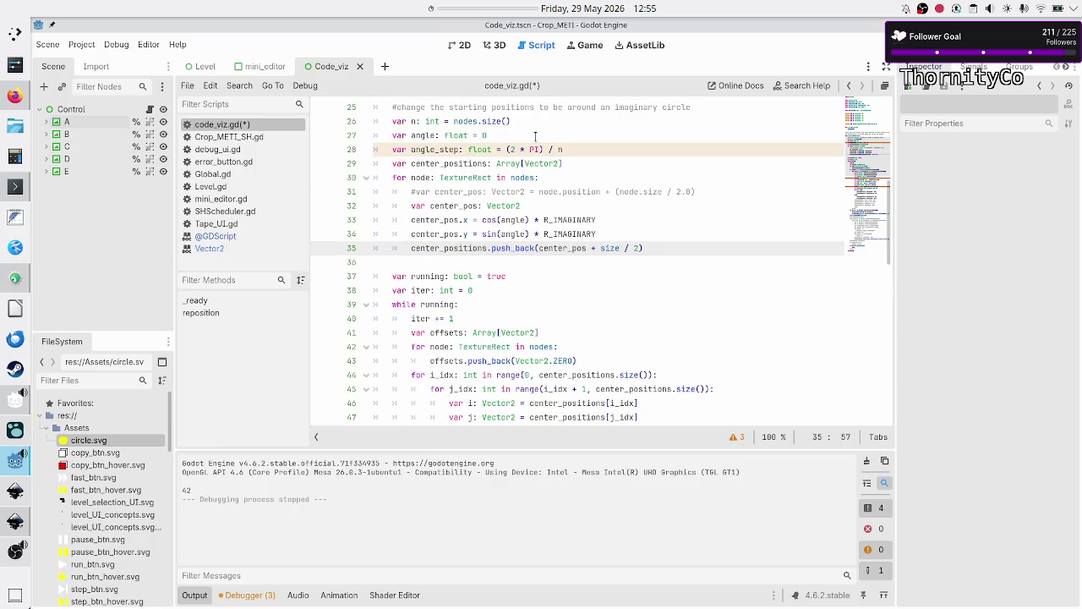
pyautogui.press('F6')
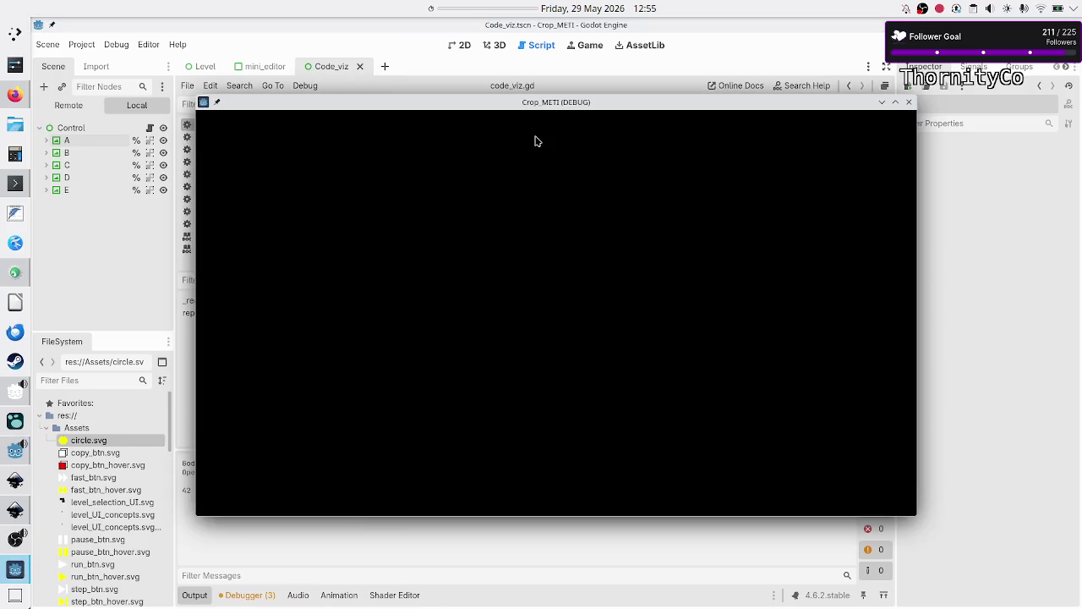
pyautogui.click(909, 102)
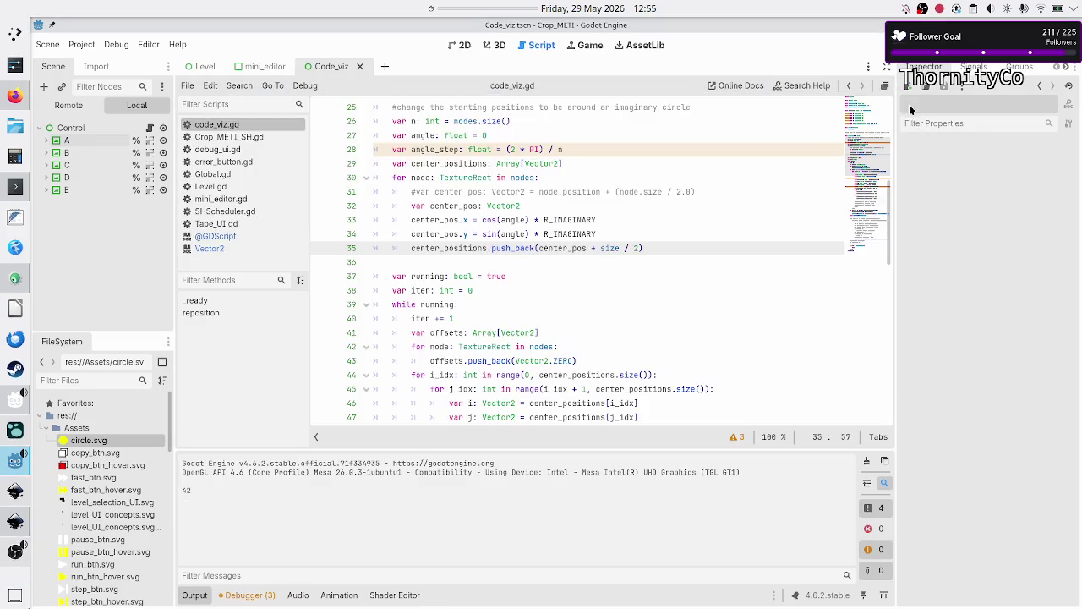
pyautogui.click(701, 248)
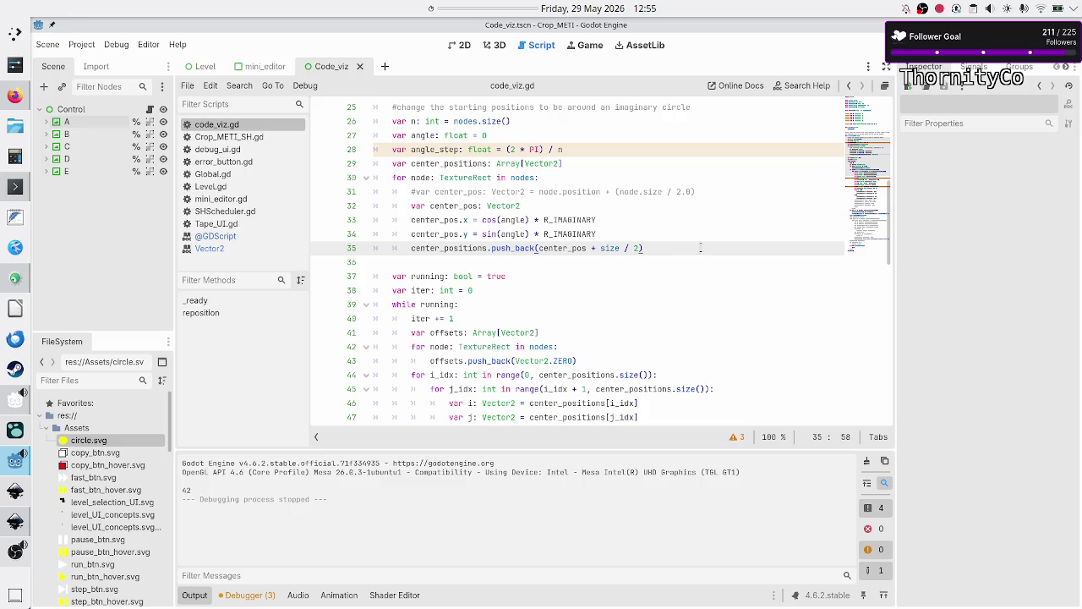
# Select the position-update loop on lines 68–70 for copying
pyautogui.scroll(8, 701, 247)
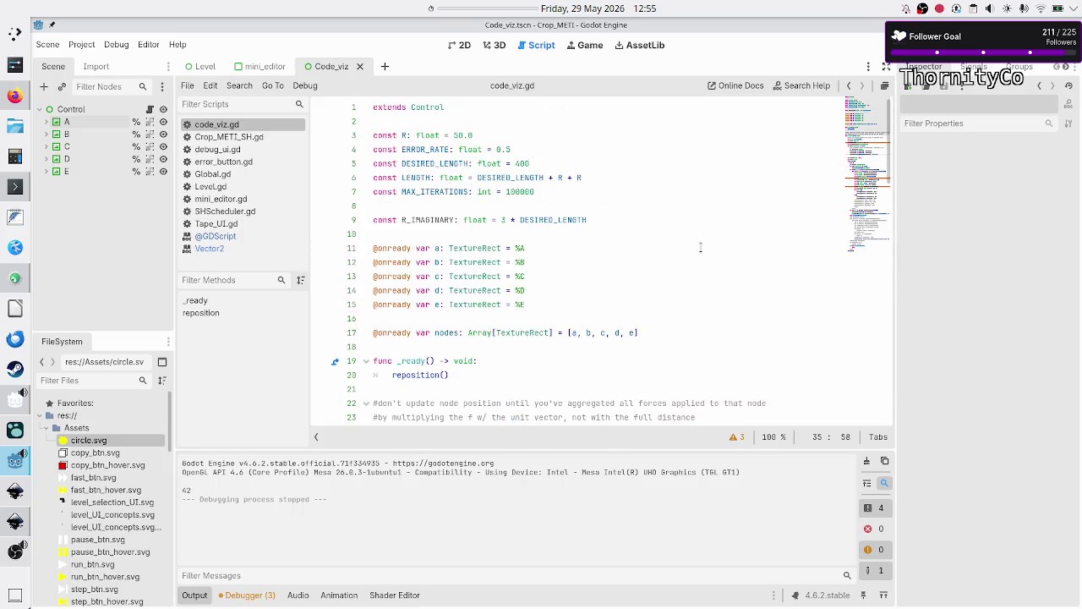
pyautogui.scroll(-6, 701, 248)
pyautogui.scroll(-1, 701, 248)
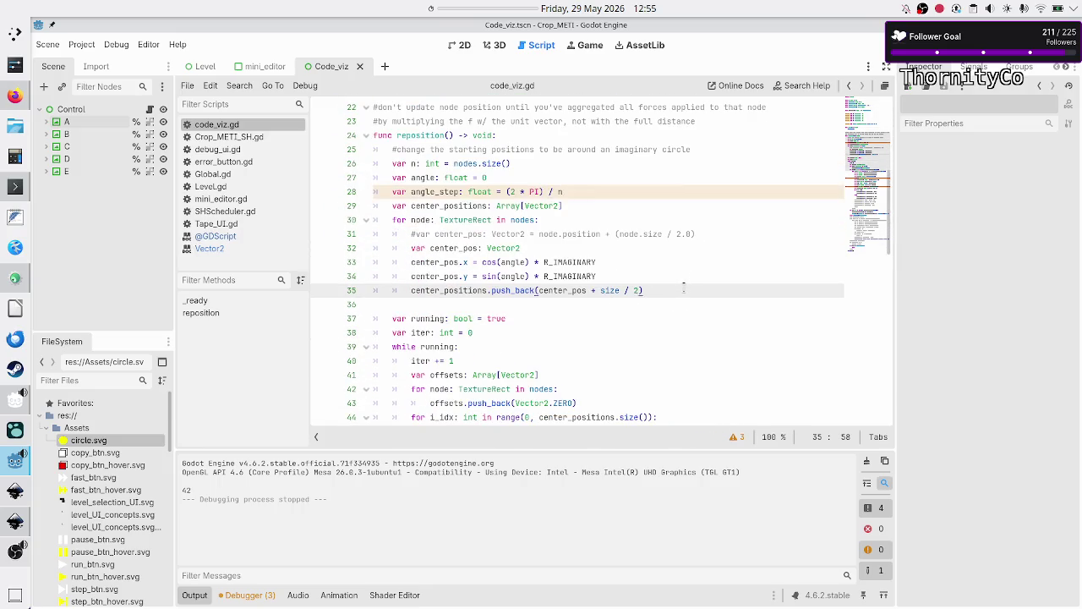
pyautogui.scroll(-8, 679, 258)
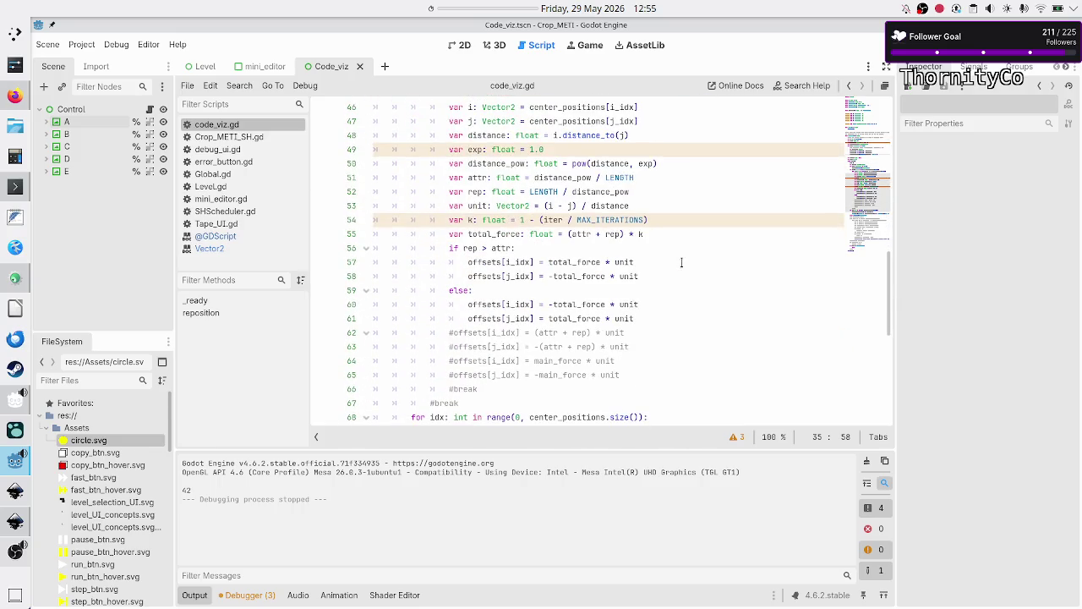
pyautogui.scroll(-6, 682, 262)
pyautogui.scroll(1, 681, 262)
pyautogui.click(644, 191)
pyautogui.press('Right')
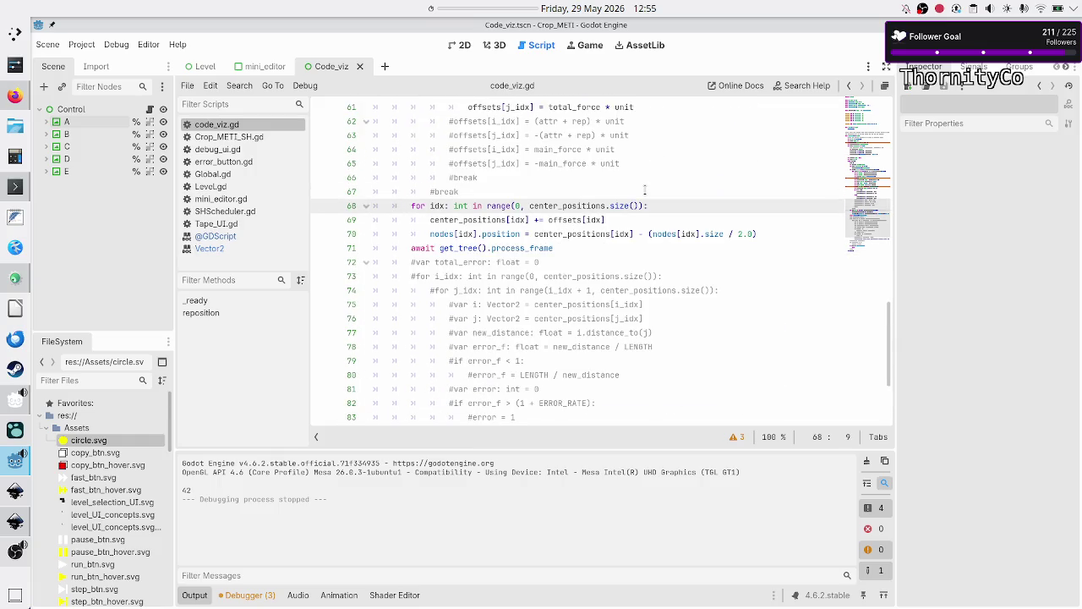
pyautogui.hotkey('shift', 'Down')
pyautogui.hotkey('shift', 'Down')
pyautogui.hotkey('shift', 'Down')
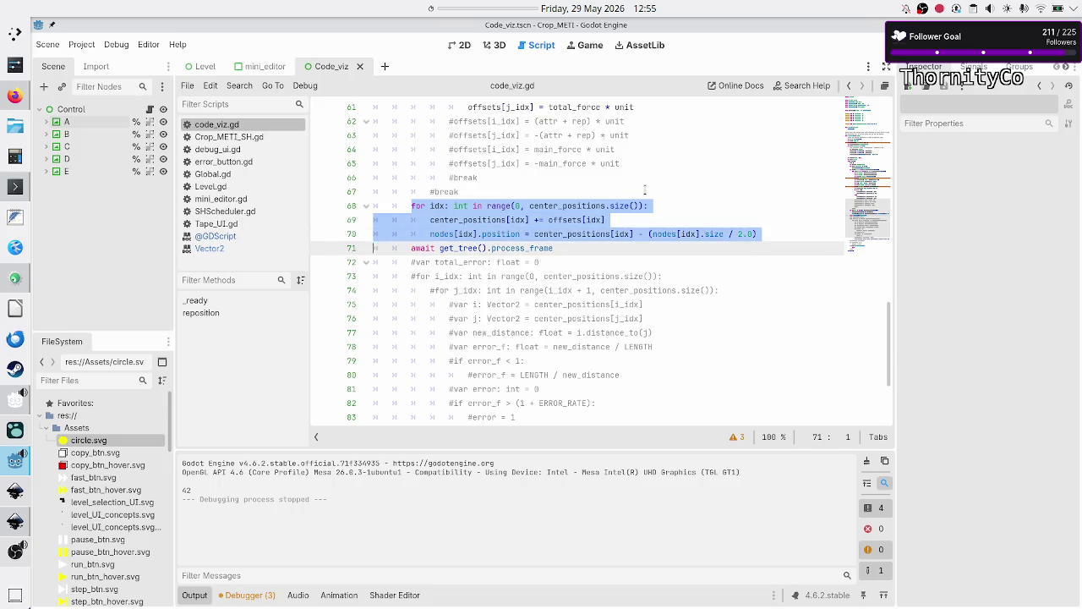
pyautogui.hotkey('shift', 'Left')
pyautogui.hotkey('ctrl', 'c')
# Paste the position-update loop below the circle setup after line 36 and indent it one level
pyautogui.scroll(11, 584, 186)
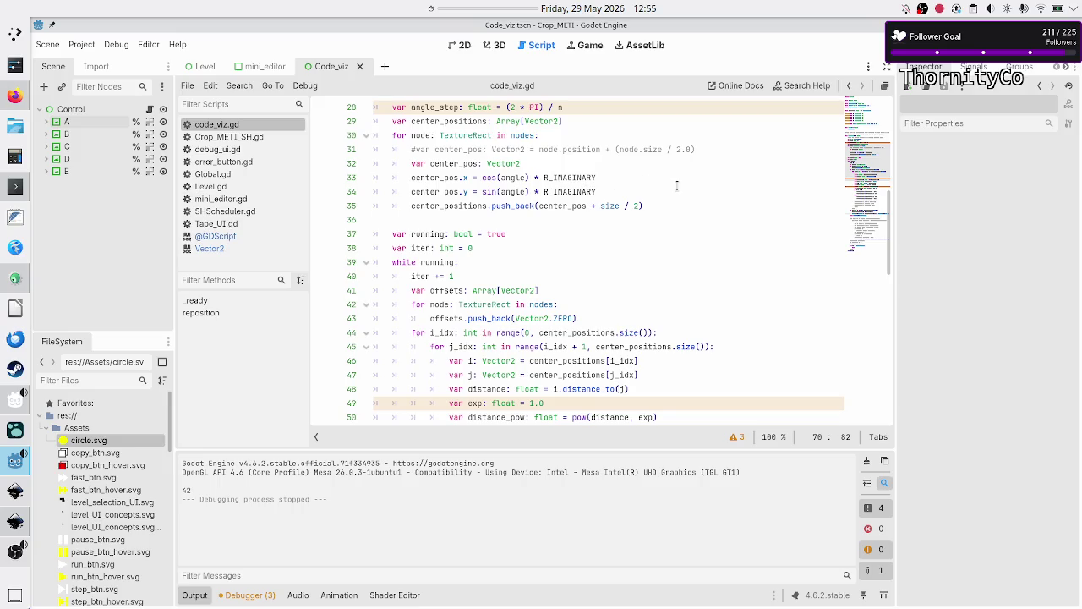
pyautogui.click(674, 203)
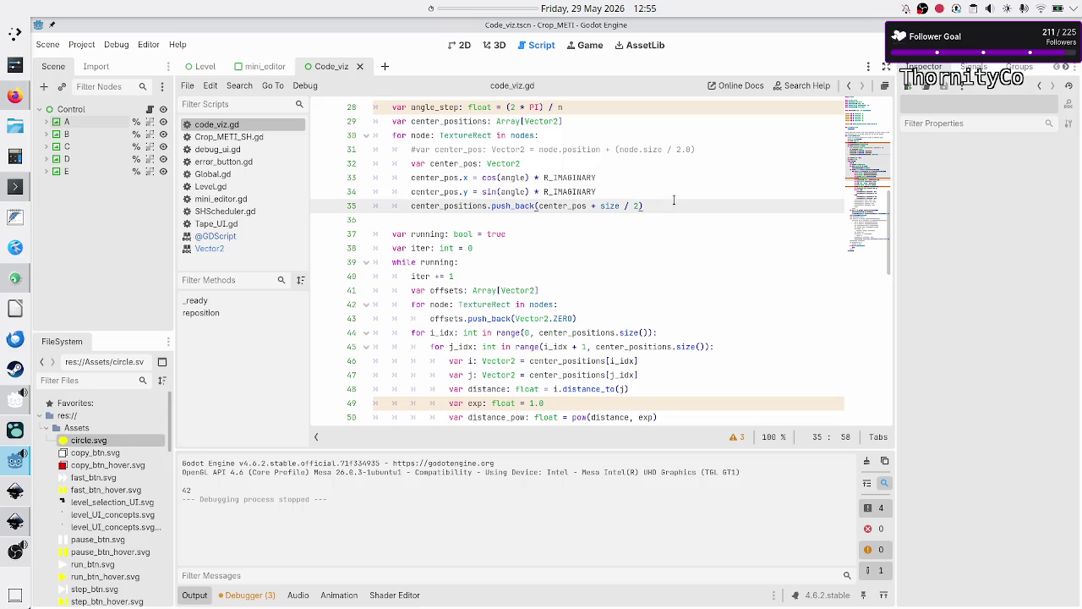
pyautogui.press('Down')
pyautogui.press('Return')
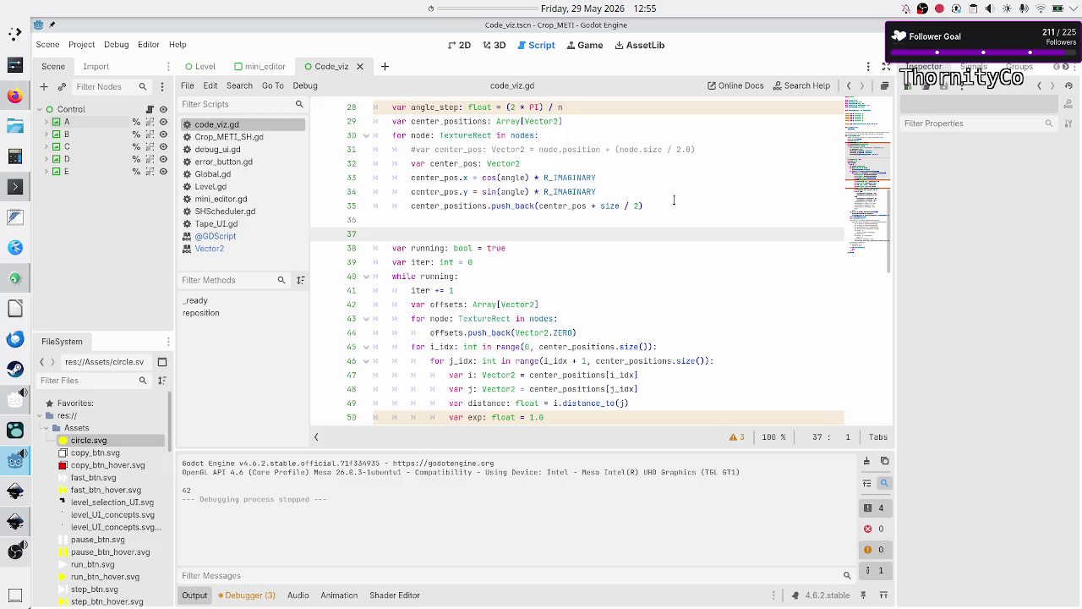
pyautogui.hotkey('ctrl', 'v')
pyautogui.press('Up')
pyautogui.press('Up')
pyautogui.press('Up')
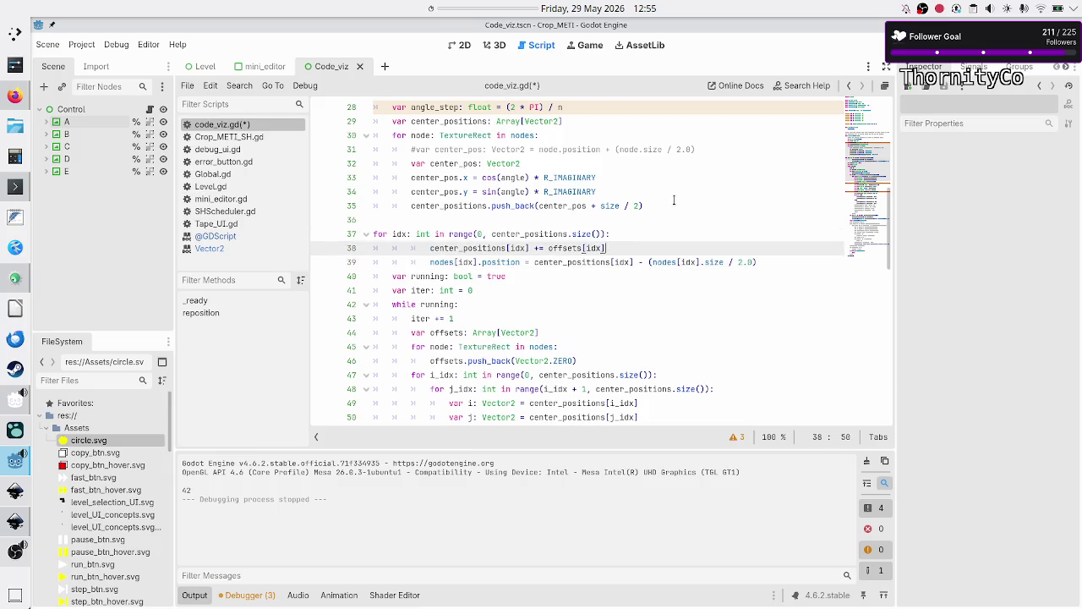
pyautogui.press('Down')
pyautogui.press('Tab')
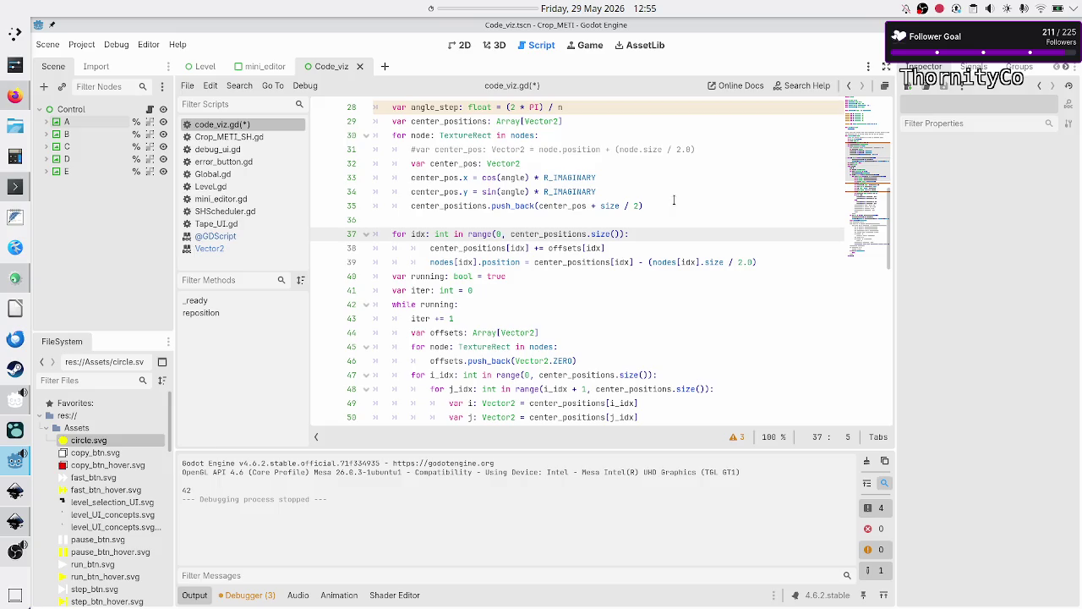
pyautogui.press('Right')
pyautogui.press('Right')
pyautogui.press('Right')
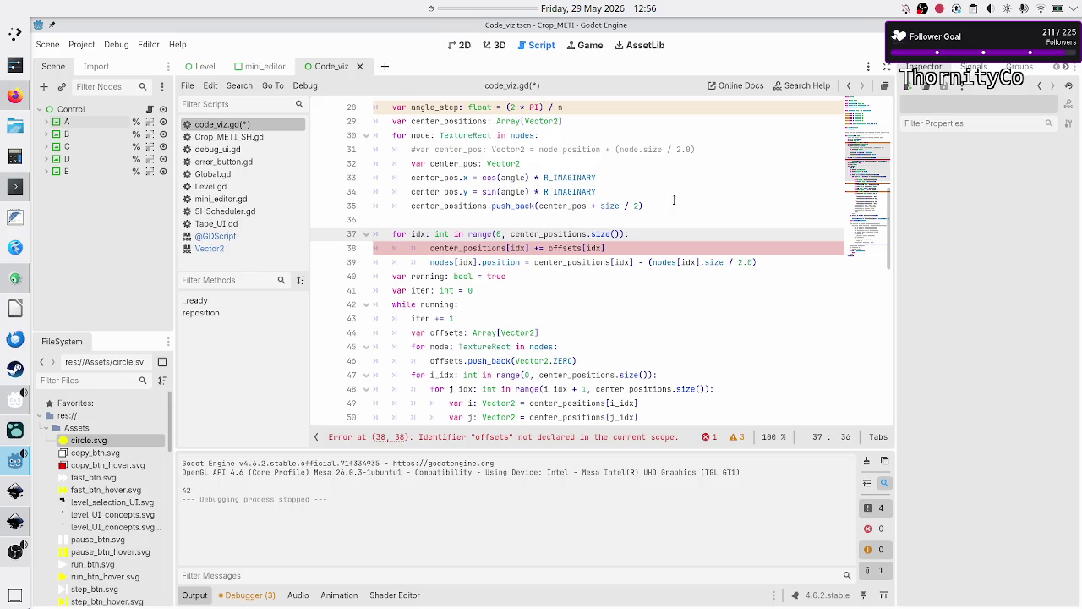
# Delete the center-position offset line, outdent line 38, and add two blank lines after the position assignment
pyautogui.press('Down')
pyautogui.press('Up')
pyautogui.press('Up')
pyautogui.press('Down')
pyautogui.press('Down')
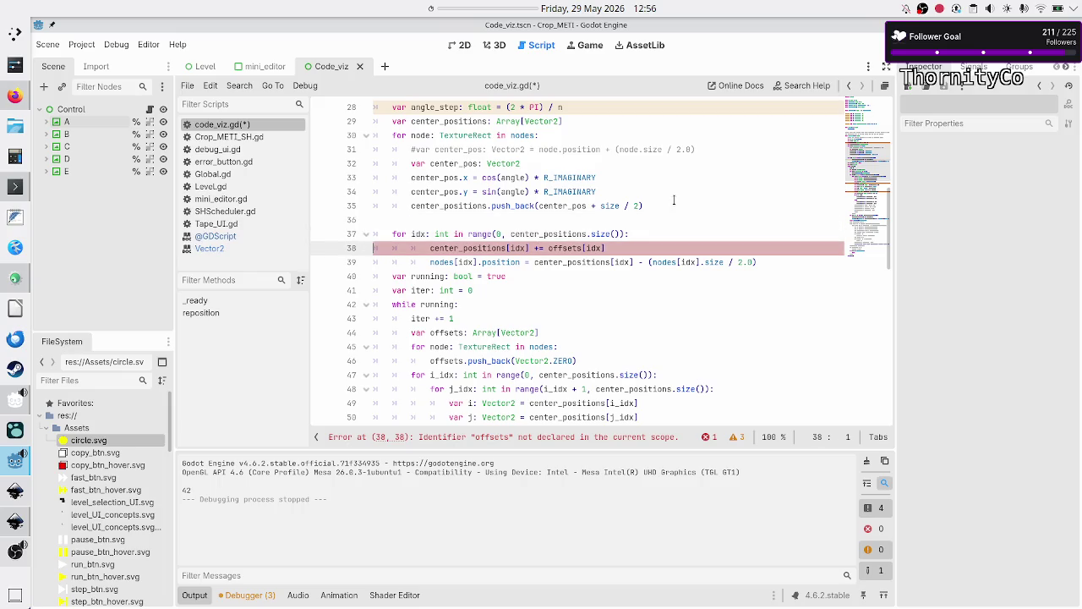
pyautogui.hotkey('shift', 'Down')
pyautogui.press('Delete')
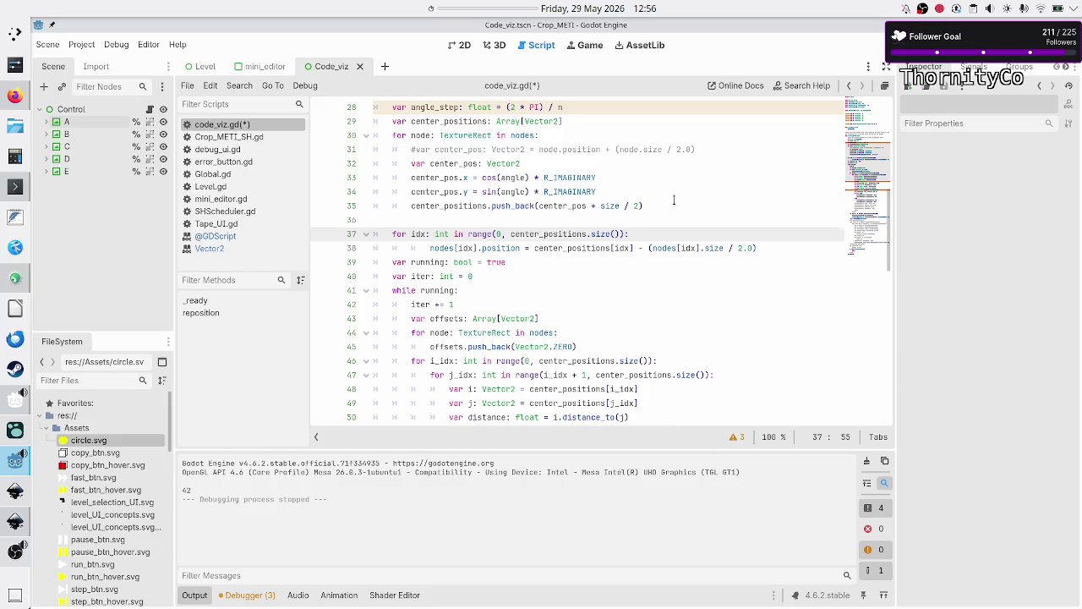
pyautogui.press('Right')
pyautogui.press('Delete')
pyautogui.press('Up')
pyautogui.press('Up')
pyautogui.press('Down')
pyautogui.press('Down')
pyautogui.press('Down')
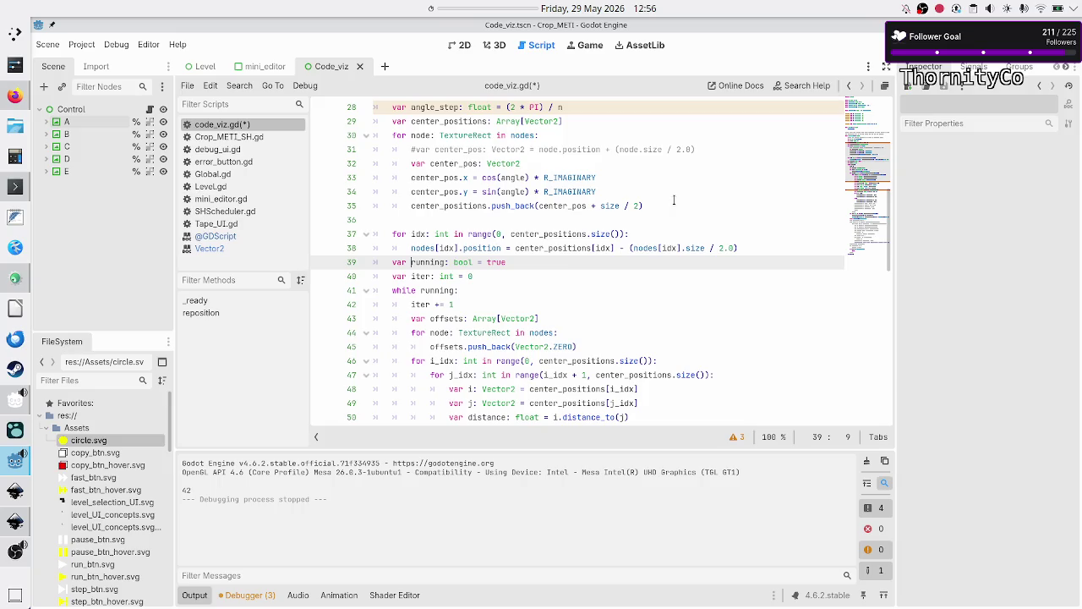
pyautogui.press('Up')
pyautogui.press('End')
pyautogui.press('Return')
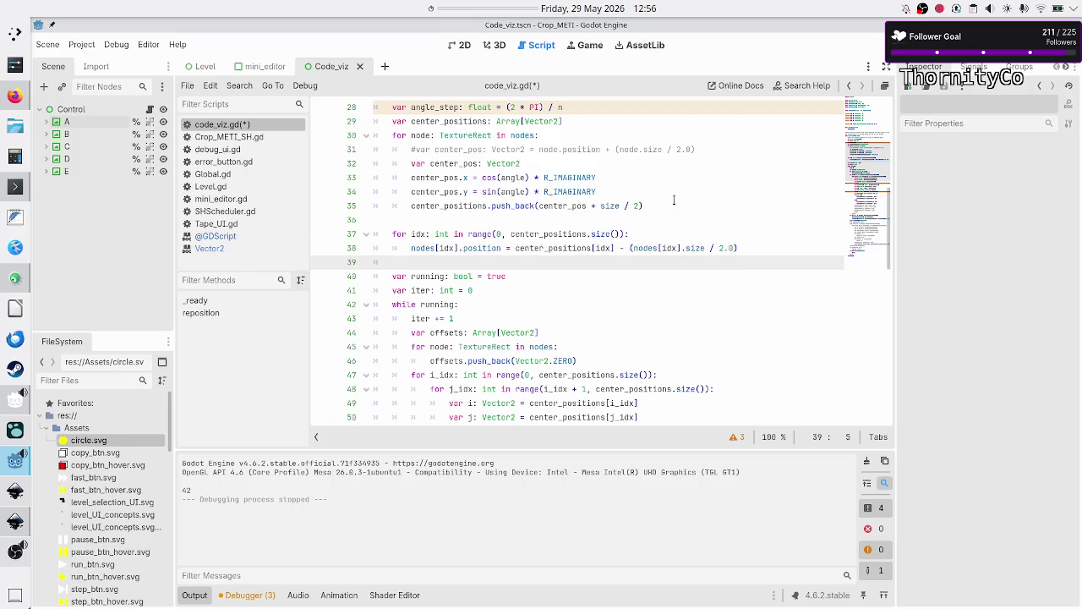
pyautogui.press('Return')
# Add return on line 39 so reposition ends after placement, then save and run the scene
pyautogui.press('Up')
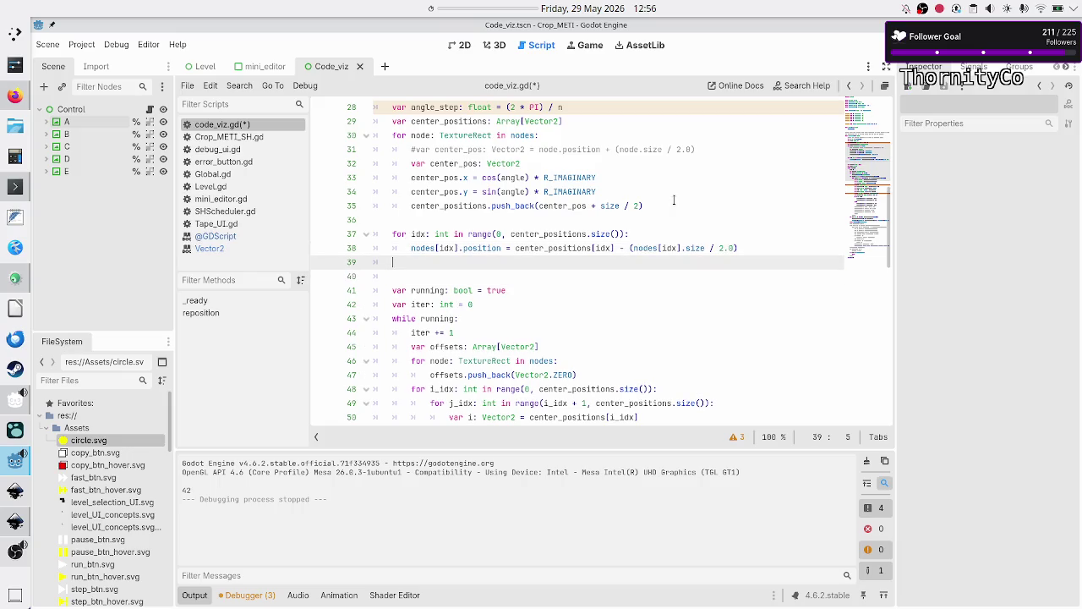
pyautogui.scroll(5, 682, 177)
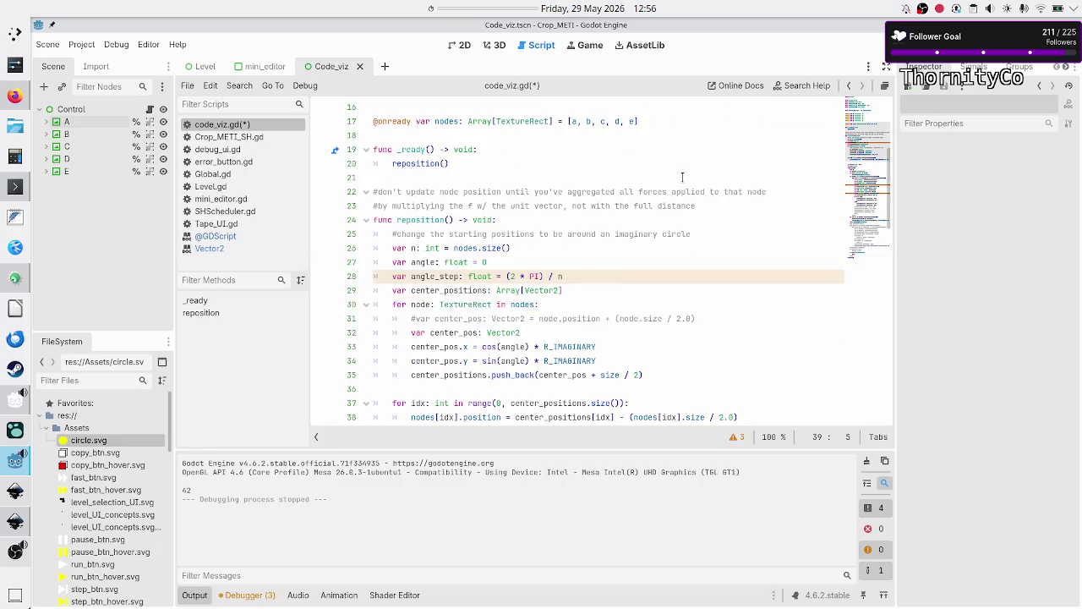
pyautogui.write('return')
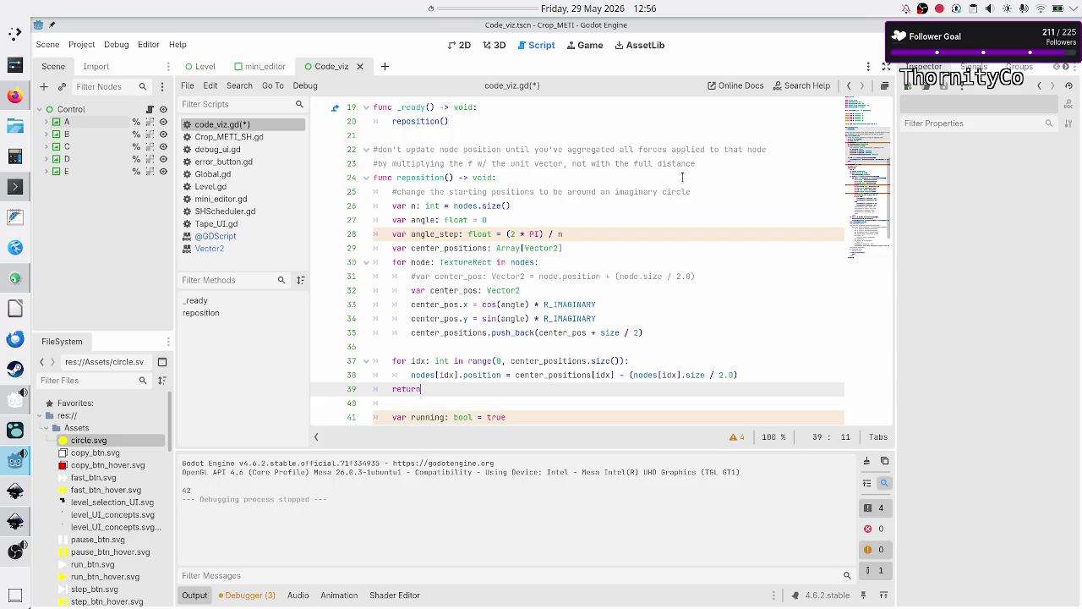
pyautogui.press('F6')
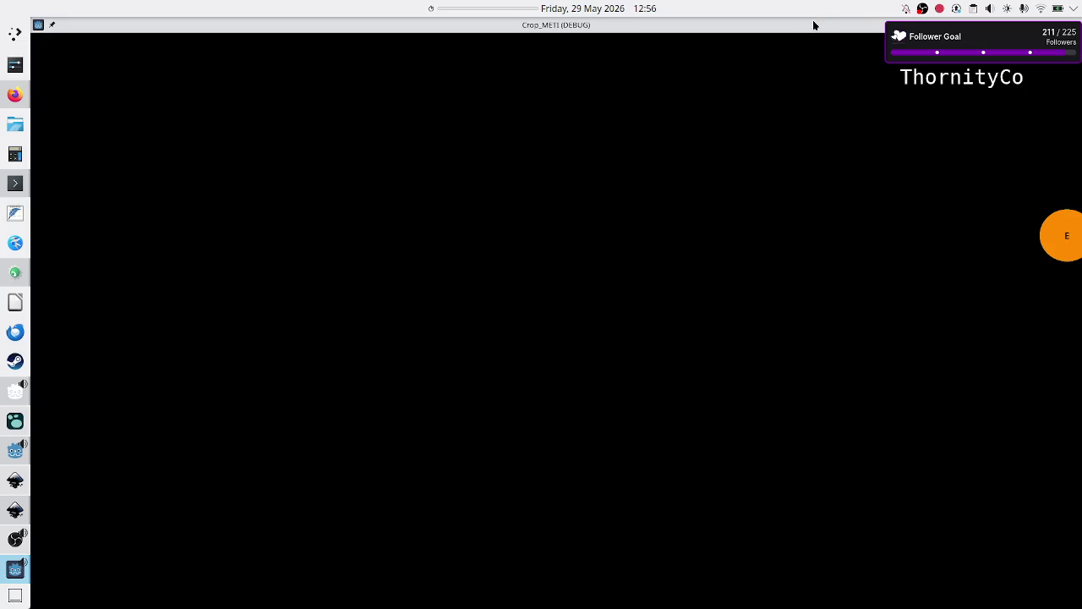
# Close the running game and change the radius multiplier on line 9 from 3 to 2
pyautogui.doubleClick(813, 26)
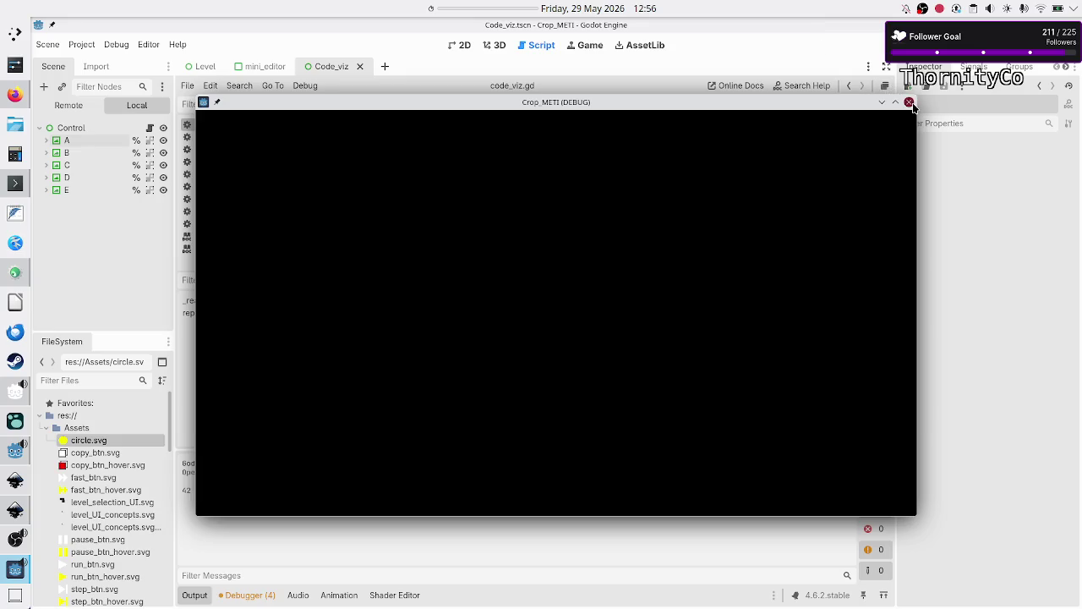
pyautogui.click(908, 101)
pyautogui.scroll(6, 527, 236)
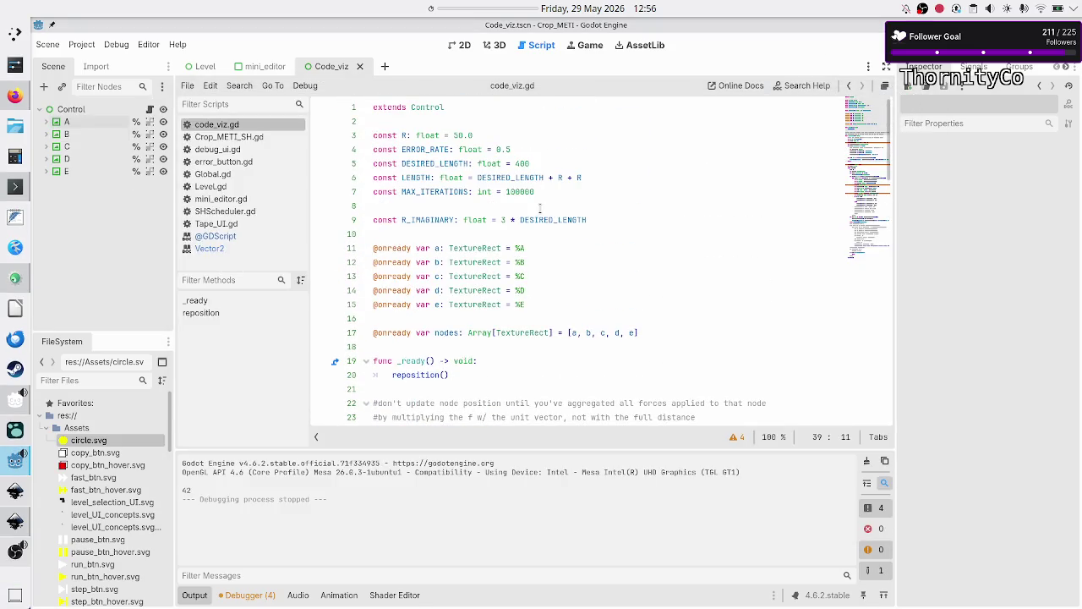
pyautogui.click(505, 219)
pyautogui.press('BackSpace')
pyautogui.write('2')
# Save and run the scene, enlarge the game window to check the nodes, then close it
pyautogui.press('F6')
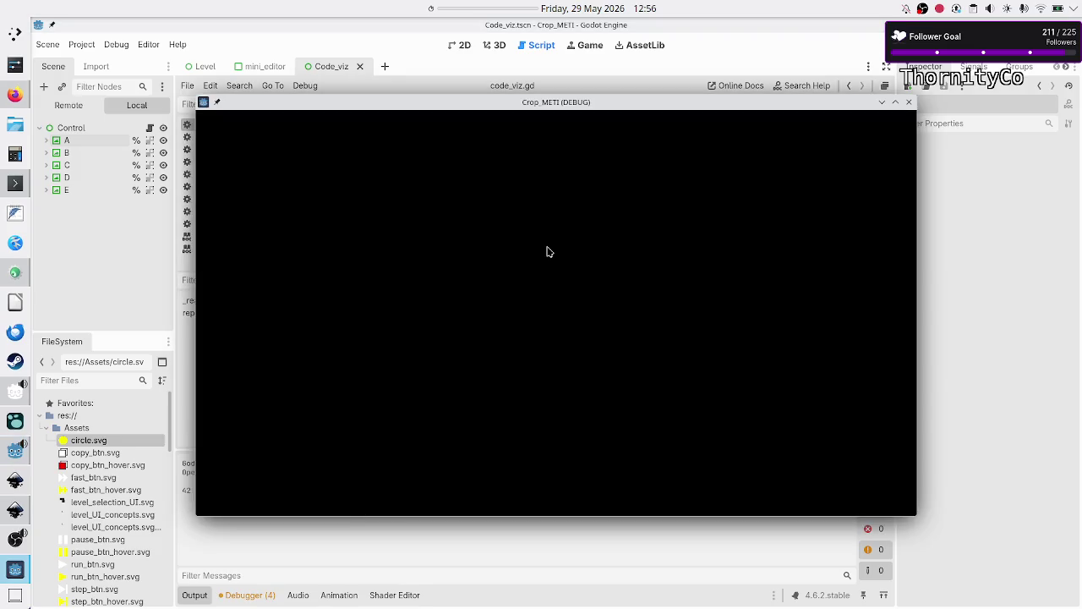
pyautogui.click(896, 103)
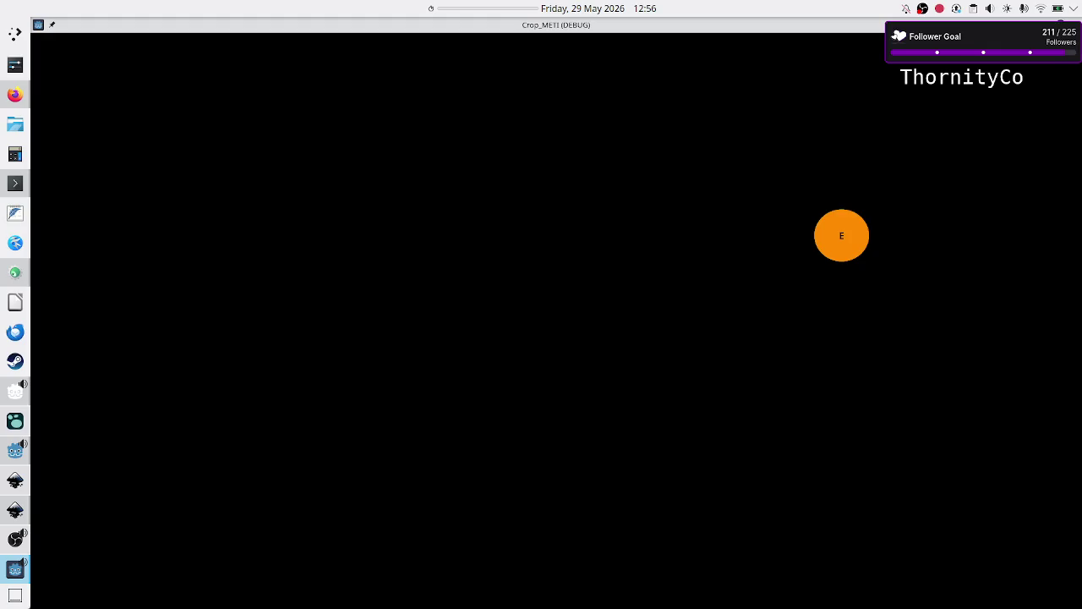
pyautogui.press('F8')
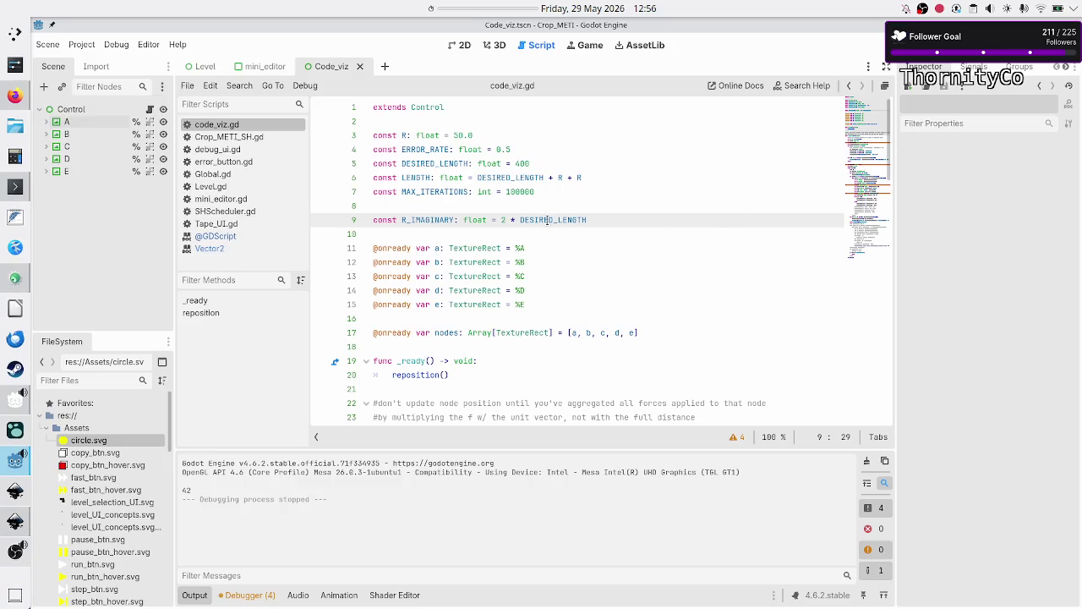
pyautogui.scroll(-8, 514, 227)
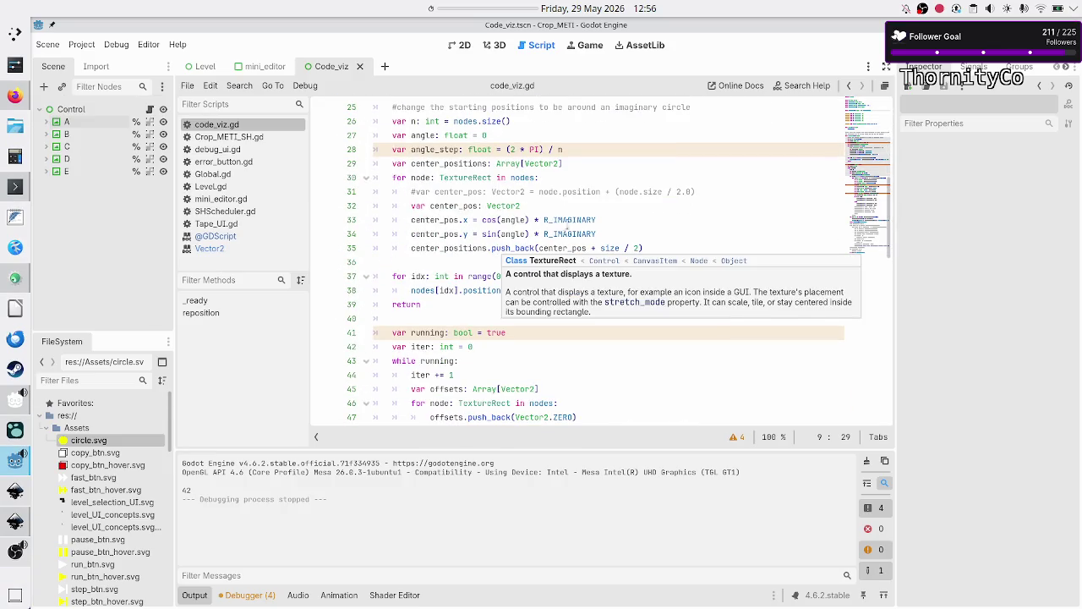
pyautogui.scroll(1, 615, 219)
# Add line 36 'angle = angle + angle_step' after the push_back call
pyautogui.click(628, 239)
pyautogui.press('Down')
pyautogui.press('Down')
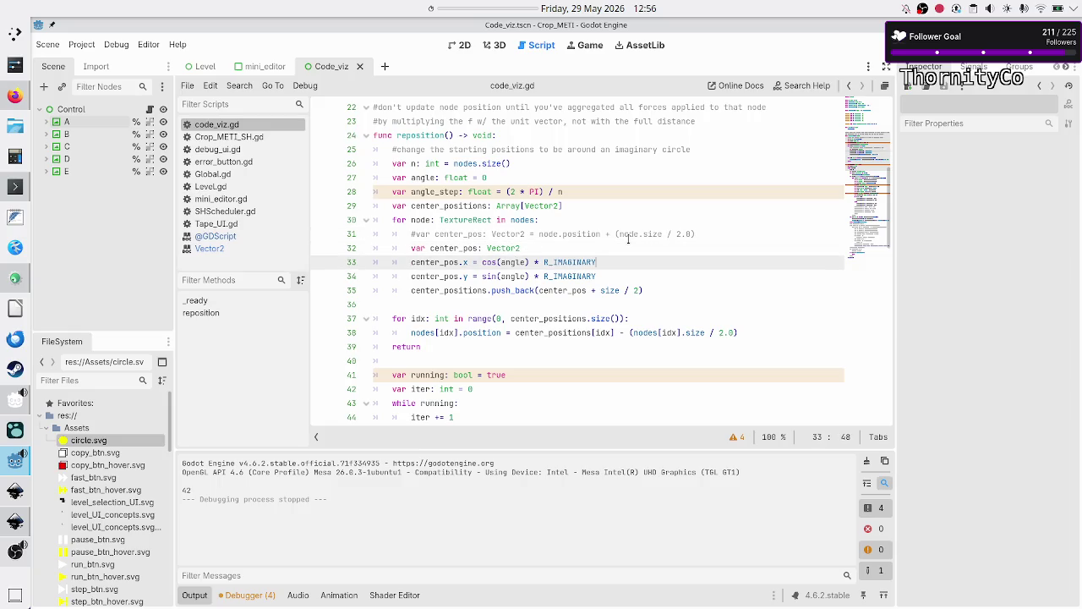
pyautogui.press('Down')
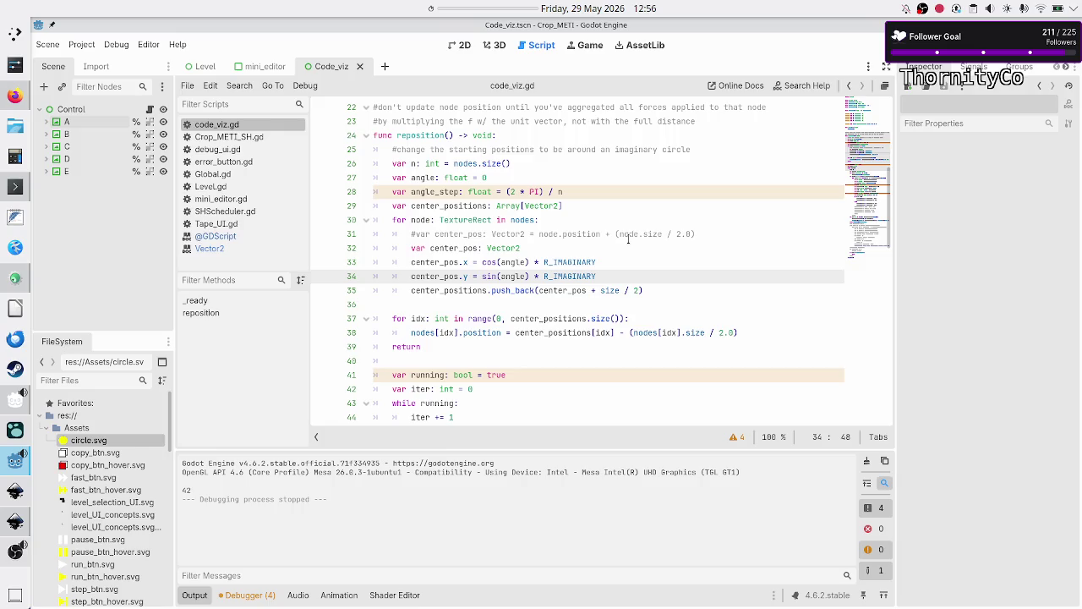
pyautogui.press('Return')
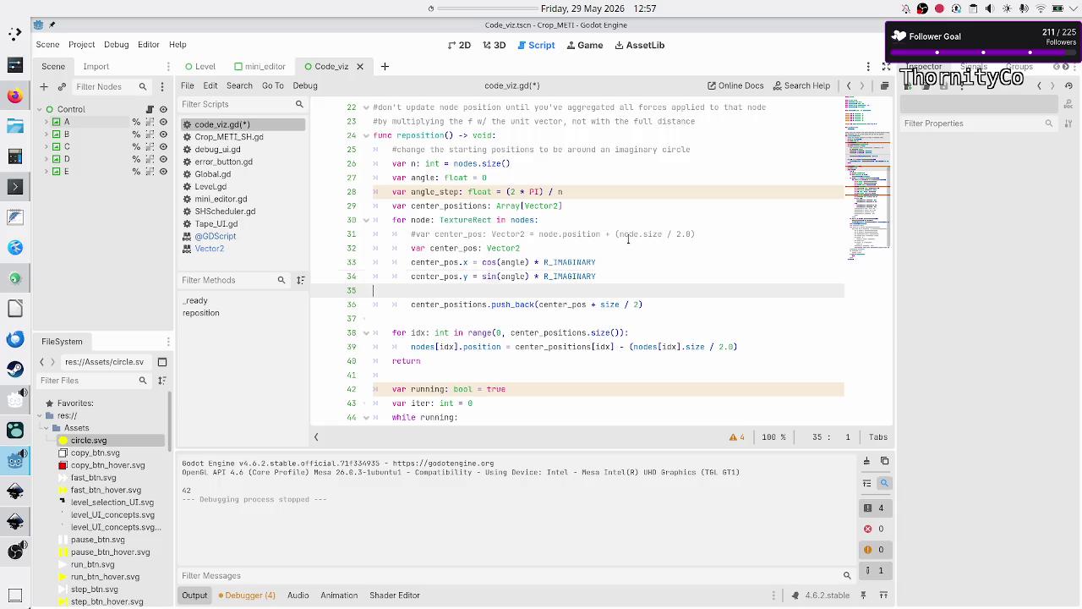
pyautogui.press('BackSpace')
pyautogui.press('BackSpace')
pyautogui.press('BackSpace')
pyautogui.press('Down')
pyautogui.press('End')
pyautogui.press('Return')
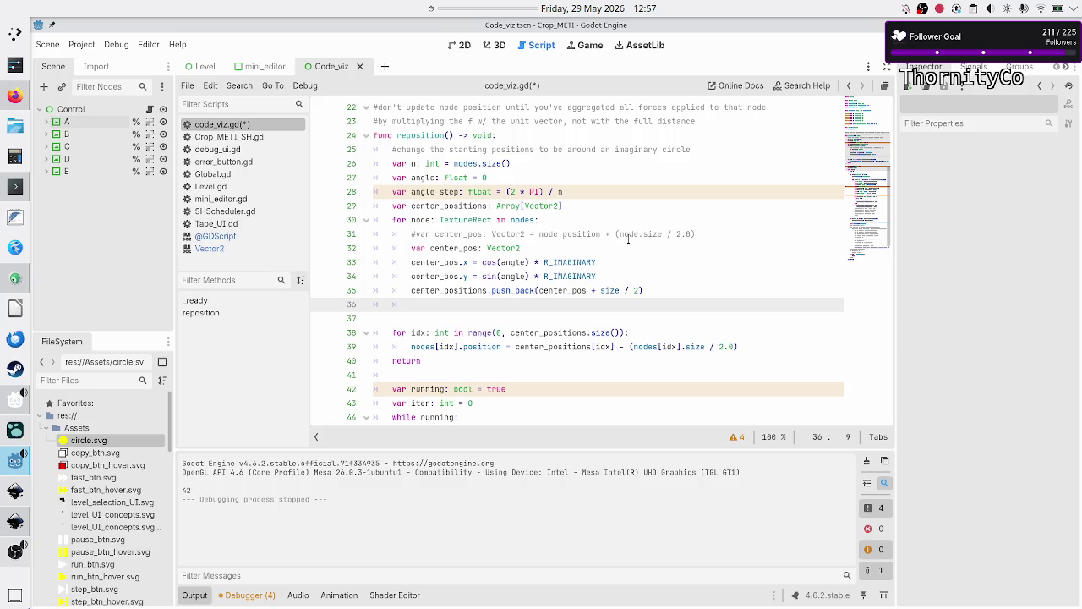
pyautogui.write('angle =')
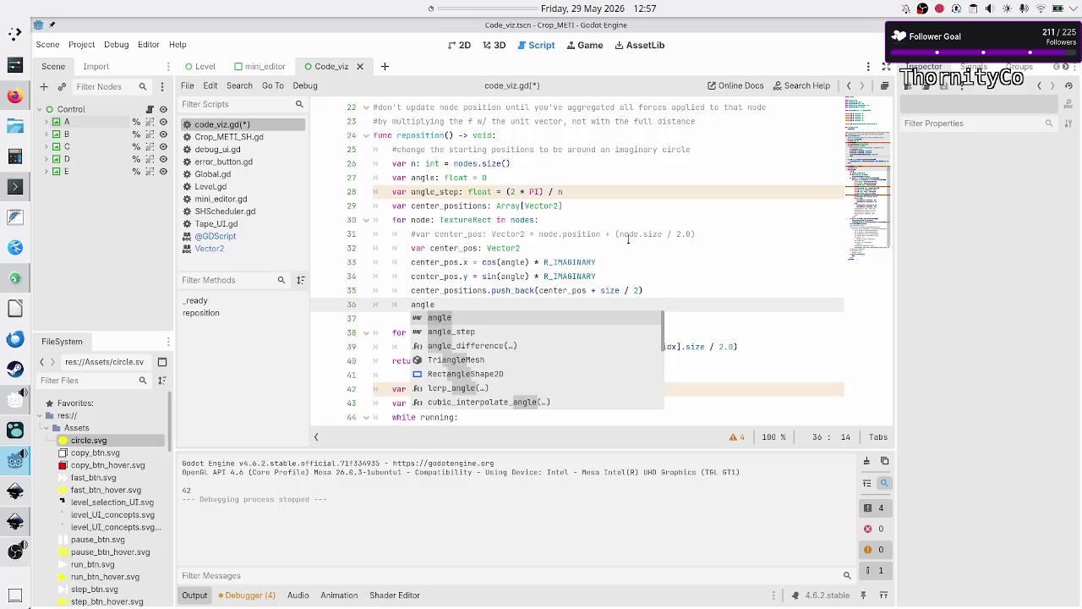
pyautogui.press('BackSpace')
pyautogui.write('= angle _')
pyautogui.press('BackSpace')
pyautogui.write('+ angle_s')
pyautogui.press('Return')
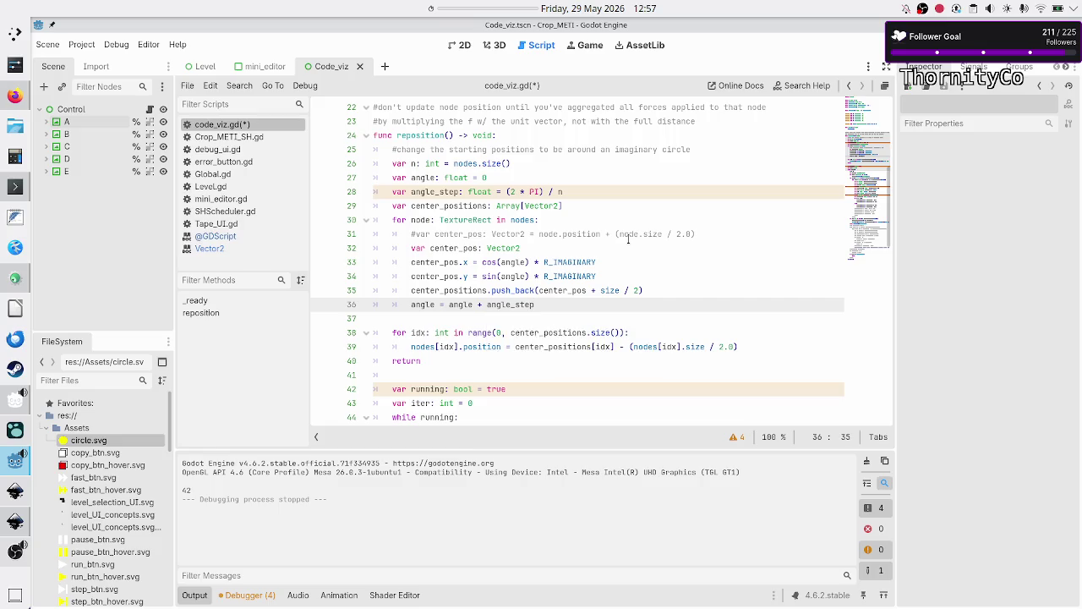
# Save and run the scene, view the game full screen, then close it
pyautogui.press('F5')
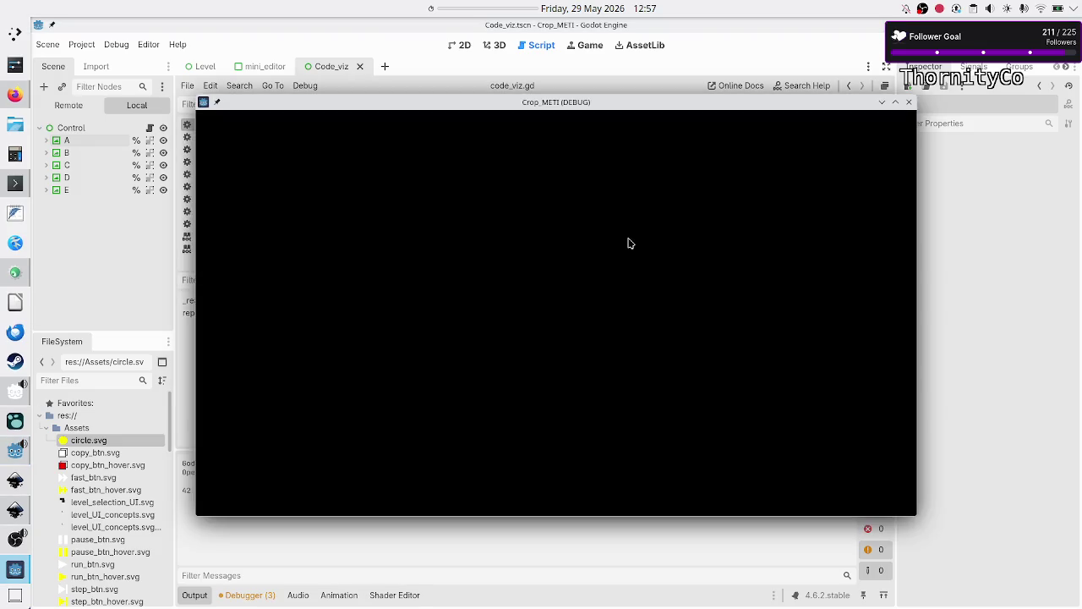
pyautogui.doubleClick(714, 107)
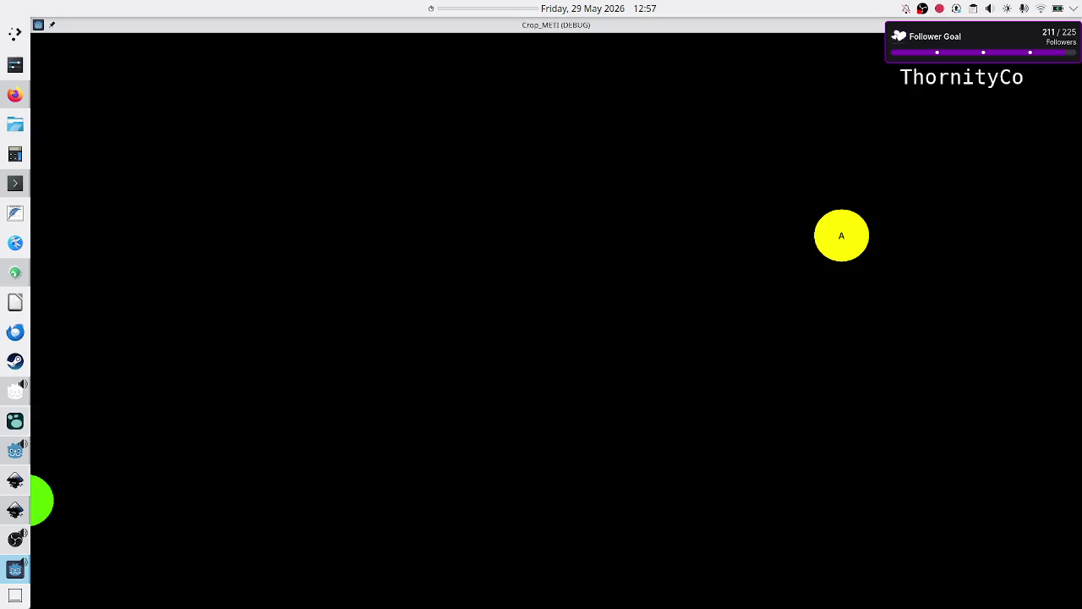
pyautogui.click(1074, 24)
pyautogui.scroll(7, 638, 205)
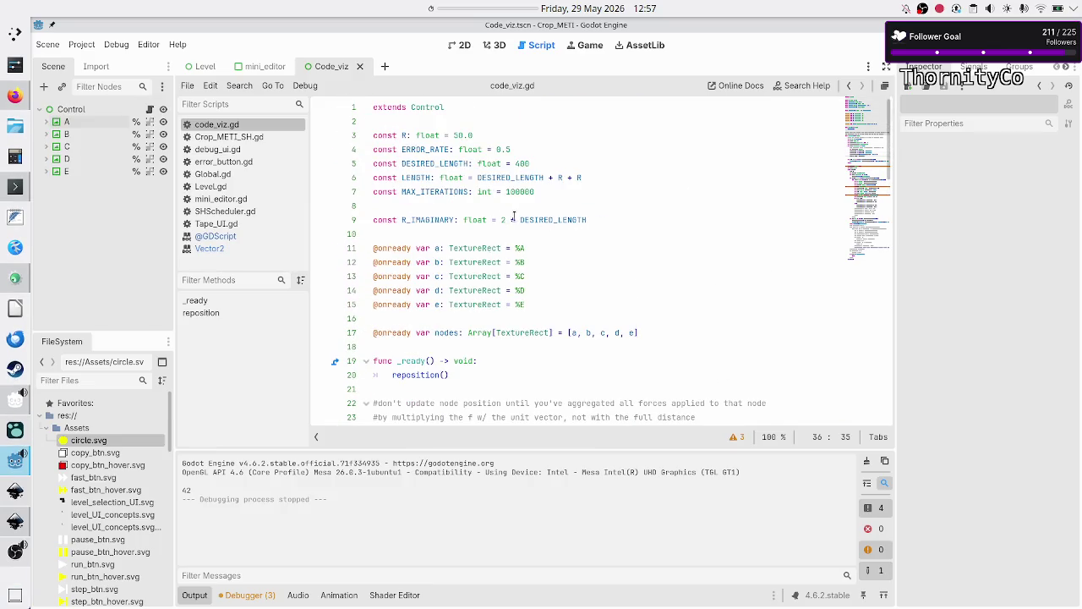
# Change the radius multiplier on line 9 from 2 to 0.5, run the scene, and close the game
pyautogui.click(506, 221)
pyautogui.press('BackSpace')
pyautogui.write('0.5')
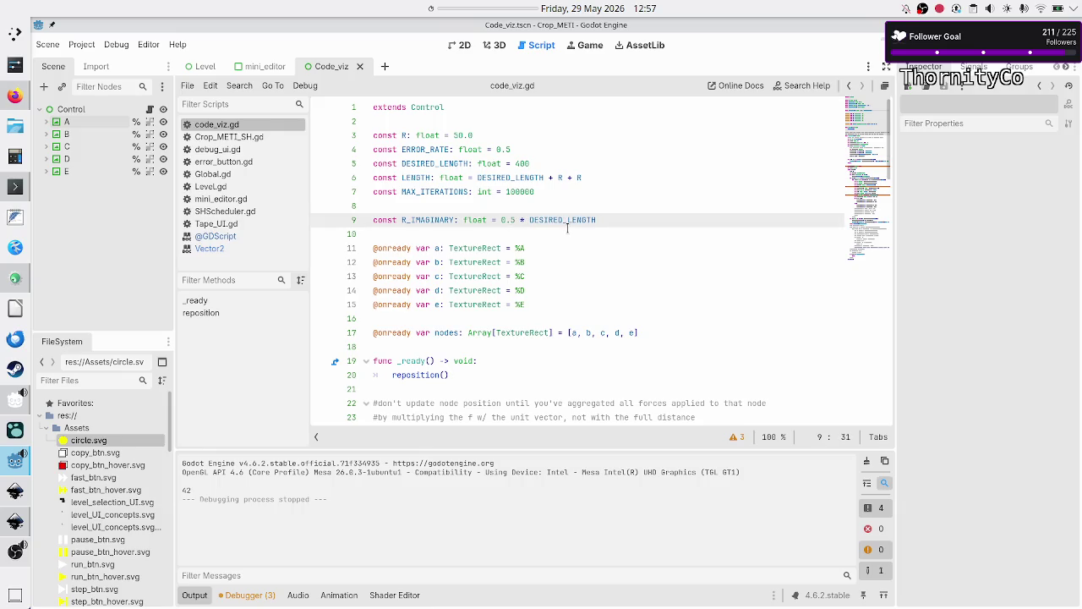
pyautogui.press('F6')
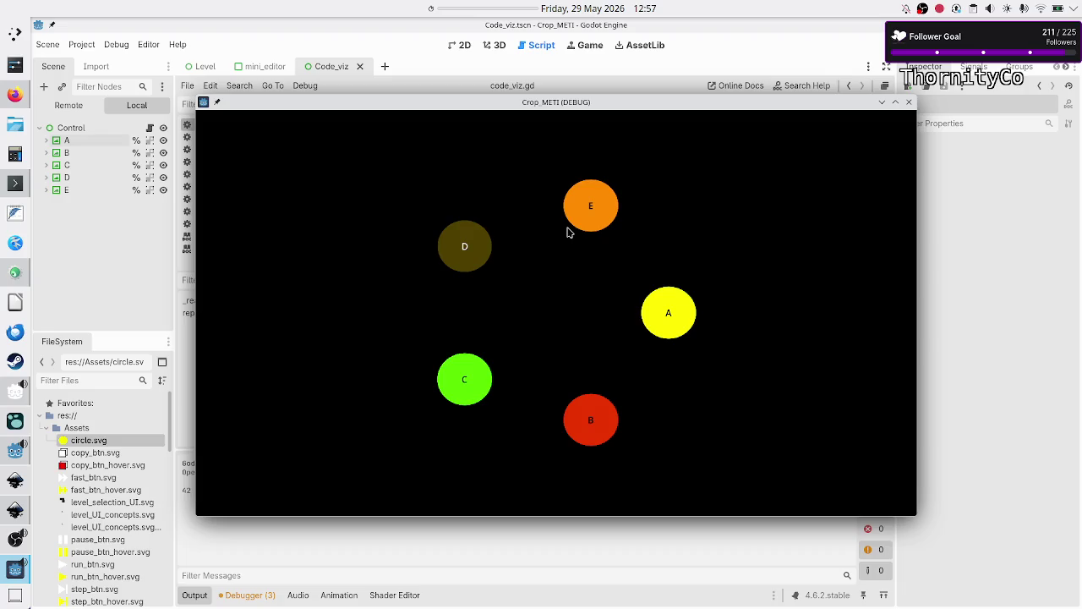
pyautogui.click(909, 101)
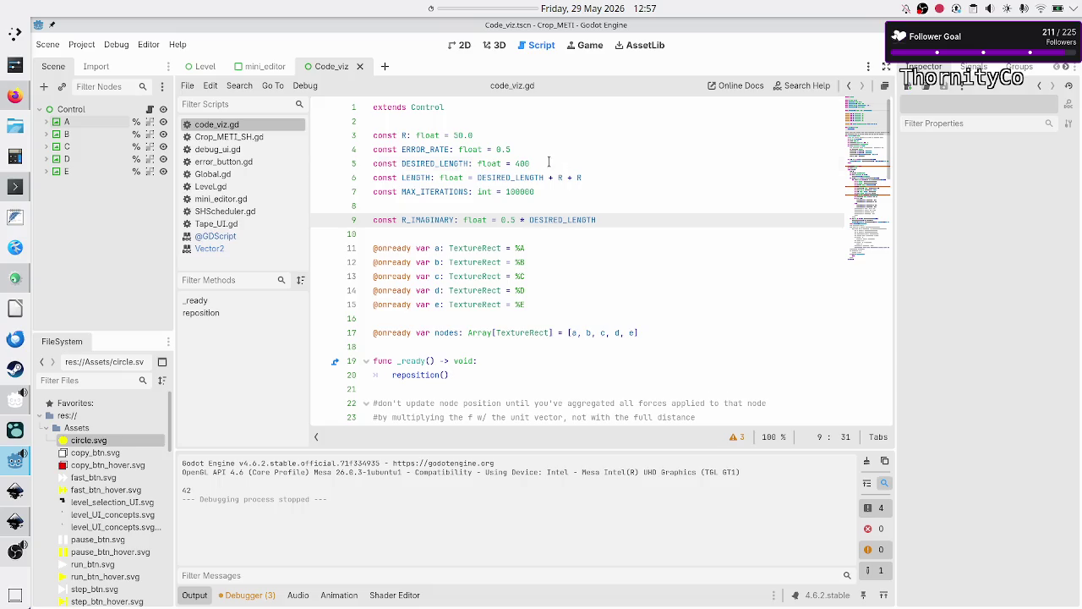
# Change DESIRED_LENGTH from 400 to 200 and the radius multiplier from 0.5 to 2, then run the scene
pyautogui.click(584, 162)
pyautogui.hotkey('shift', 'Right')
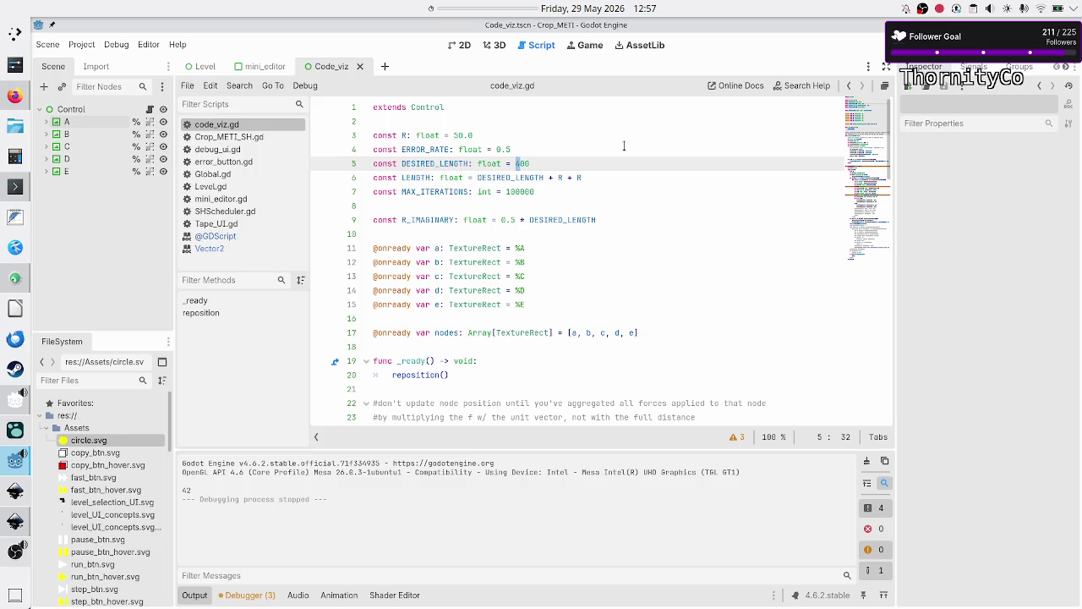
pyautogui.press('Right')
pyautogui.press('Down')
pyautogui.press('Down')
pyautogui.press('Down')
pyautogui.press('BackSpace')
pyautogui.press('BackSpace')
pyautogui.press('BackSpace')
pyautogui.write('2')
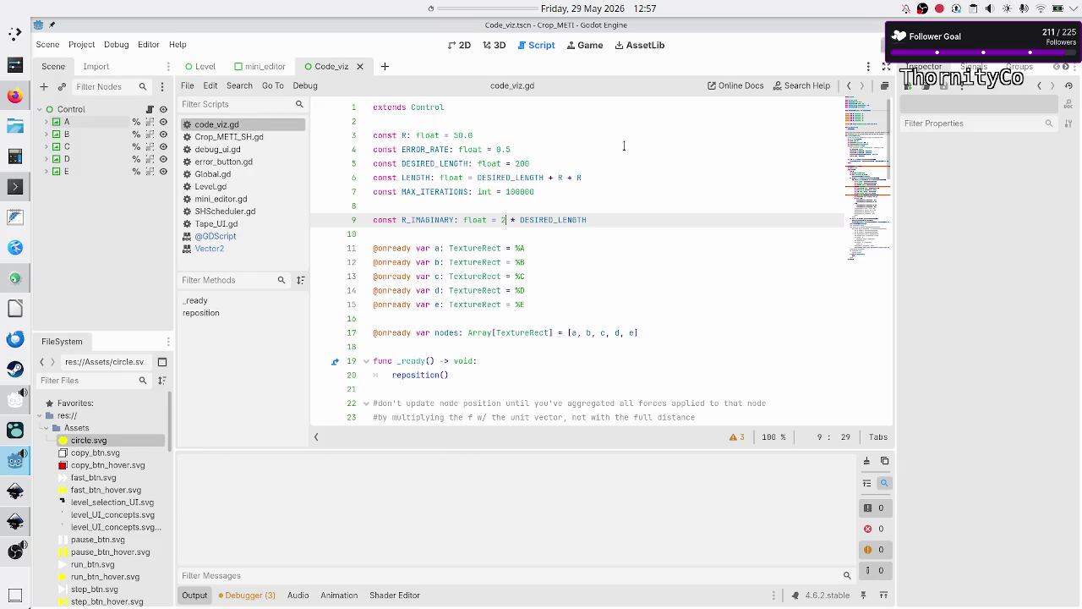
pyautogui.press('F6')
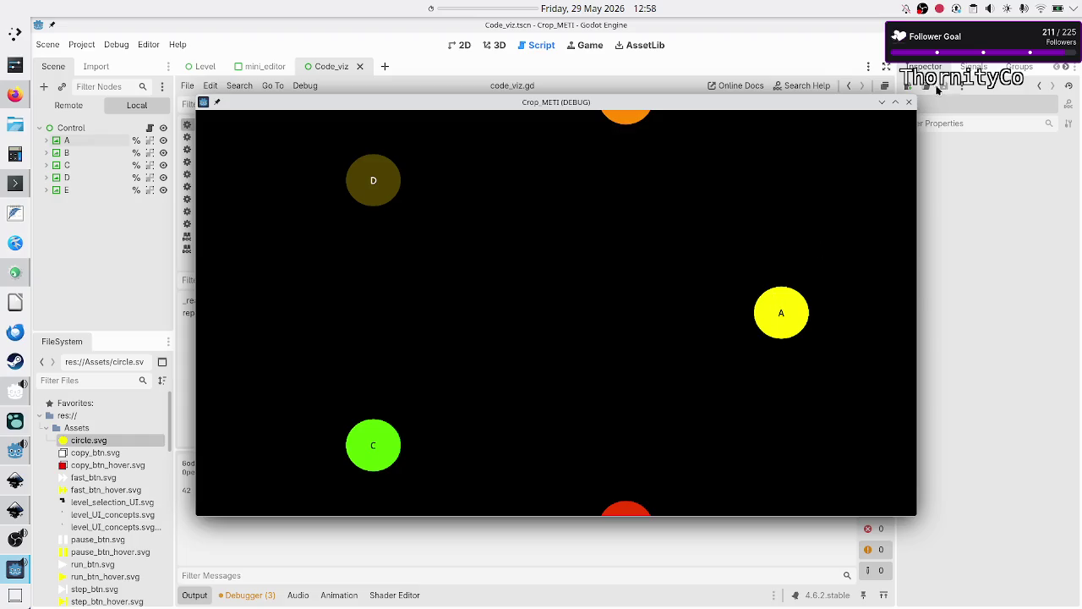
pyautogui.click(909, 103)
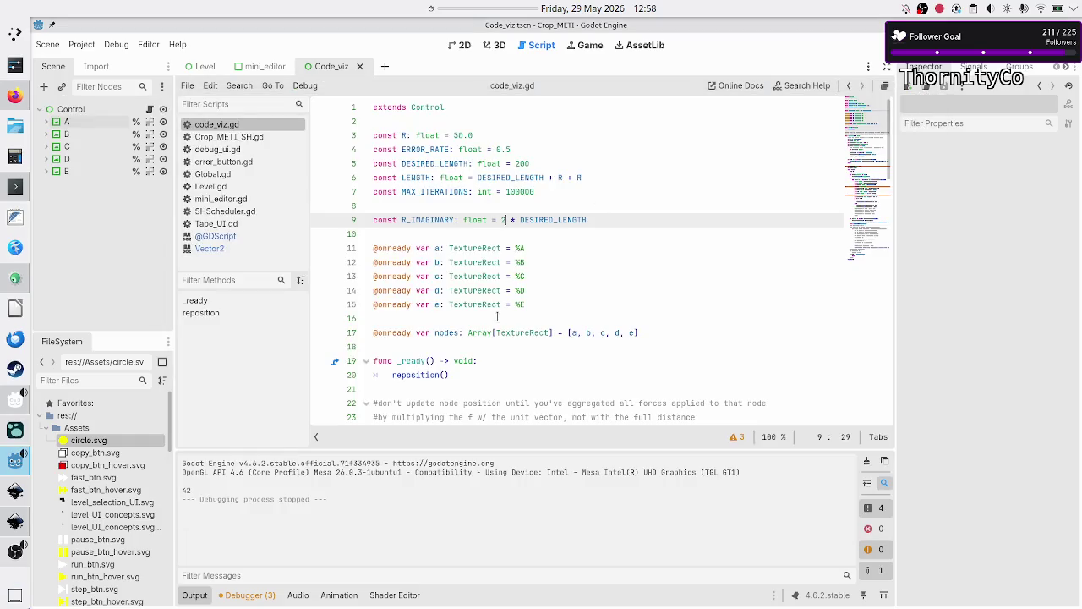
# Comment out the return on line 40 with #, then run the full layout simulation and close the game
pyautogui.scroll(-9, 538, 311)
pyautogui.scroll(2, 538, 311)
pyautogui.scroll(-1, 539, 312)
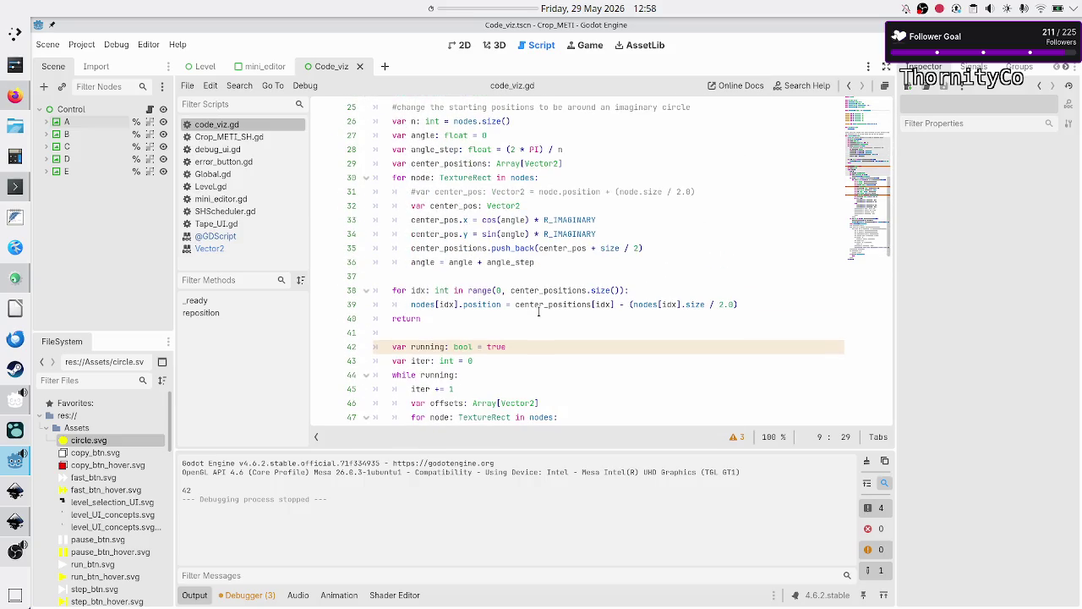
pyautogui.click(494, 311)
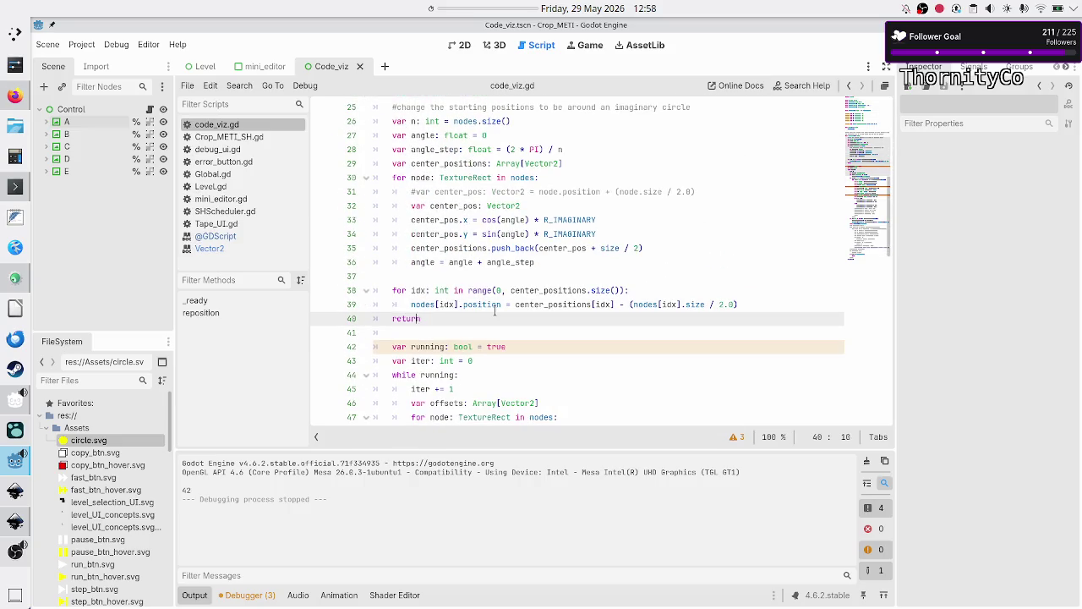
pyautogui.write('#')
pyautogui.press('F6')
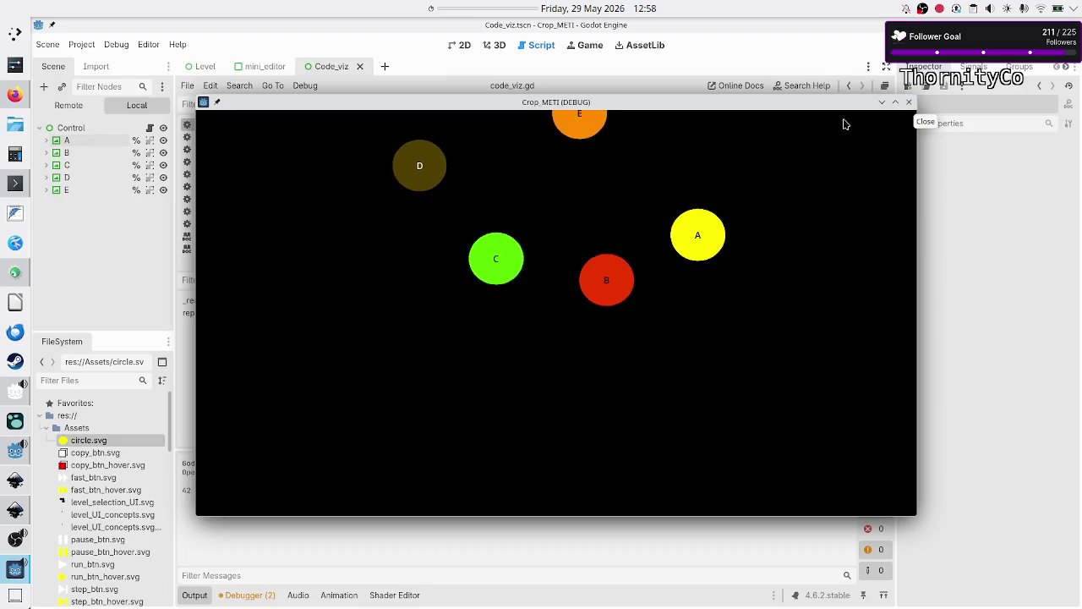
pyautogui.moveTo(754, 106)
pyautogui.mouseDown()
pyautogui.moveTo(820, 108)
pyautogui.moveTo(725, 121)
pyautogui.mouseUp()
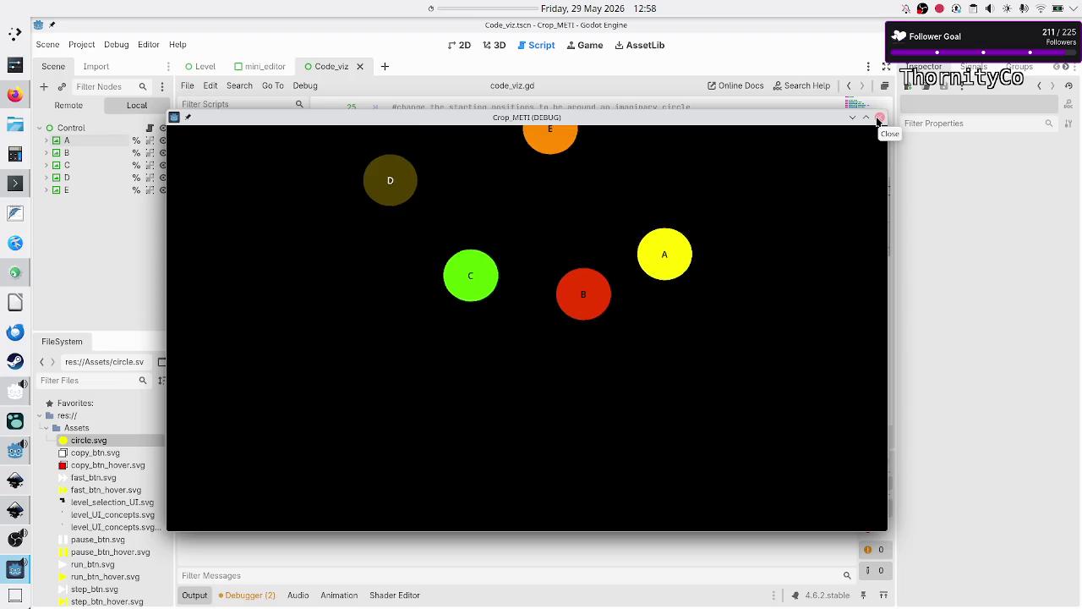
pyautogui.click(878, 121)
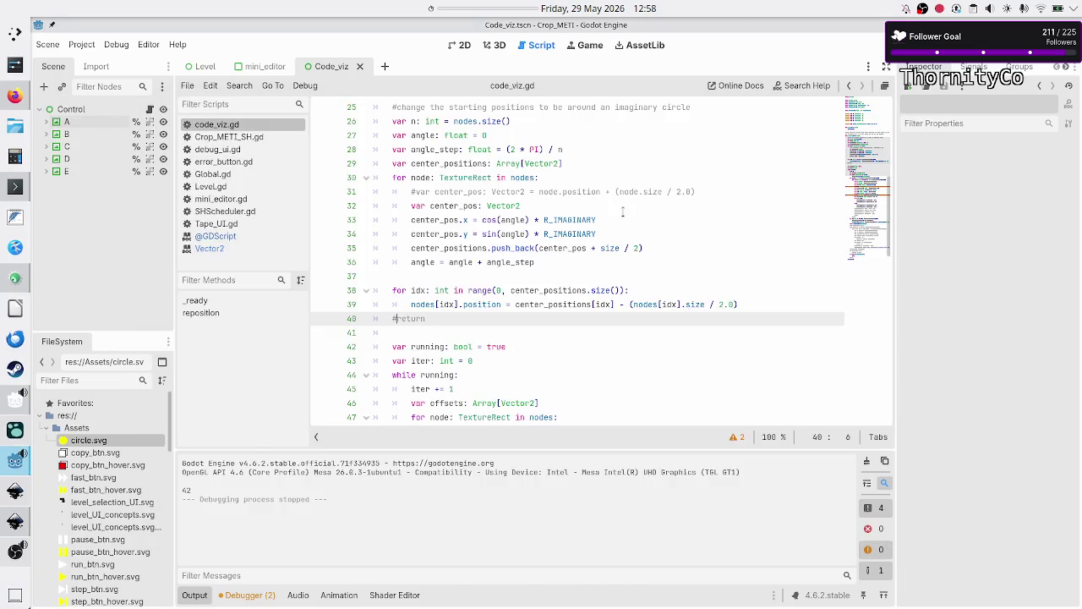
# Set the distance exponent on line 54 to 2.0 and test-run the game
pyautogui.scroll(-8, 622, 211)
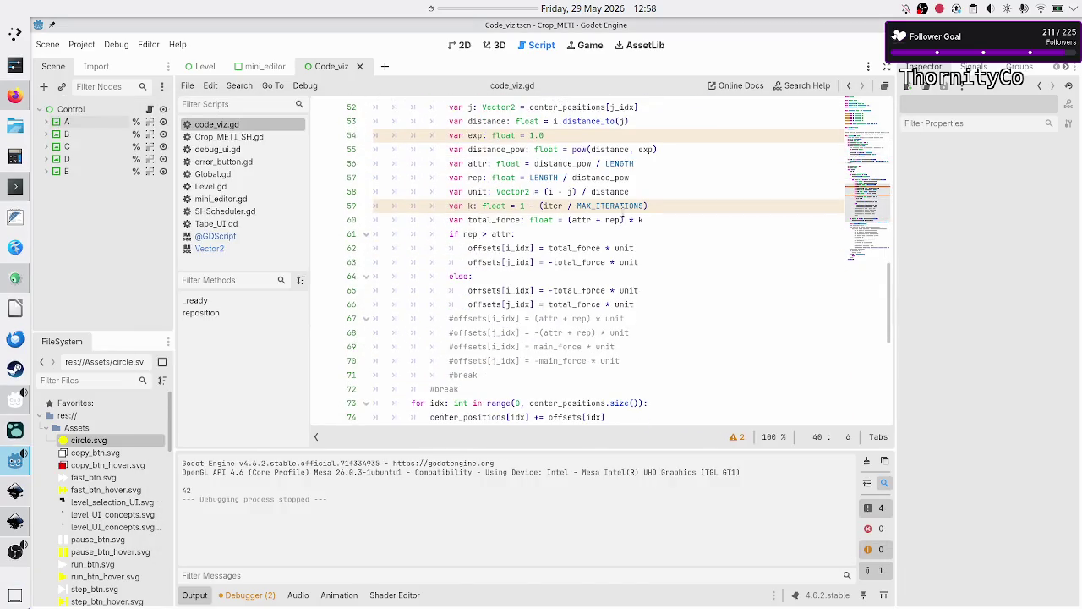
pyautogui.click(580, 173)
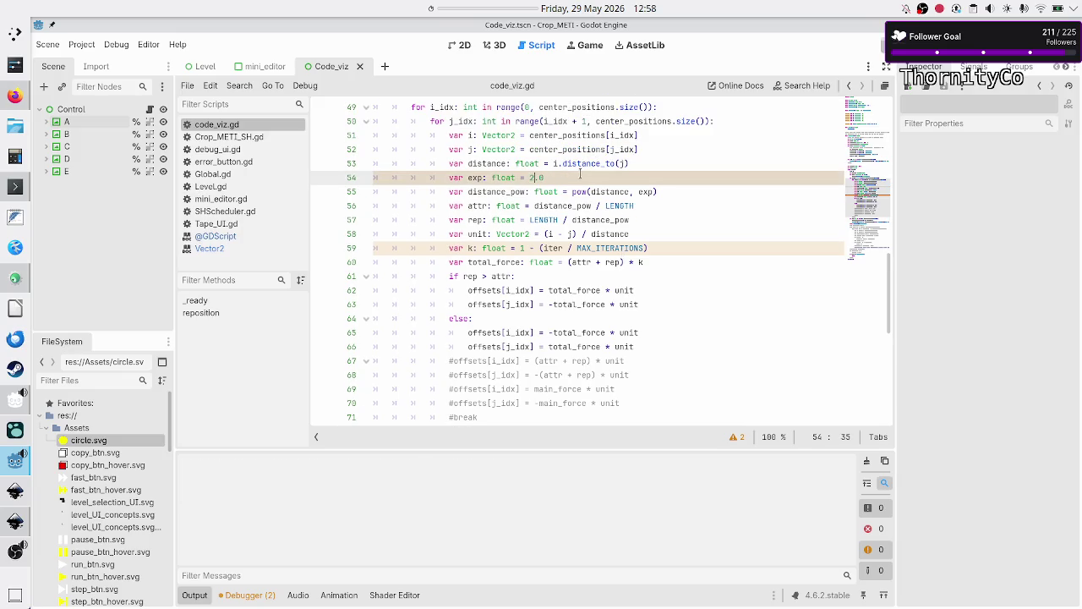
pyautogui.press('F5')
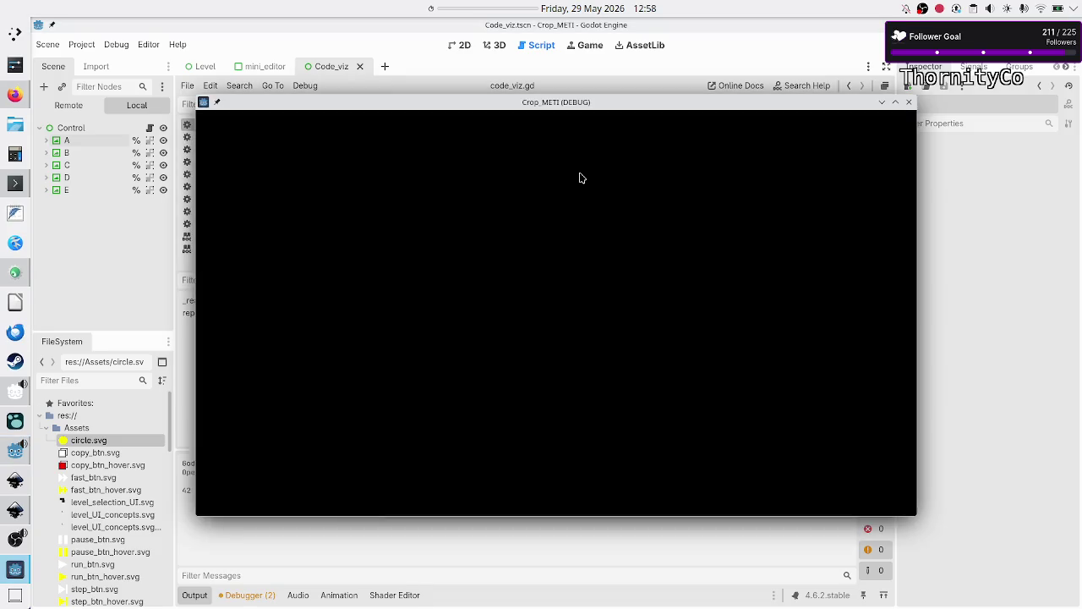
pyautogui.click(909, 103)
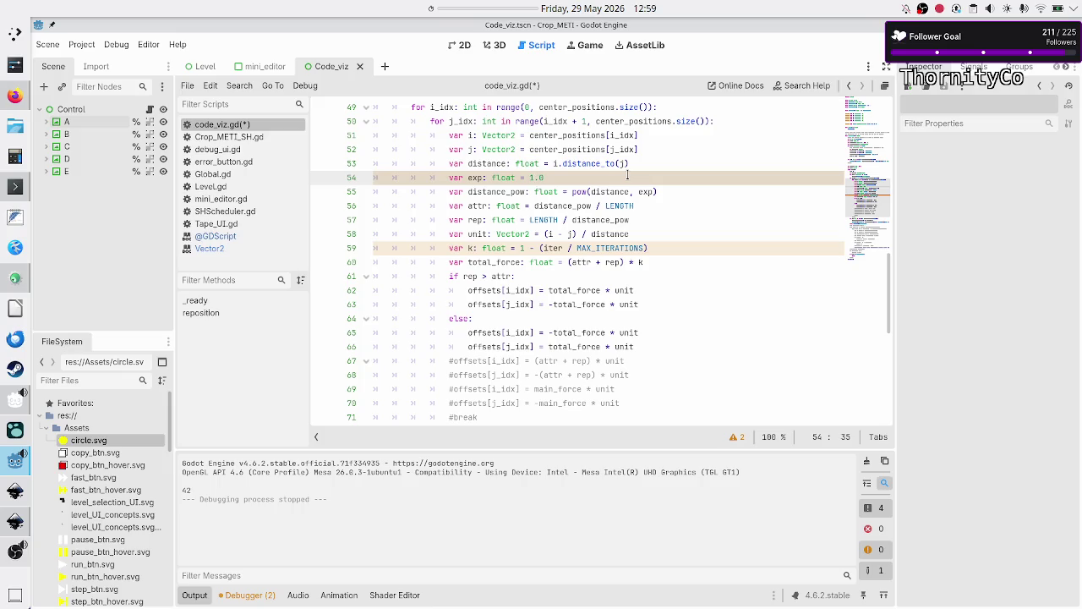
# Restore the exponent to 1.0, rerun the layout, and switch to the 2D view
pyautogui.press('F5')
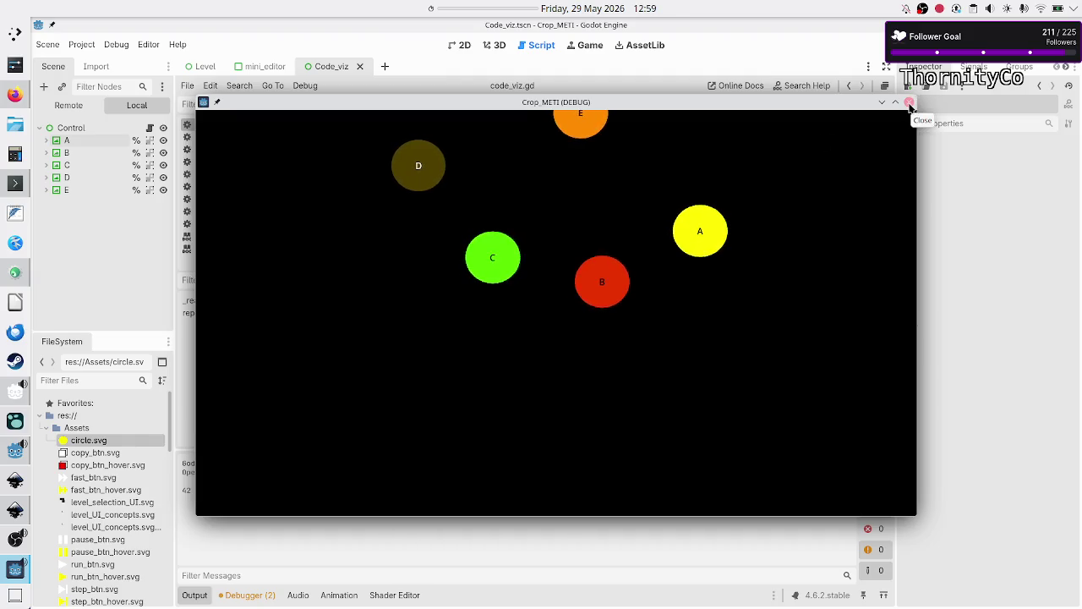
pyautogui.click(910, 103)
pyautogui.click(451, 45)
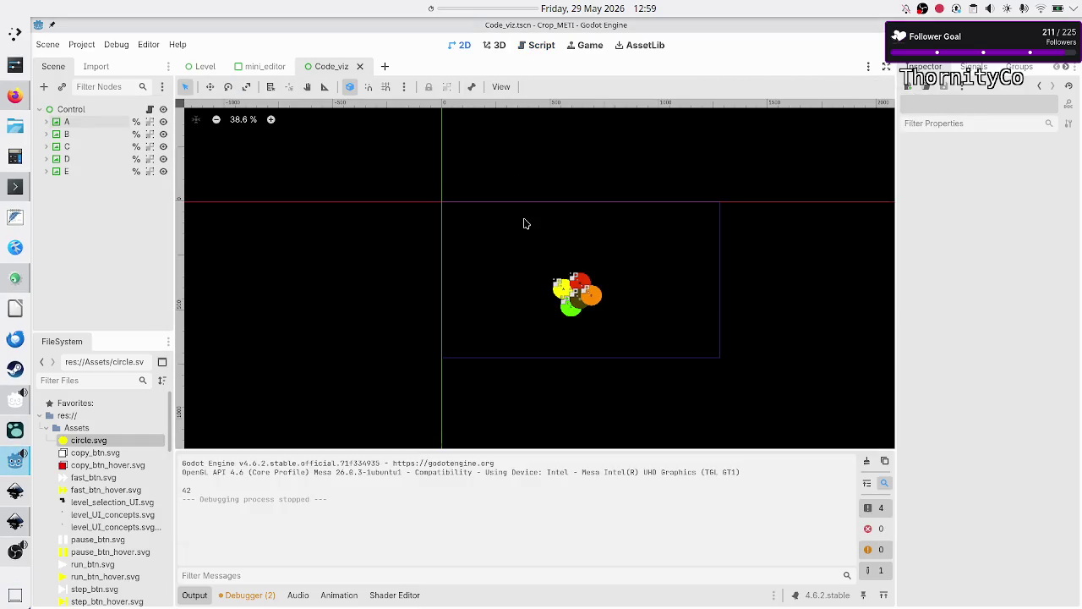
# Move circle E up and to the right, then save and test-run the scene
pyautogui.moveTo(601, 303); pyautogui.dragTo(677, 240)
pyautogui.press('F6')
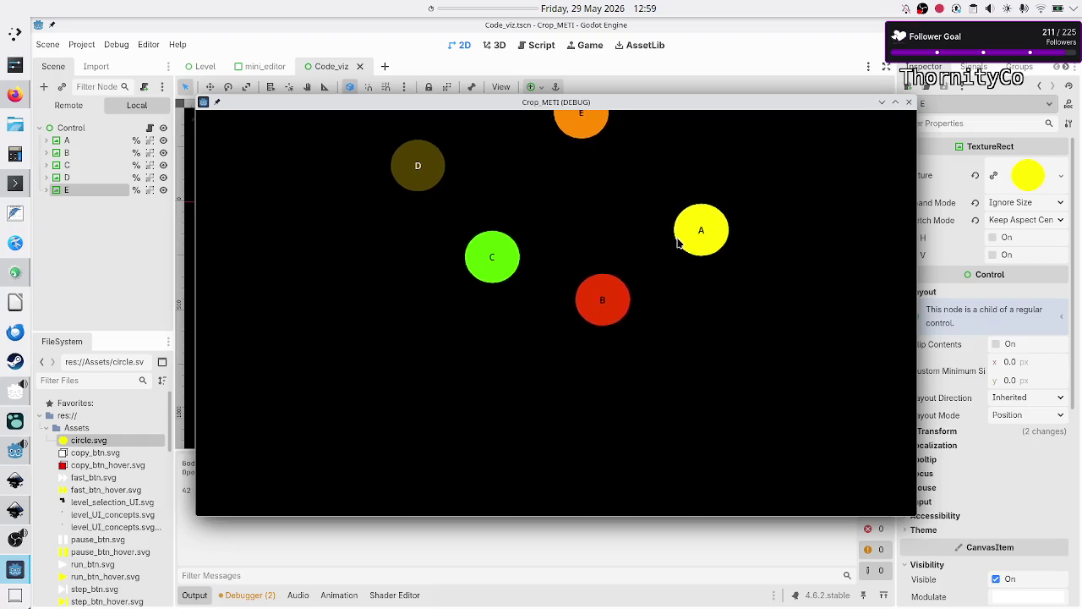
pyautogui.click(910, 102)
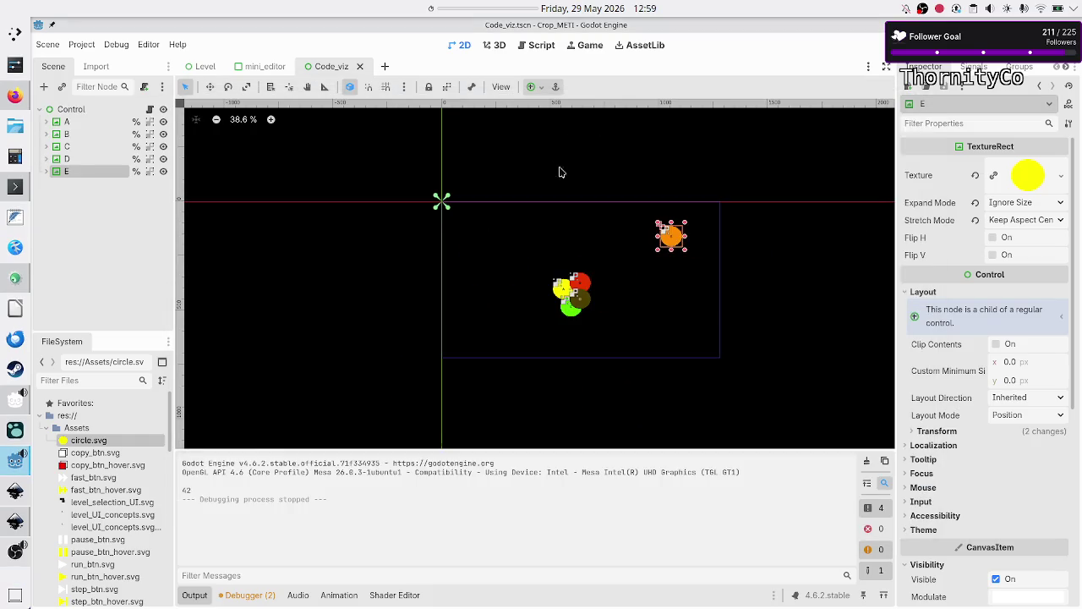
# Hide nodes E and D in the scene and return to the script editor
pyautogui.click(163, 171)
pyautogui.click(163, 158)
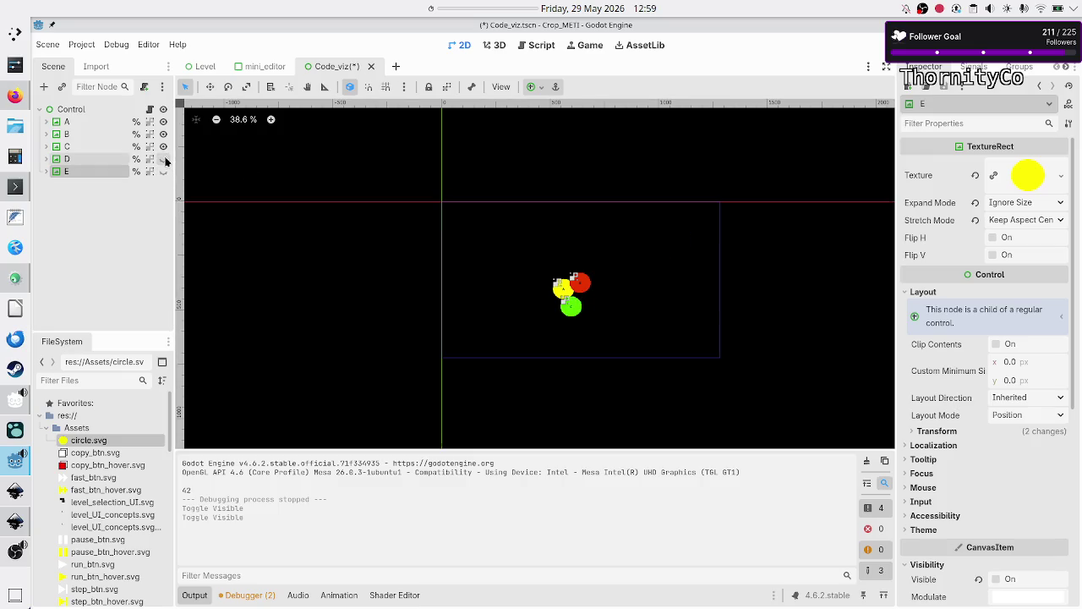
pyautogui.click(544, 47)
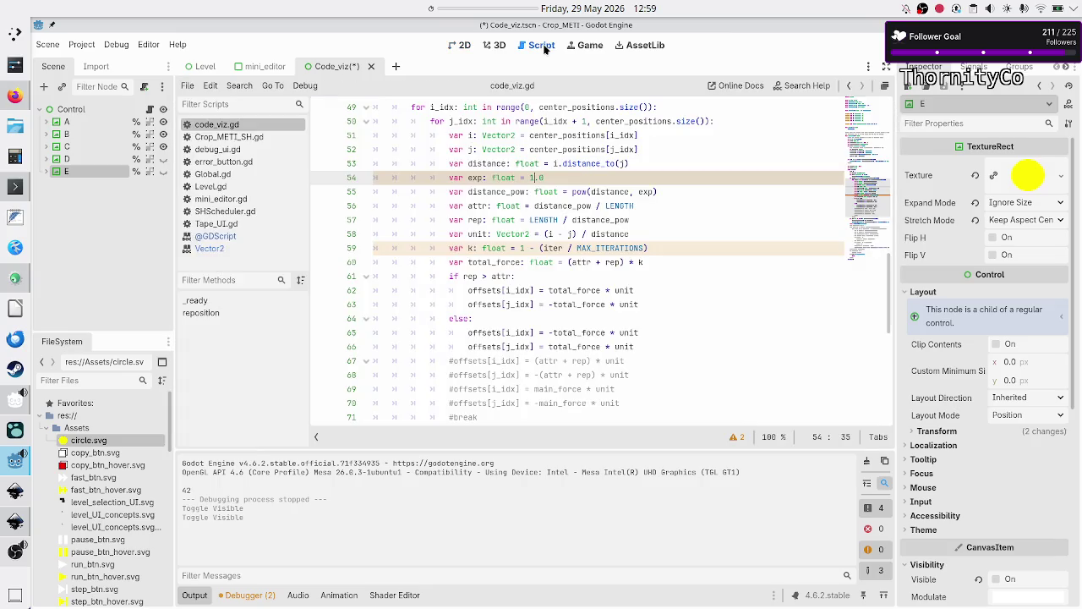
# Reduce the nodes array on line 17 to [a, b, c] and run the scene with three circles
pyautogui.scroll(8, 573, 244)
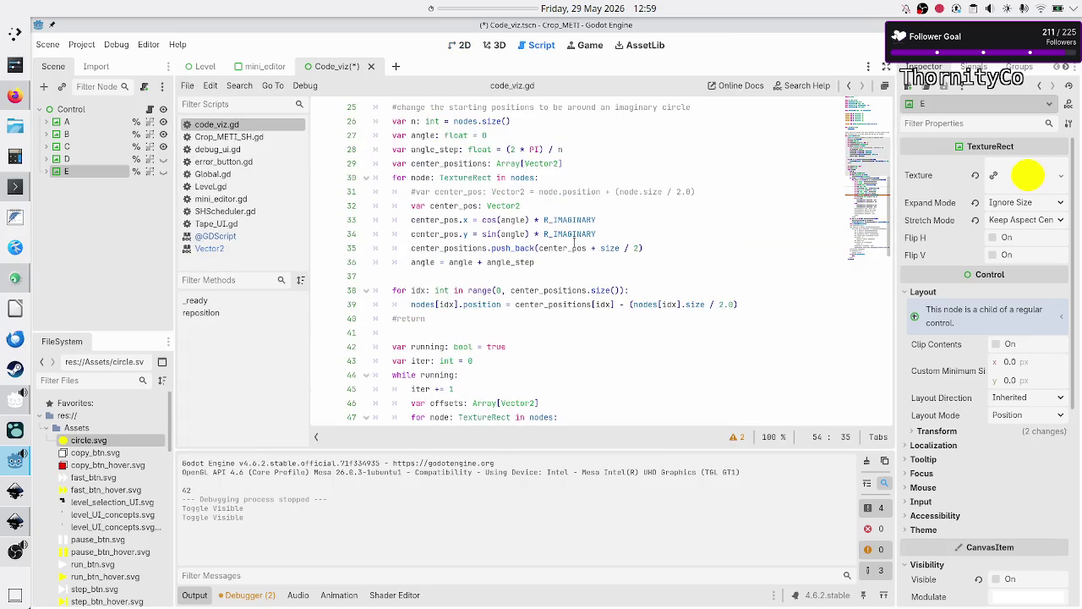
pyautogui.scroll(8, 573, 244)
pyautogui.click(634, 332)
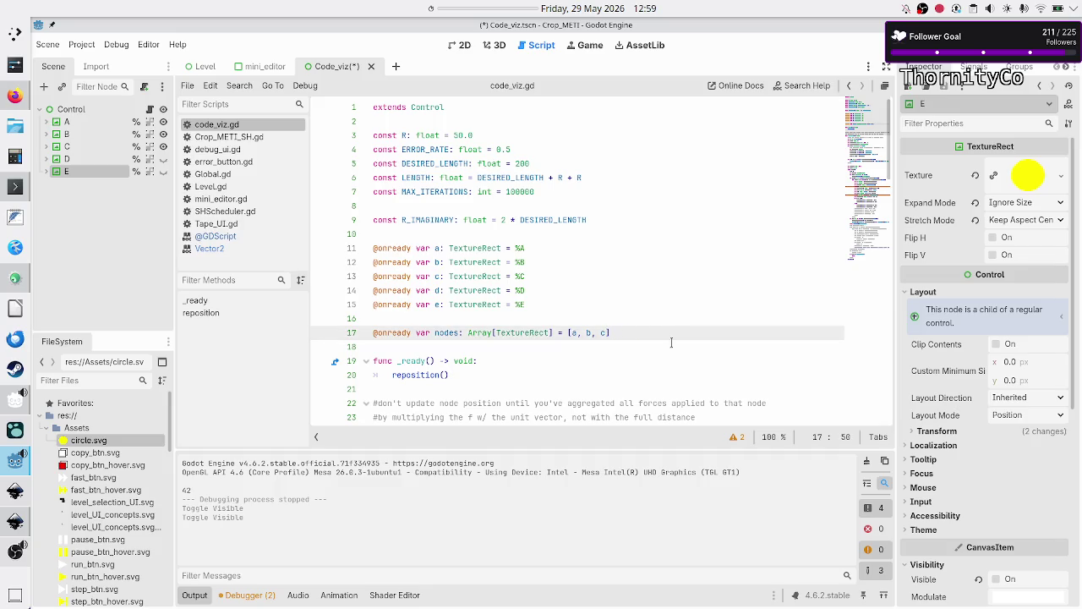
pyautogui.press('F6')
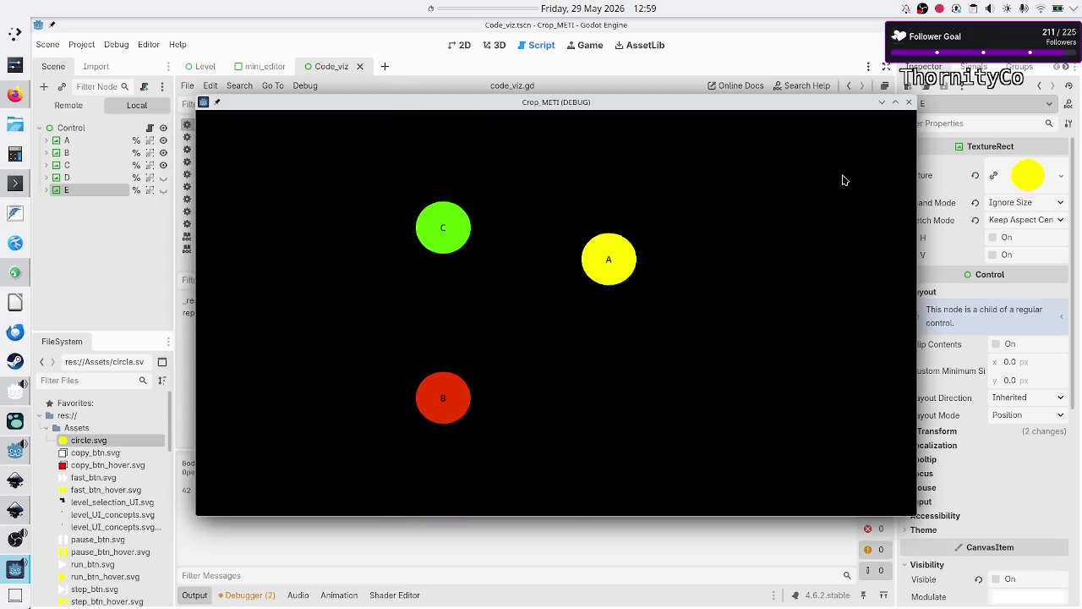
pyautogui.click(909, 101)
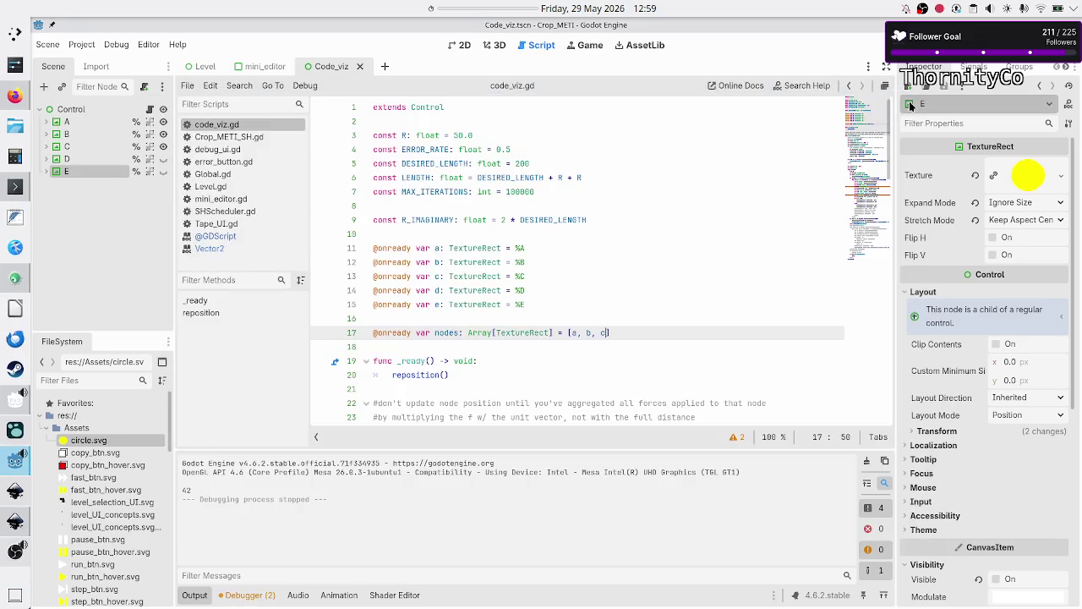
pyautogui.scroll(-10, 525, 220)
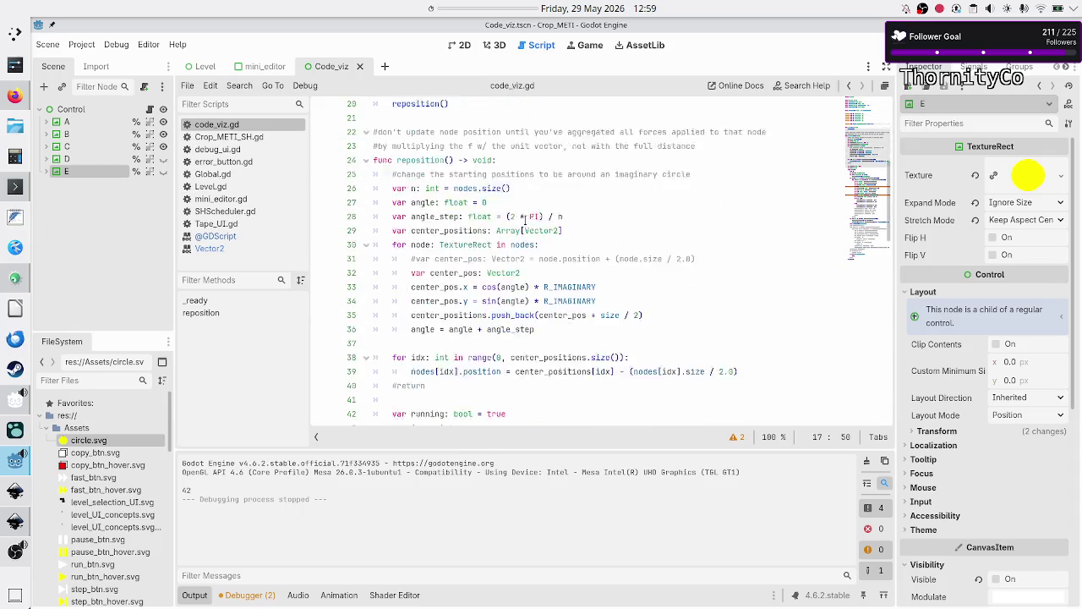
pyautogui.scroll(-10, 524, 220)
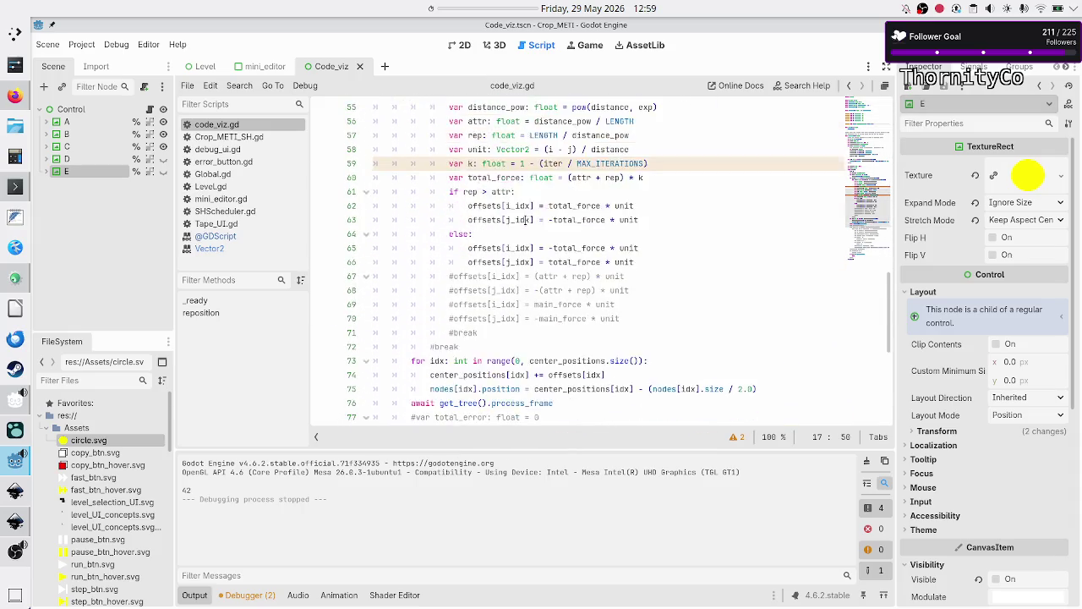
pyautogui.click(567, 277)
pyautogui.hotkey('shift', 'End')
pyautogui.hotkey('ctrl', 'c')
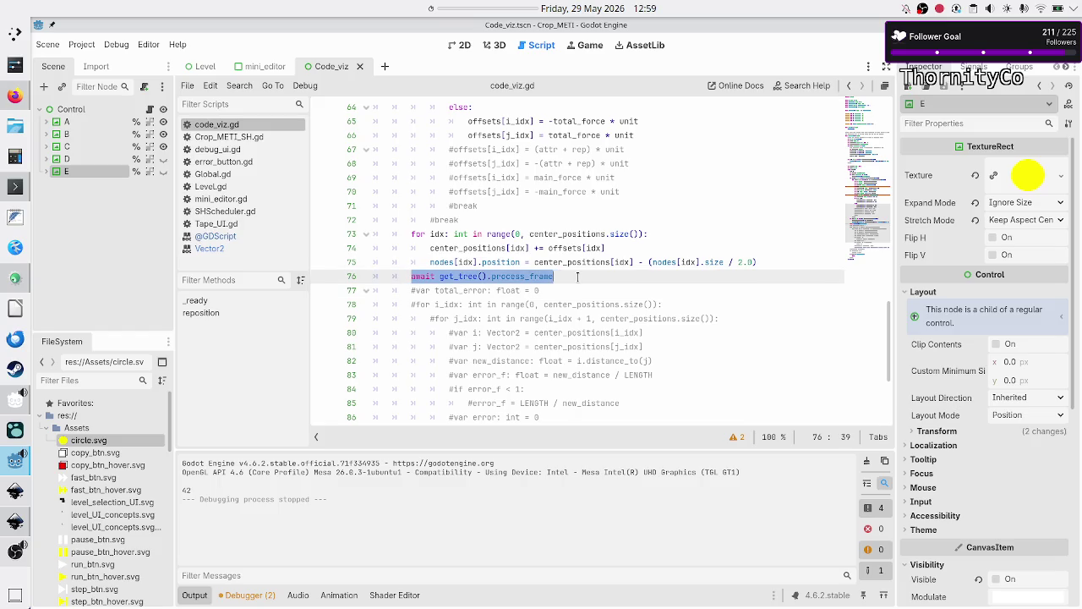
pyautogui.scroll(8, 575, 266)
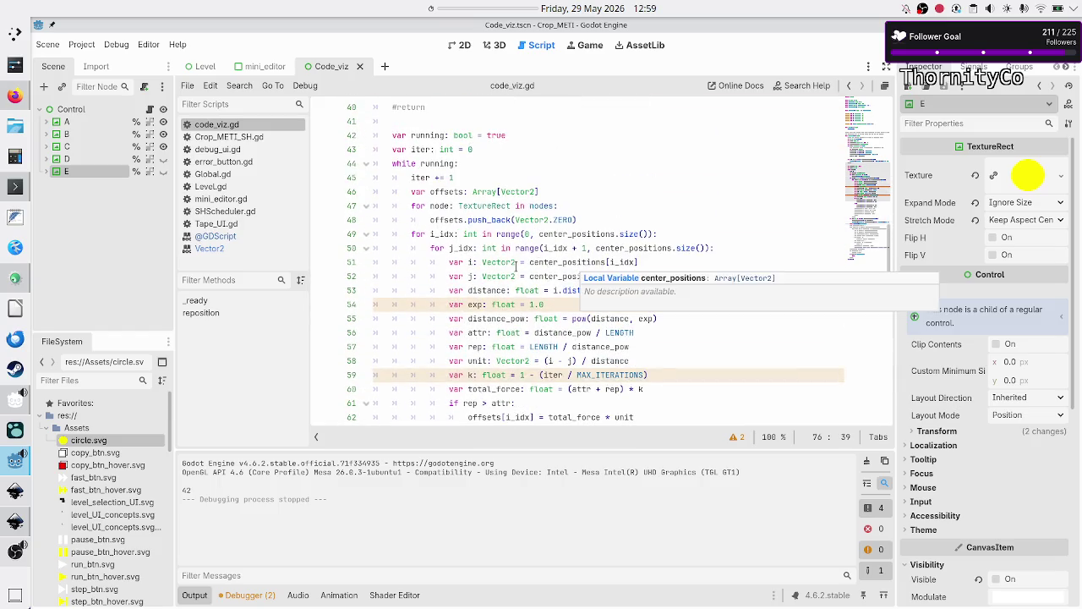
pyautogui.scroll(6, 519, 271)
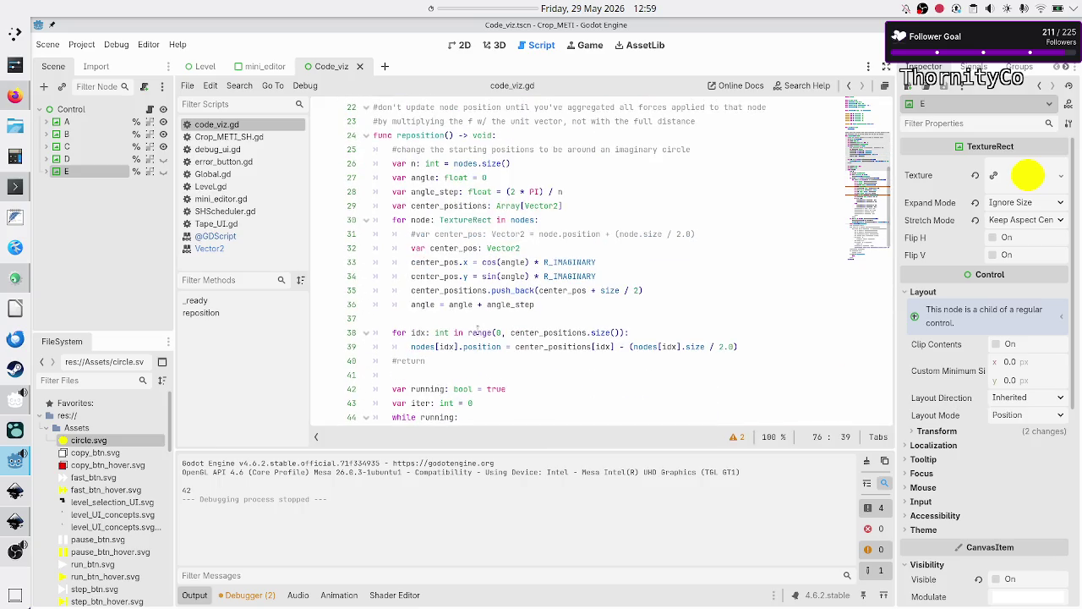
# Insert two 'await get_tree().process_frame' lines after line 39 and test-run the game
pyautogui.click(458, 360)
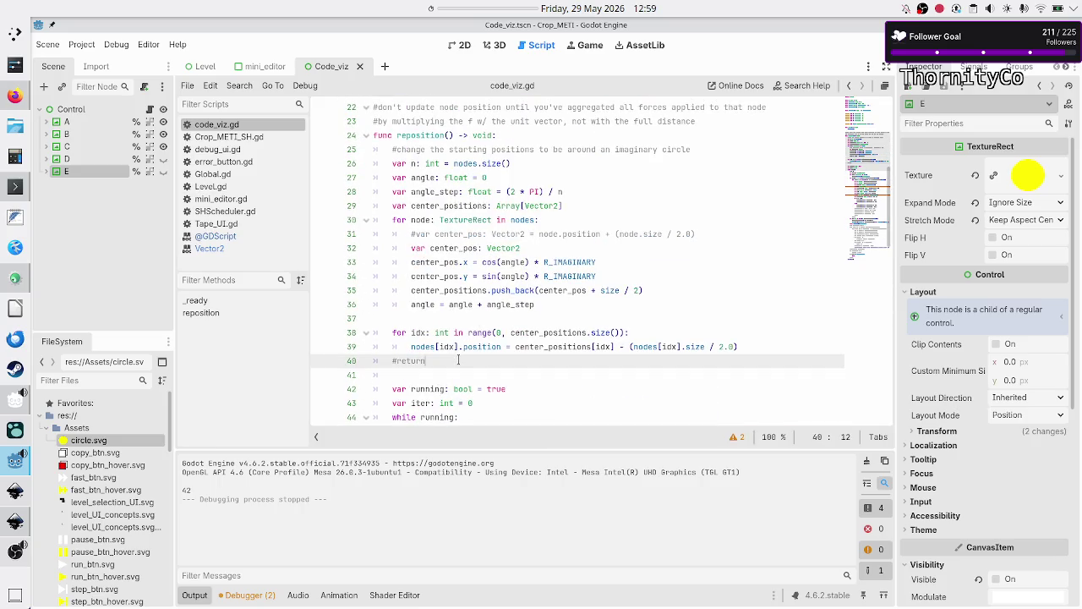
pyautogui.press('Down')
pyautogui.press('Up')
pyautogui.press('Down')
pyautogui.press('Up')
pyautogui.press('Up')
pyautogui.press('End')
pyautogui.press('Return')
pyautogui.press('Return')
pyautogui.hotkey('ctrl', 'v')
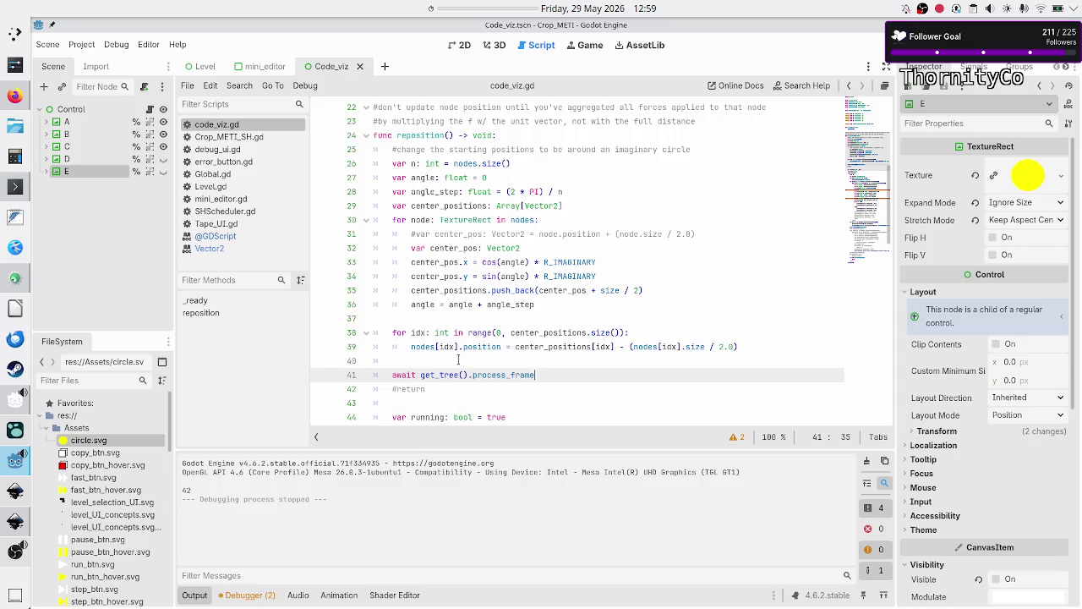
pyautogui.press('Return')
pyautogui.hotkey('ctrl', 'v')
pyautogui.press('F5')
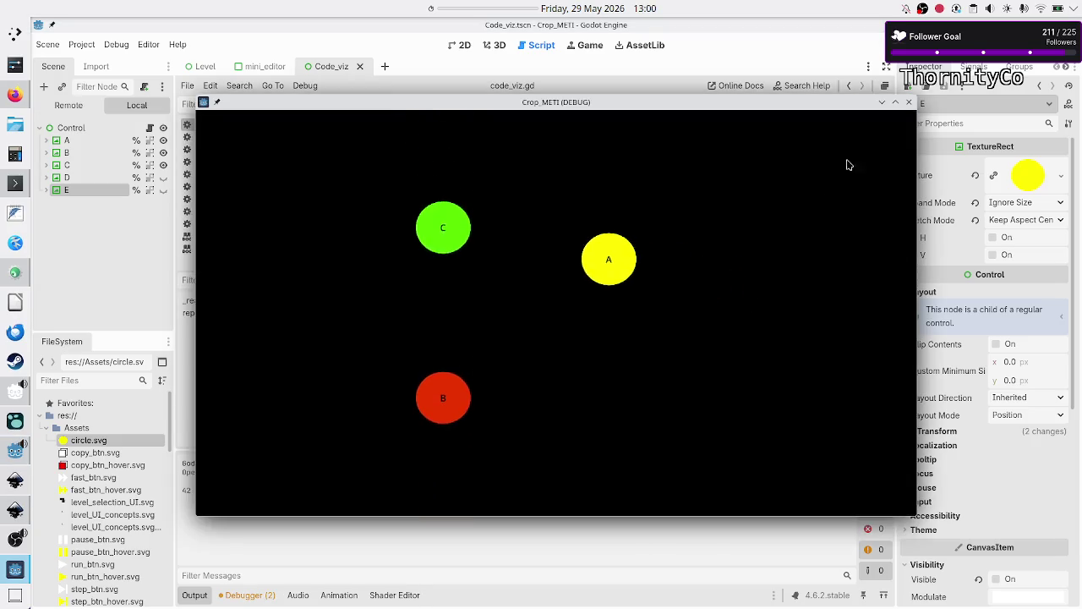
pyautogui.click(909, 101)
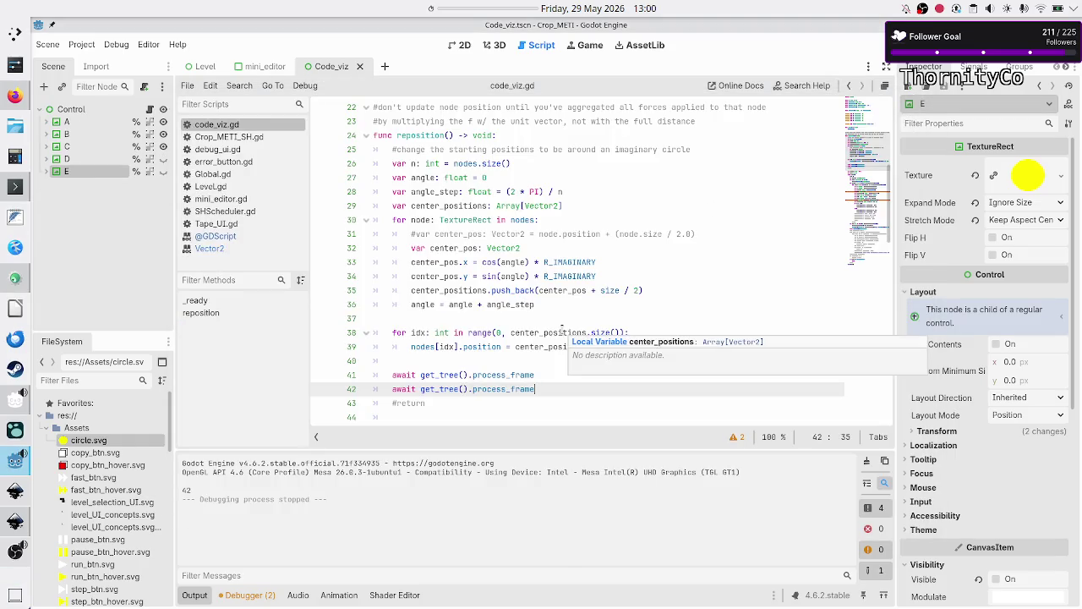
# Add five more process_frame awaits, rerun the longer pause, then switch to the Desmos browser window
pyautogui.press('Return')
pyautogui.hotkey('ctrl', 'v')
pyautogui.press('Return')
pyautogui.hotkey('ctrl', 'v')
pyautogui.press('Return')
pyautogui.hotkey('ctrl', 'v')
pyautogui.press('Return')
pyautogui.hotkey('ctrl', 'v')
pyautogui.press('Return')
pyautogui.hotkey('ctrl', 'v')
pyautogui.press('Return')
pyautogui.hotkey('ctrl', 'v')
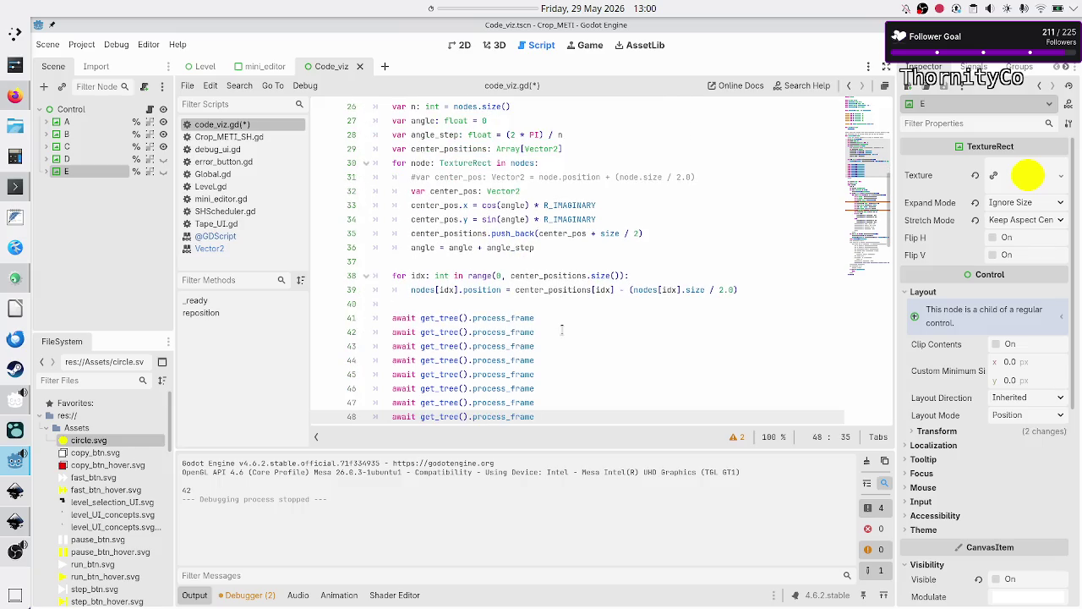
pyautogui.press('F5')
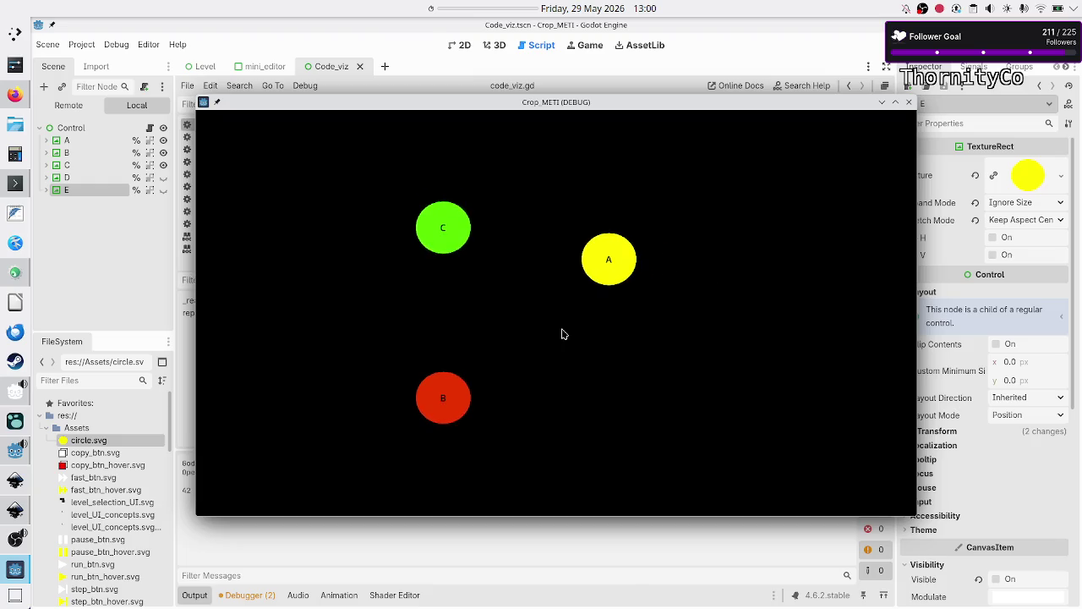
pyautogui.click(909, 103)
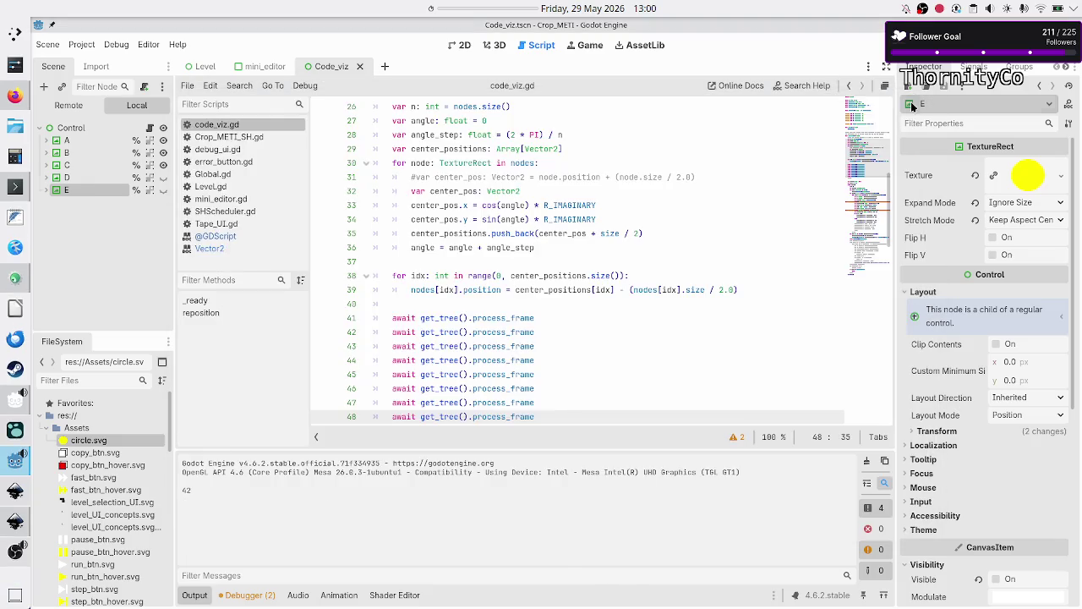
pyautogui.hotkey('alt', 'Tab')
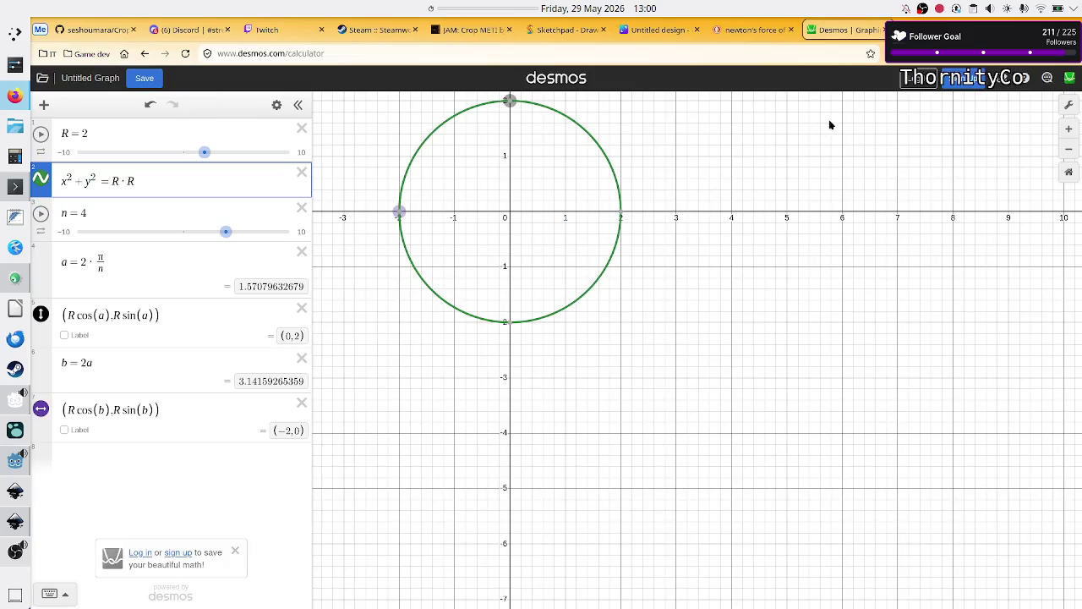
# Search DuckDuckGo in a new tab for 'godot wait for seconds'
pyautogui.hotkey('ctrl', 't')
pyautogui.write('godot')
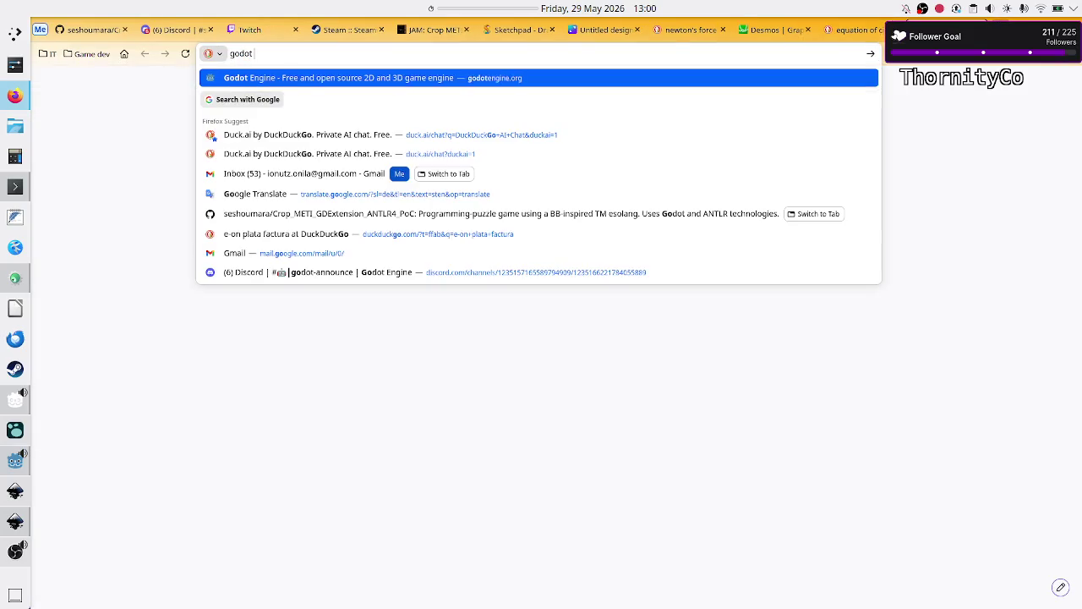
pyautogui.write(' wait for s')
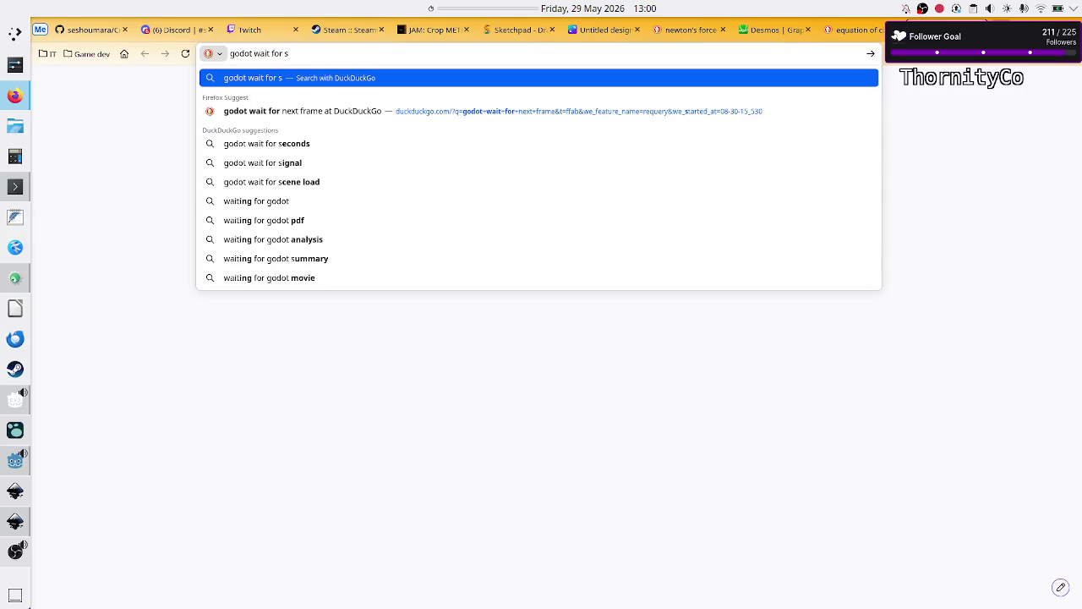
pyautogui.press('Down')
pyautogui.press('Down')
pyautogui.press('Down')
pyautogui.press('Up')
pyautogui.press('Return')
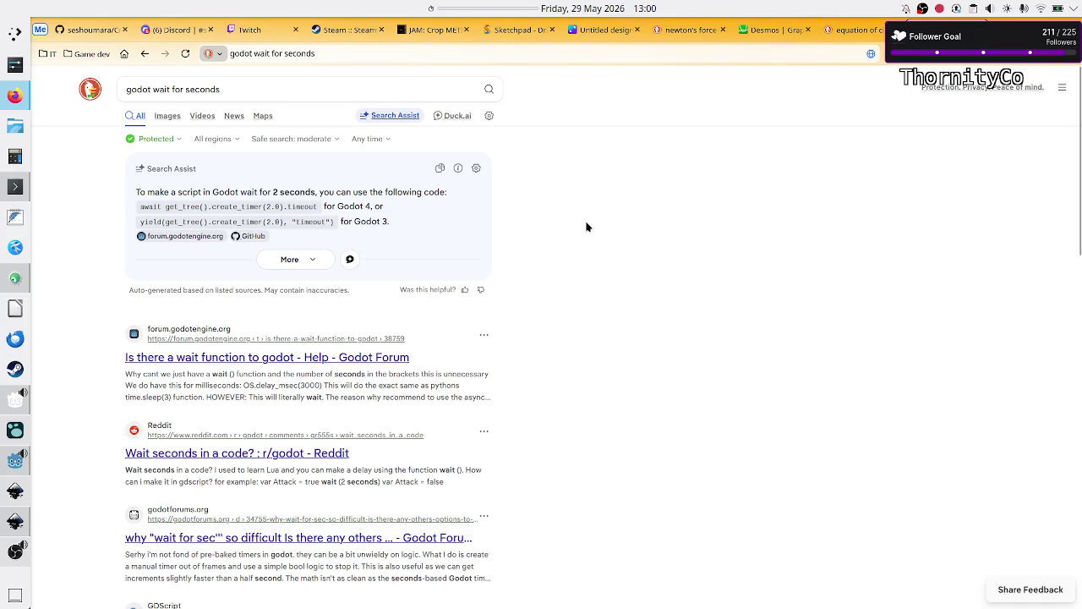
# Back in the Godot script, select the duplicate await process_frame lines
pyautogui.hotkey('alt', 'Tab')
pyautogui.press('Up')
pyautogui.press('Up')
pyautogui.press('Up')
pyautogui.press('Home')
pyautogui.hotkey('shift', 'Down')
pyautogui.hotkey('shift', 'Down')
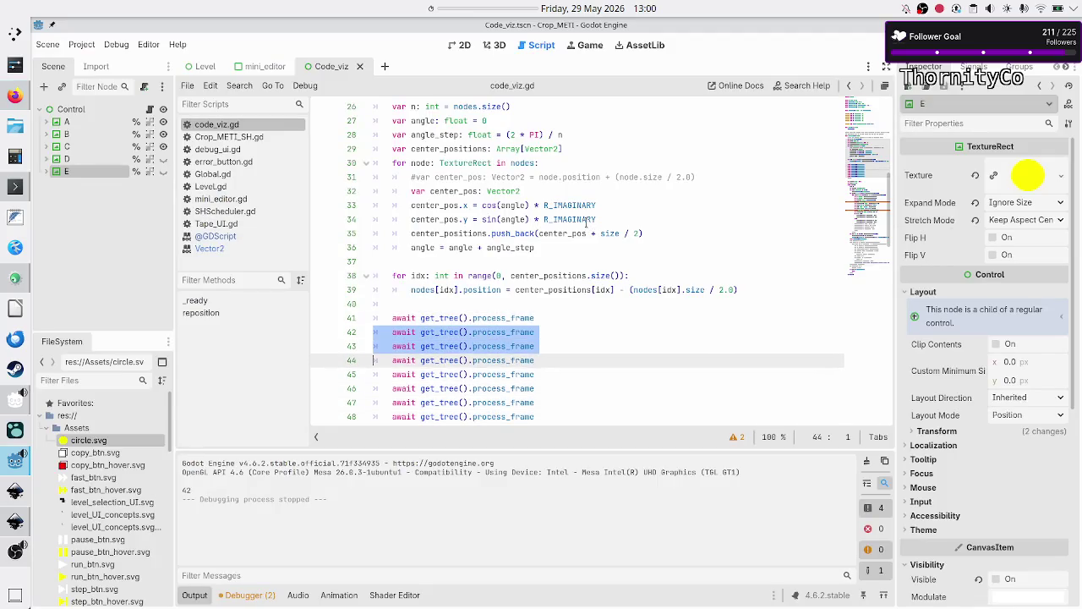
# Delete the duplicate await process_frame lines from reposition()
pyautogui.hotkey('shift', 'Down')
pyautogui.hotkey('shift', 'Down')
pyautogui.hotkey('shift', 'Down')
pyautogui.hotkey('shift', 'Up')
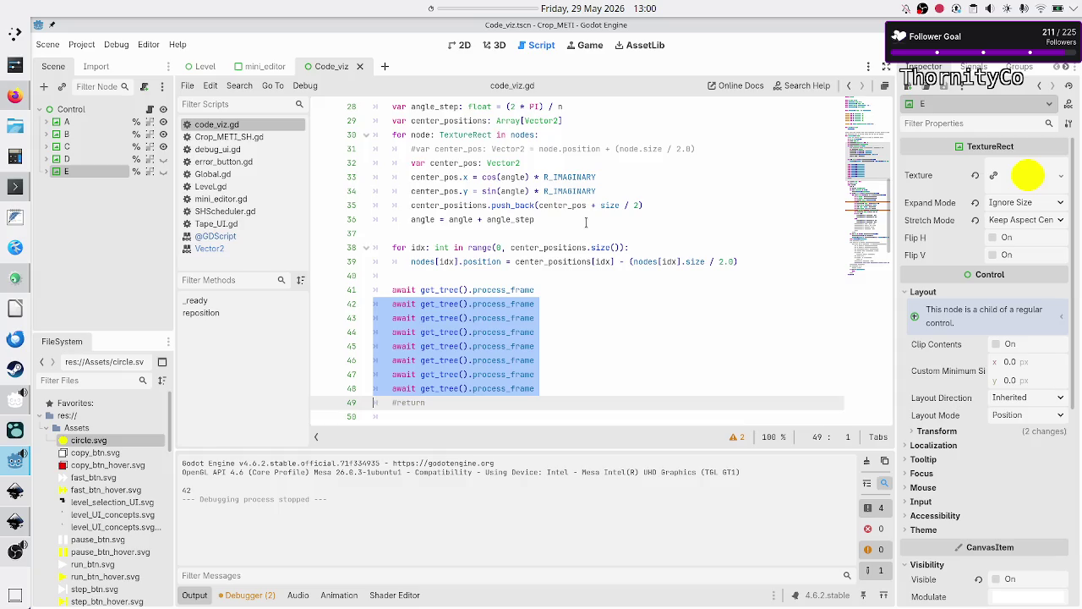
pyautogui.press('BackSpace')
pyautogui.press('Left')
# Change line 41 to 'await get_tree().create_timer(3).timeout' and run the project
pyautogui.press('BackSpace')
pyautogui.press('BackSpace')
pyautogui.press('BackSpace')
pyautogui.write('te')
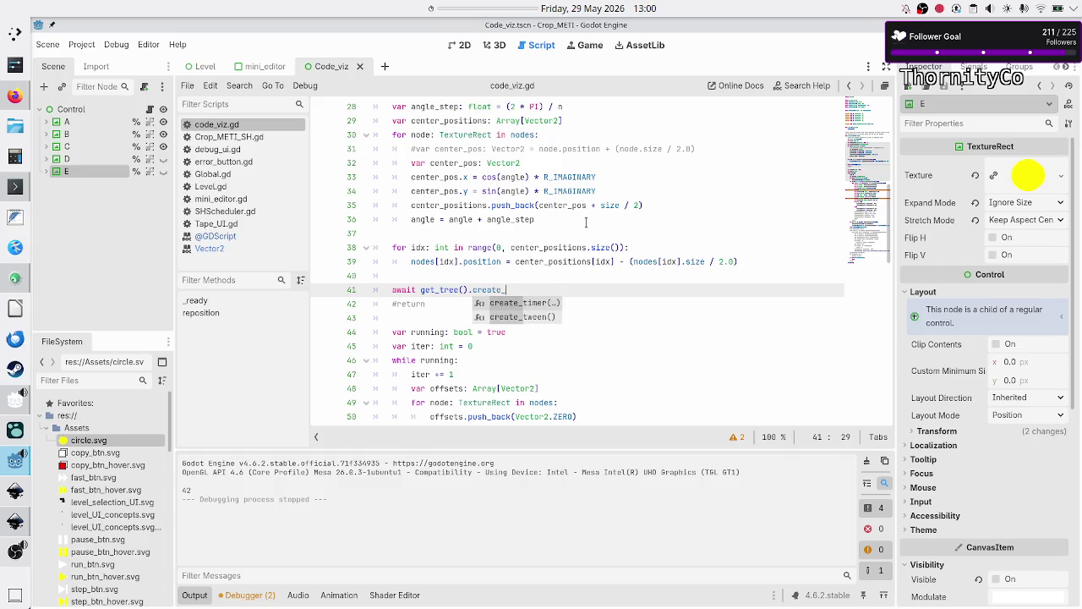
pyautogui.press('Return')
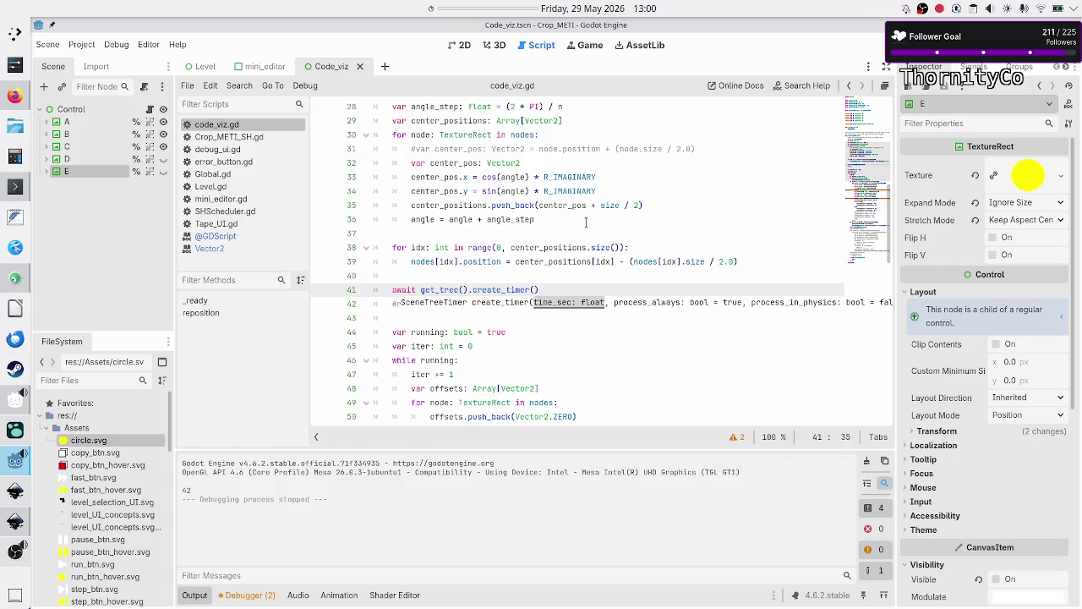
pyautogui.write(').tim')
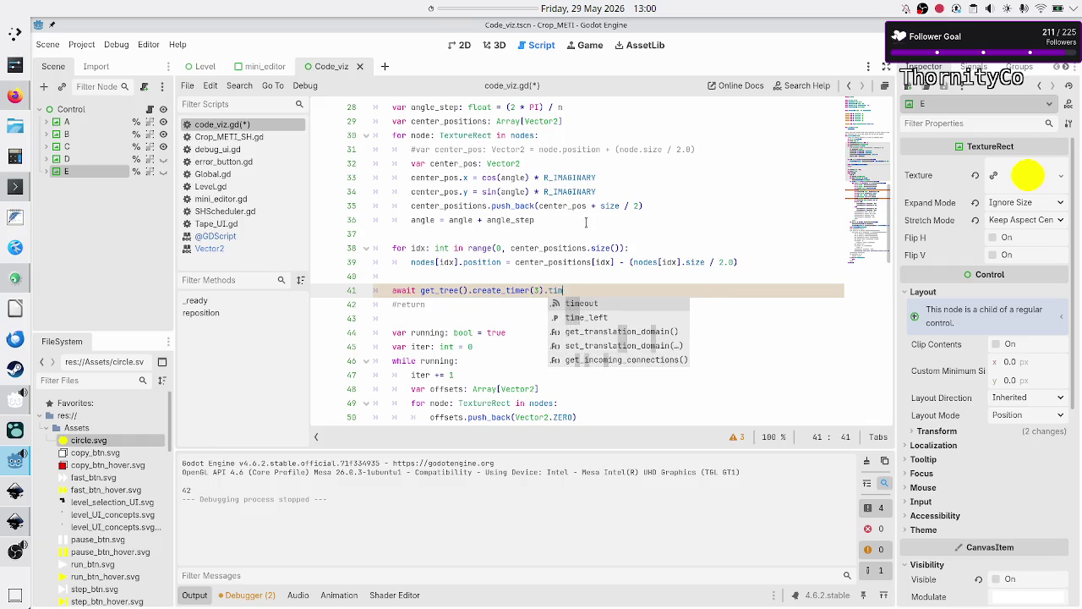
pyautogui.press('Return')
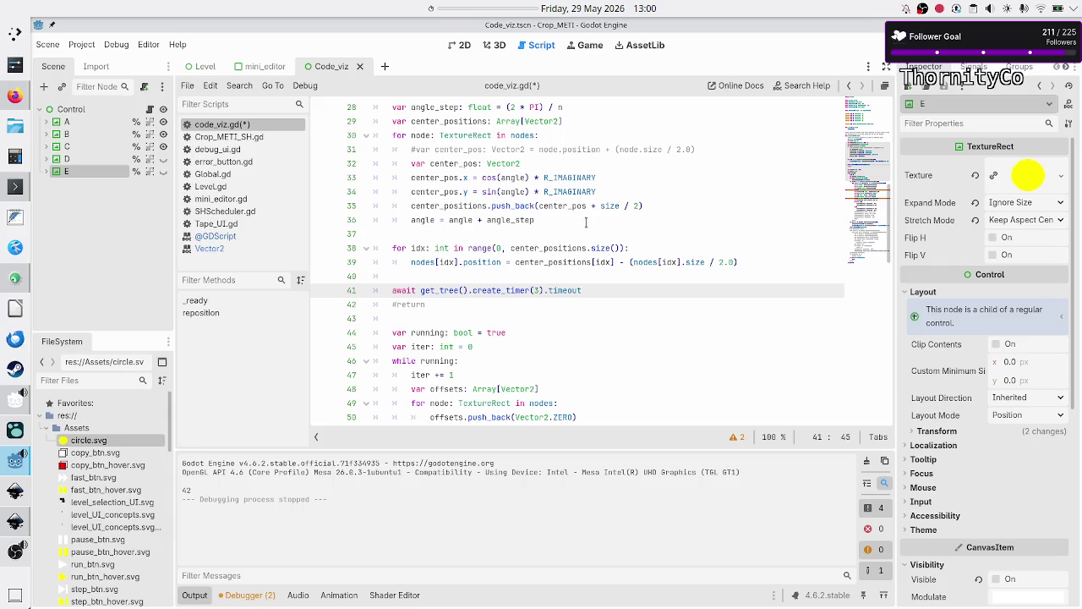
pyautogui.press('F5')
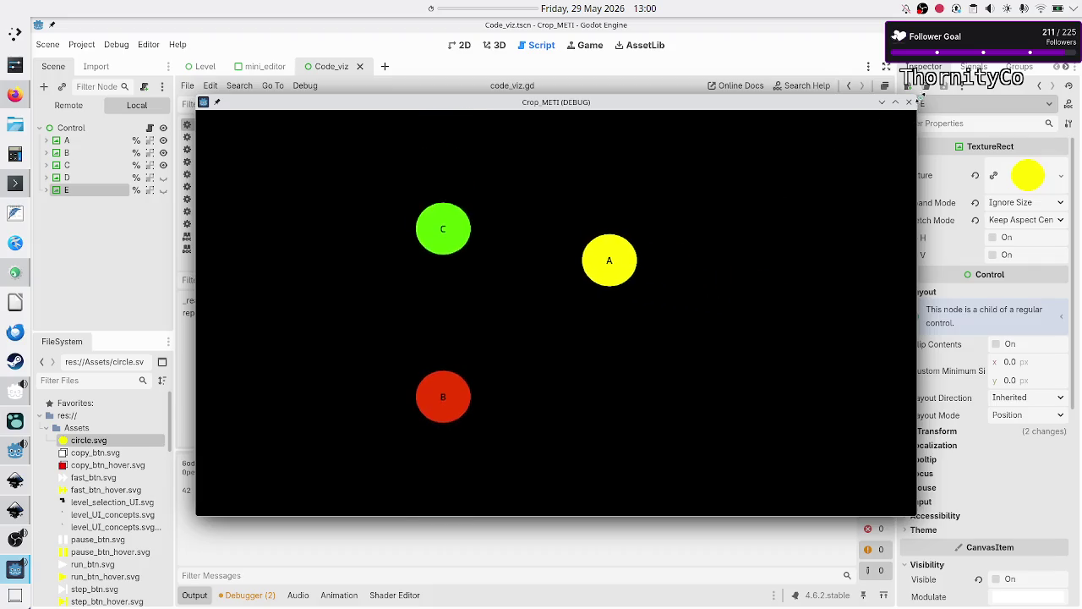
# Make node D visible, extend the nodes array to [a, b, c,d], and test-run four circles
pyautogui.click(909, 102)
pyautogui.click(163, 158)
pyautogui.scroll(2, 419, 188)
pyautogui.scroll(4, 420, 192)
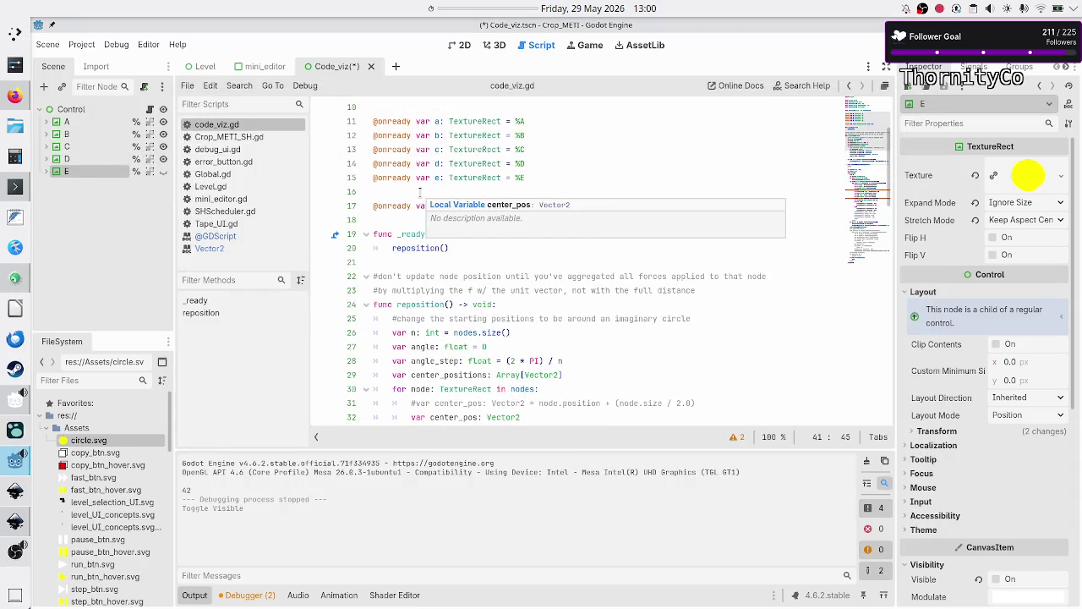
pyautogui.scroll(1, 478, 255)
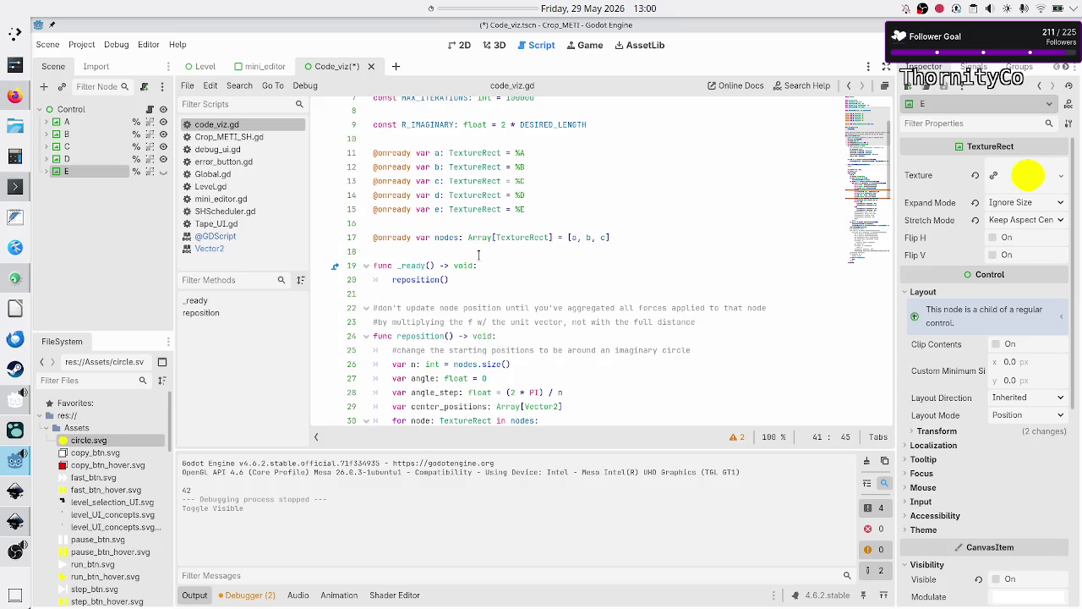
pyautogui.click(604, 247)
pyautogui.write(',d')
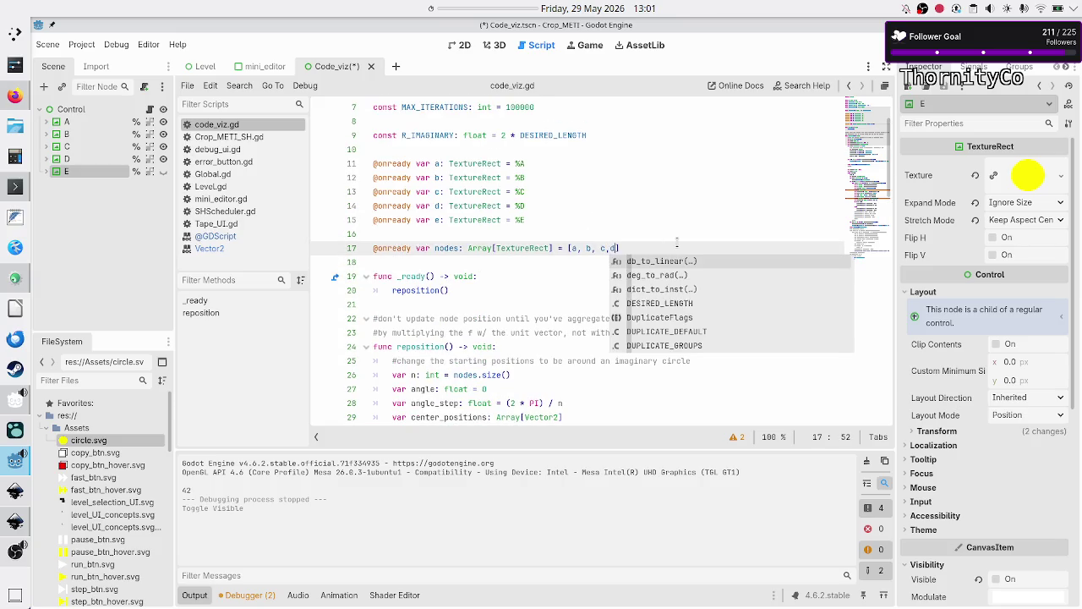
pyautogui.press('F5')
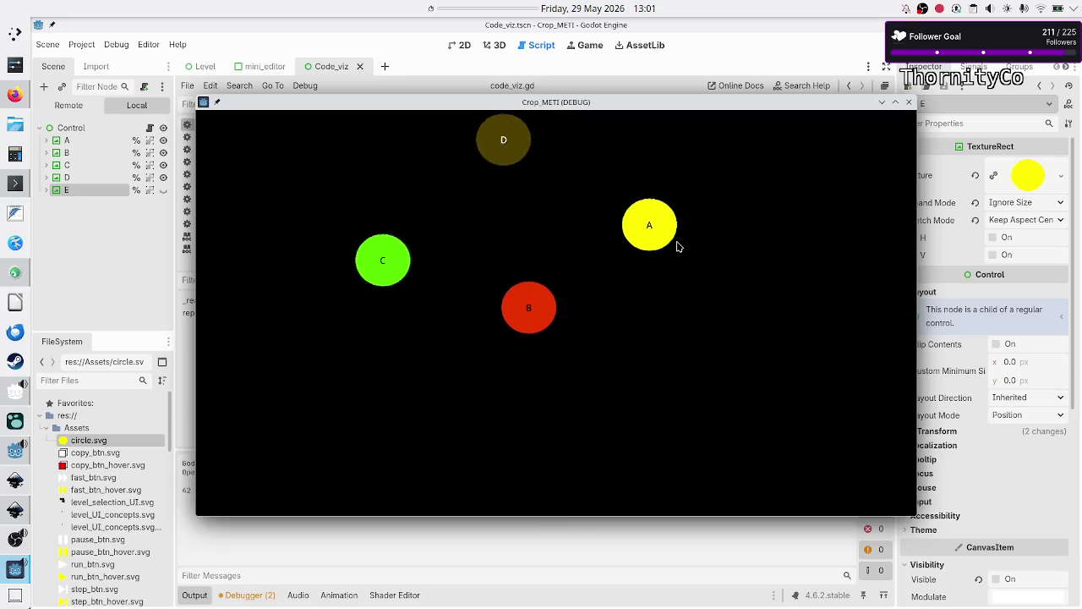
pyautogui.click(910, 102)
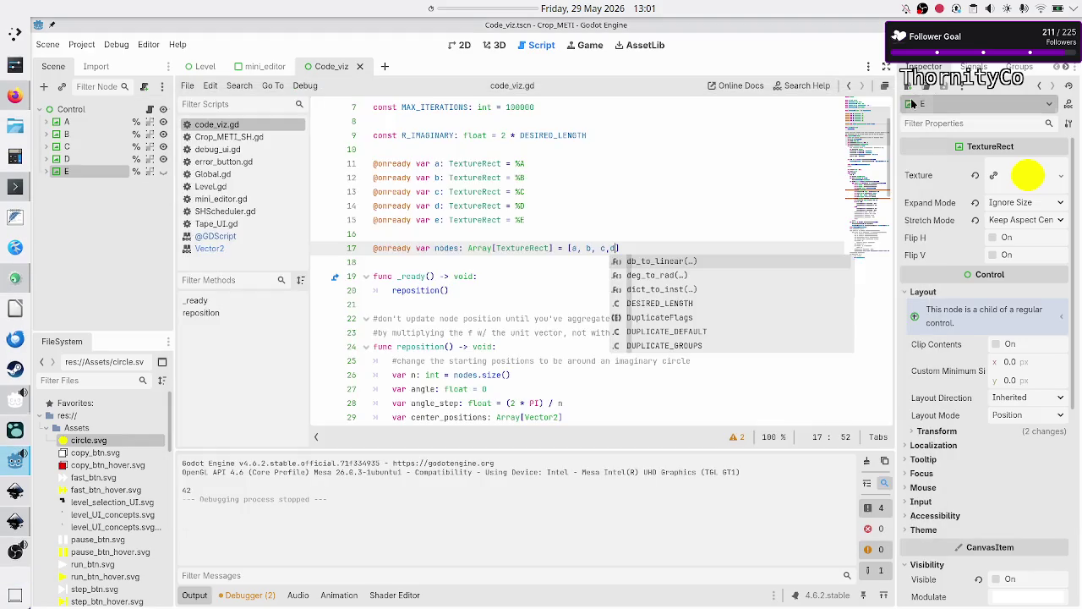
pyautogui.click(644, 240)
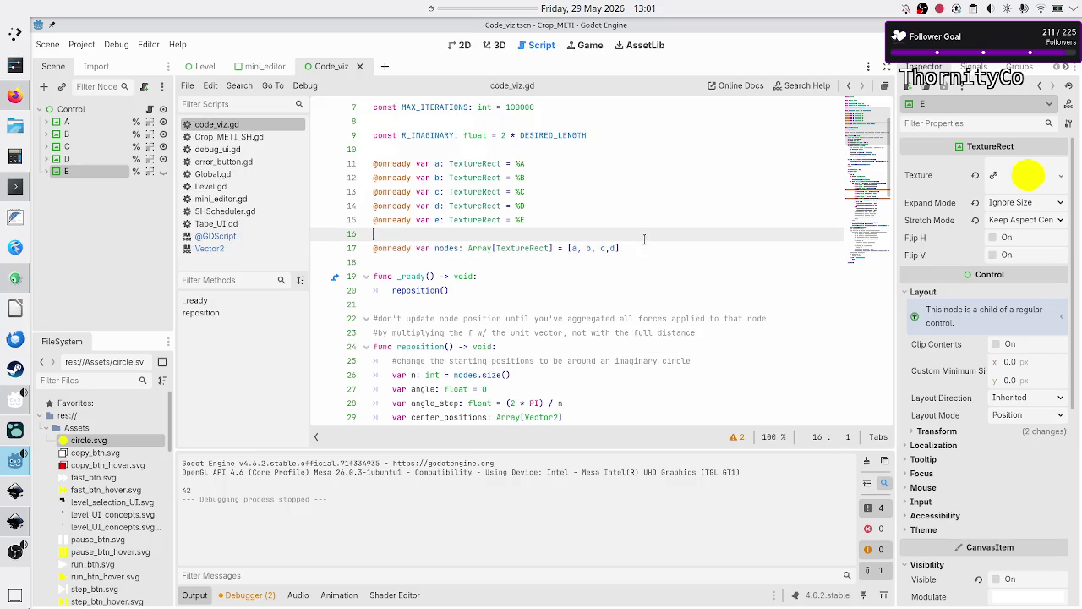
# Change the R_IMAGINARY multiplier on line 9 from 2 to 0.5 and test the A–D layout
pyautogui.click(506, 134)
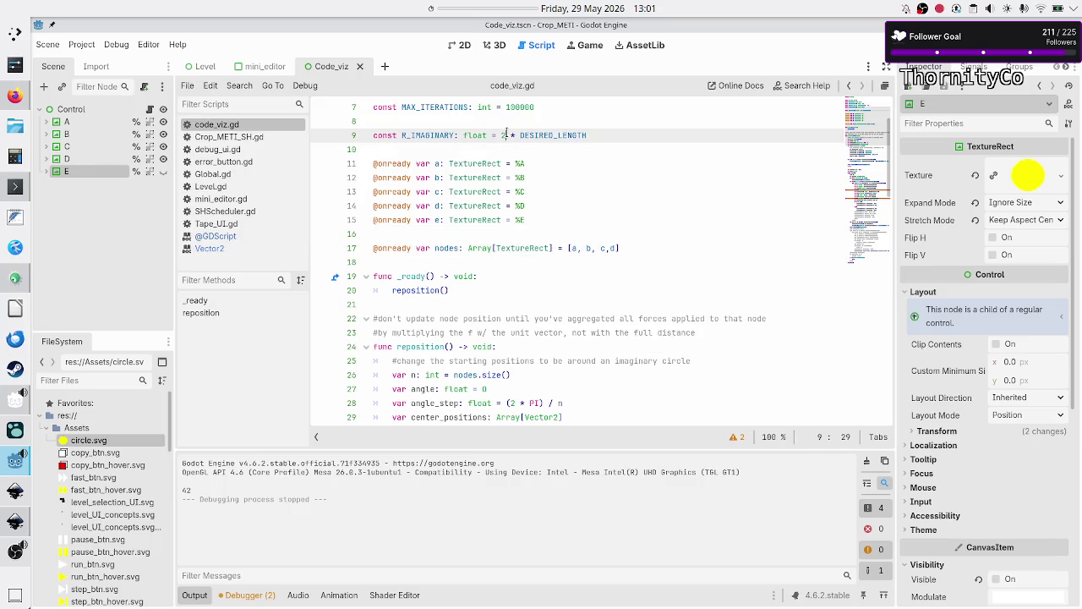
pyautogui.press('BackSpace')
pyautogui.write('0.')
pyautogui.write('5')
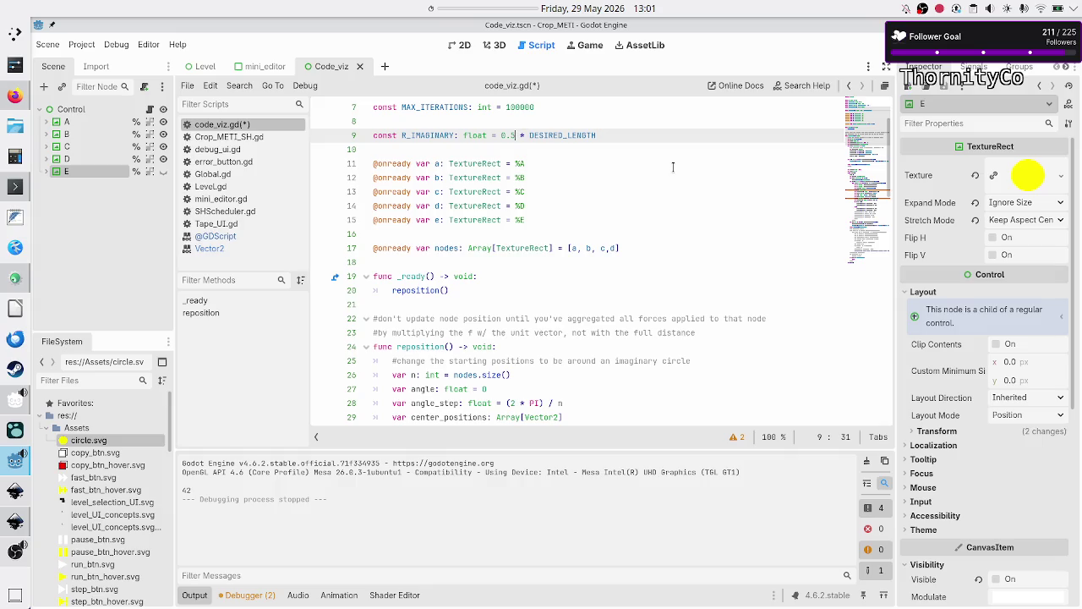
pyautogui.press('F6')
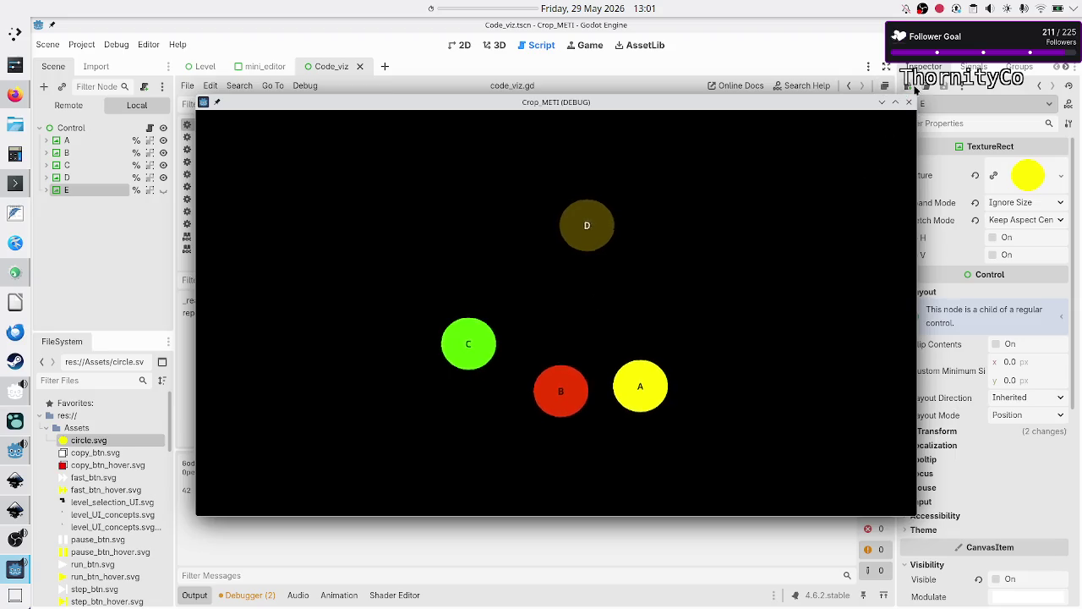
pyautogui.click(909, 102)
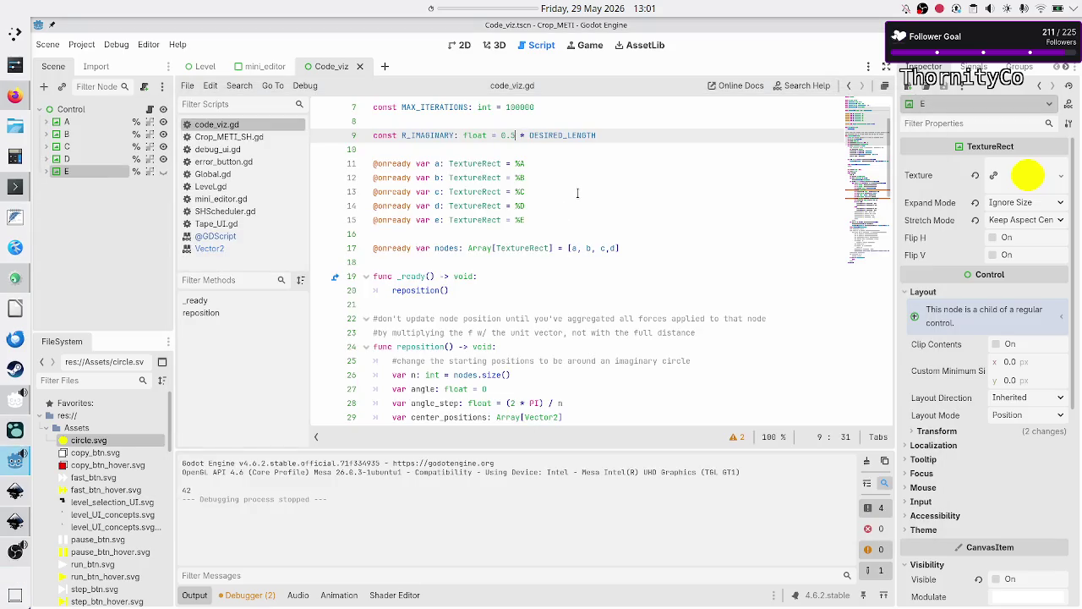
# Hide node D, revert the nodes array to [a, b, c], test three circles, then return to Firefox
pyautogui.click(164, 159)
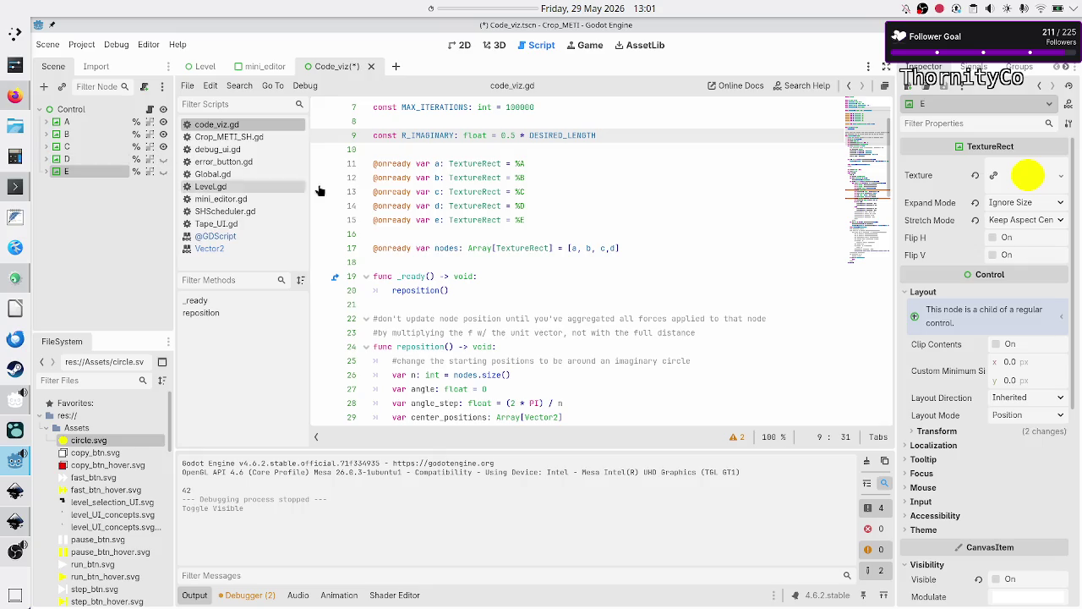
pyautogui.click(614, 248)
pyautogui.press('BackSpace')
pyautogui.press('BackSpace')
pyautogui.press('BackSpace')
pyautogui.hotkey('ctrl', 's')
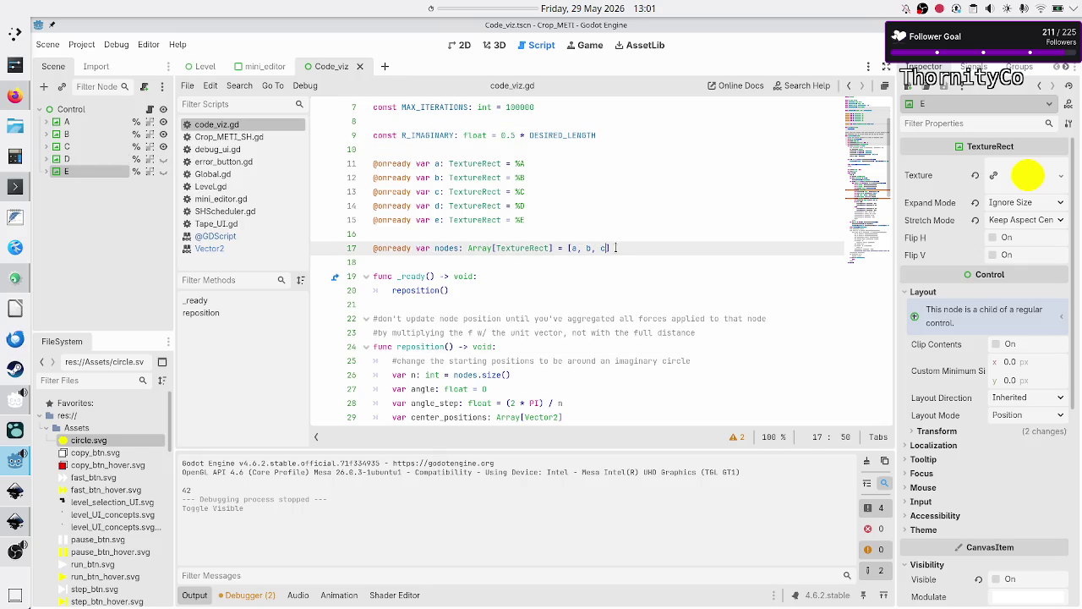
pyautogui.press('F6')
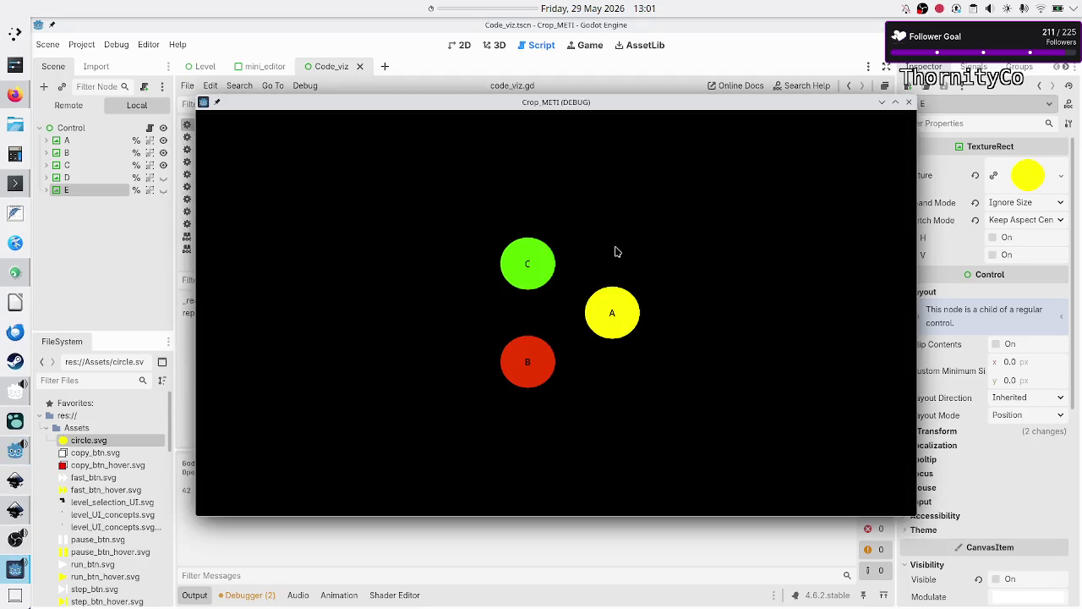
pyautogui.click(908, 105)
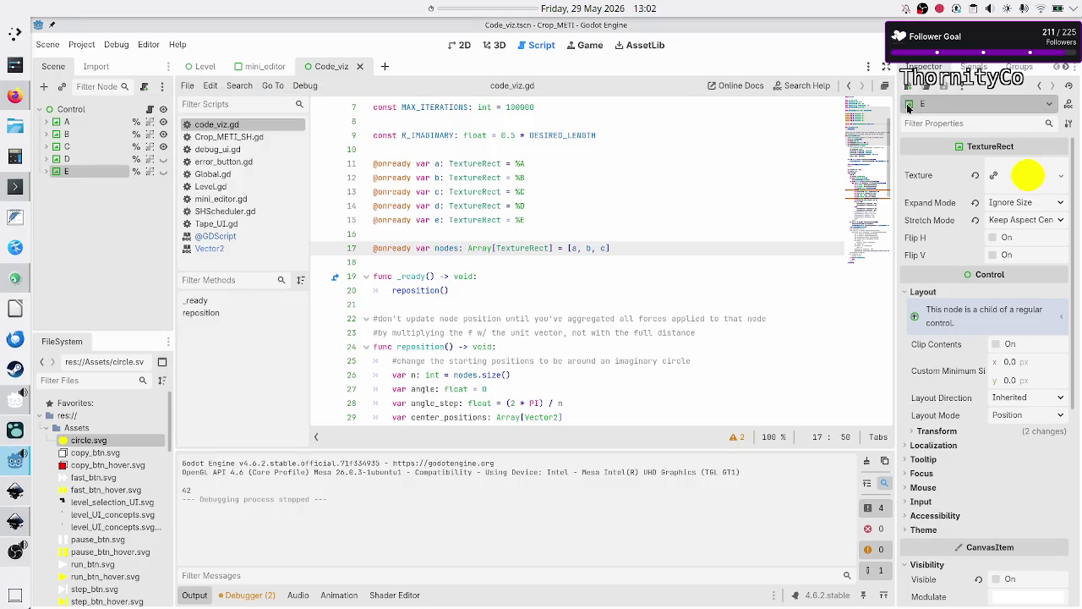
pyautogui.click(603, 256)
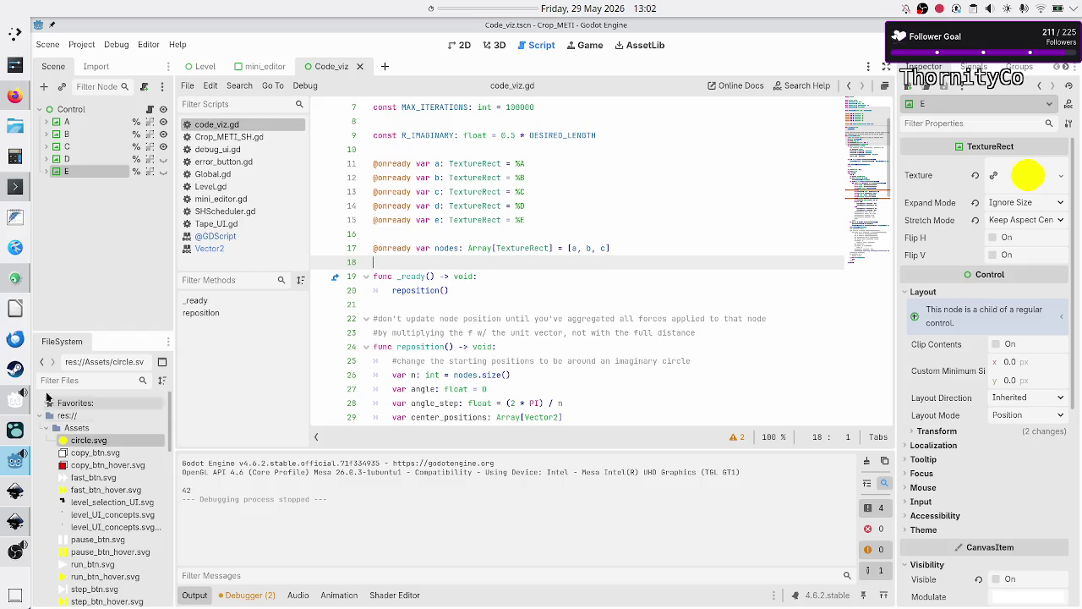
pyautogui.click(13, 99)
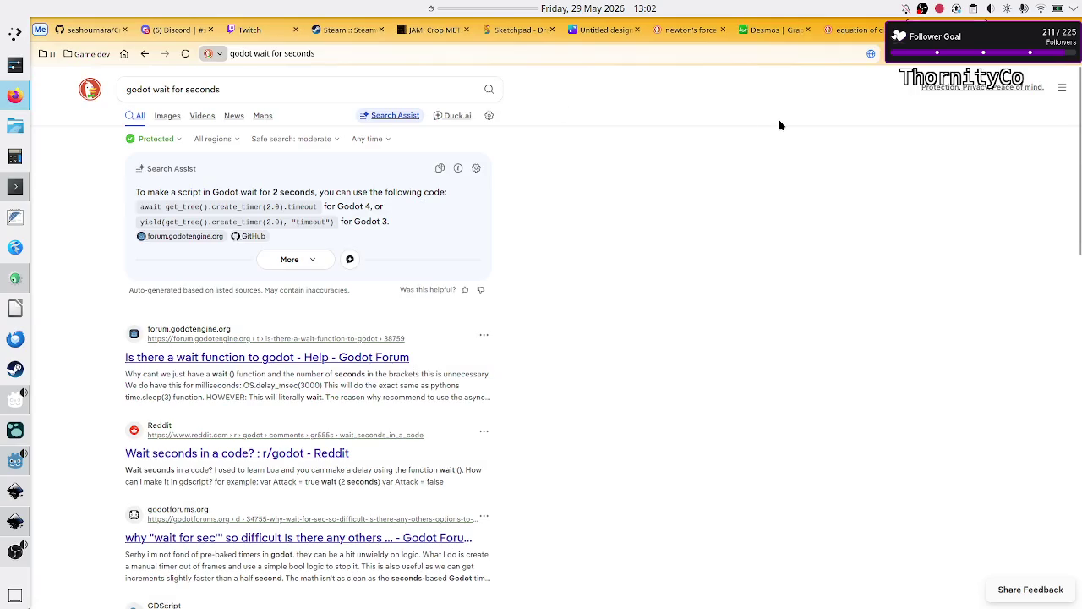
# Review the Desmos and search tabs, close the Newton's gravity tab, and go to Canva
pyautogui.click(765, 30)
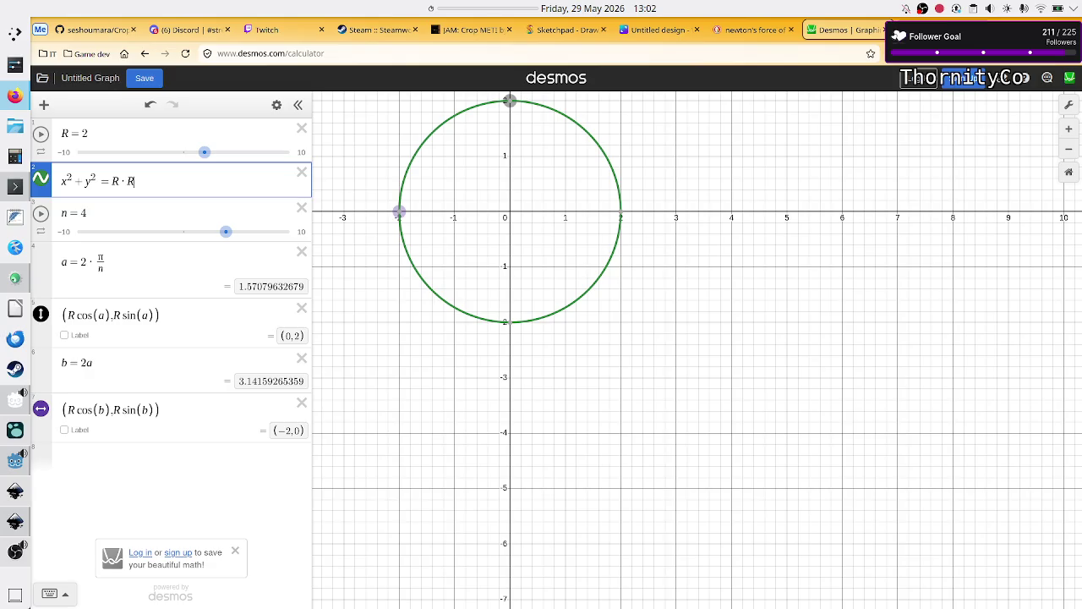
pyautogui.hotkey('ctrl', 'Tab')
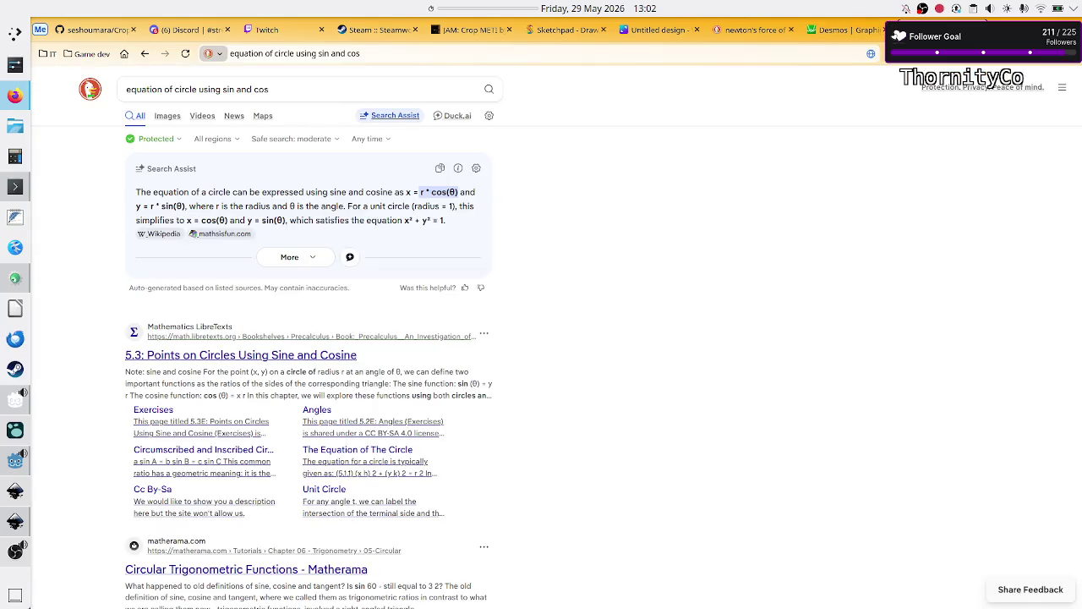
pyautogui.hotkey('ctrl', 'shift', 'Tab')
pyautogui.click(841, 32)
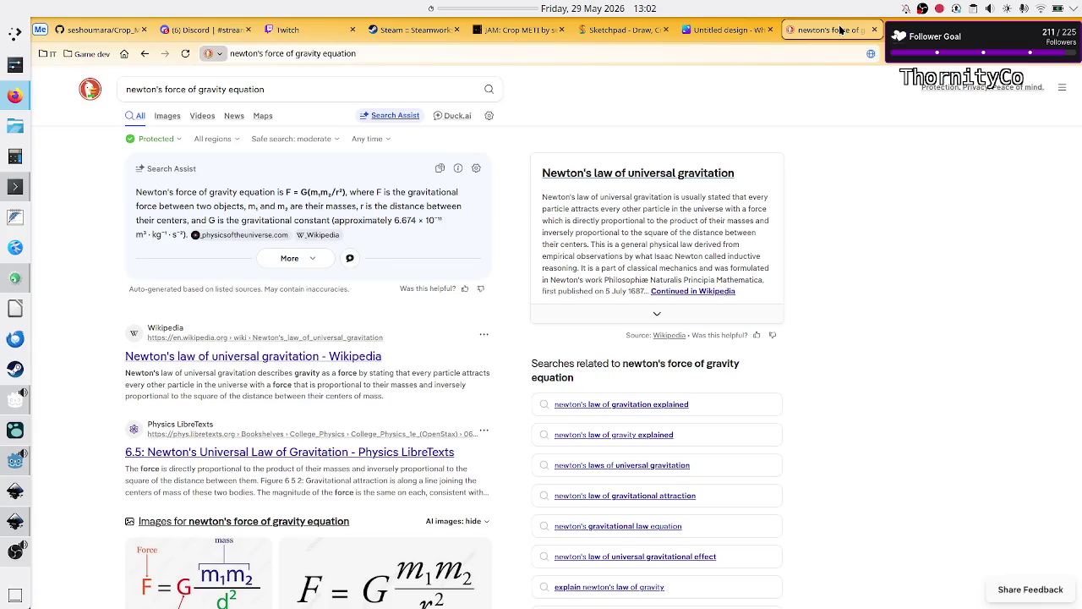
pyautogui.click(874, 30)
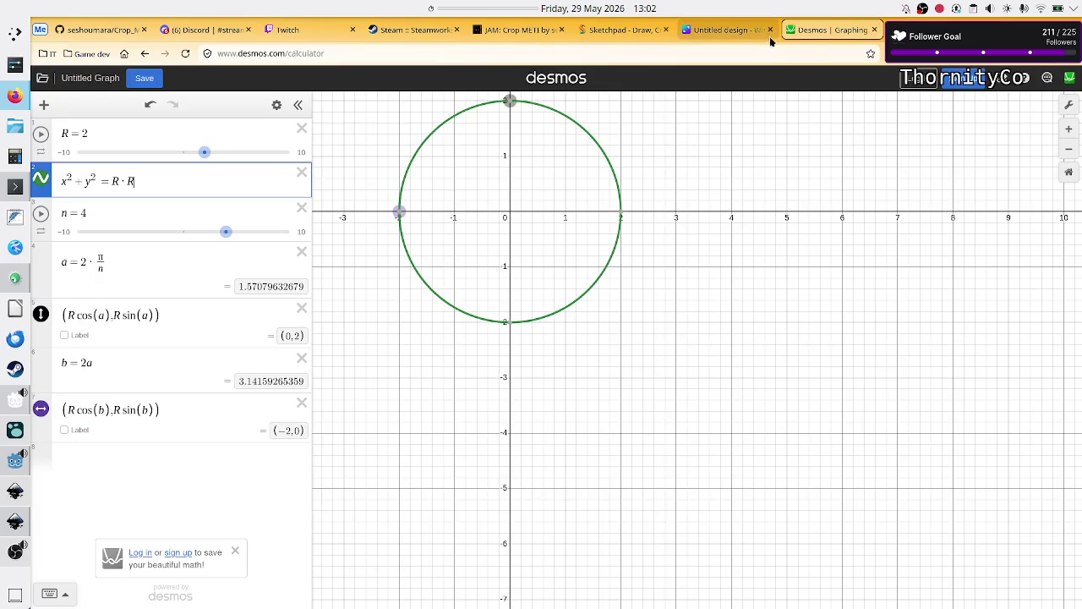
pyautogui.click(739, 34)
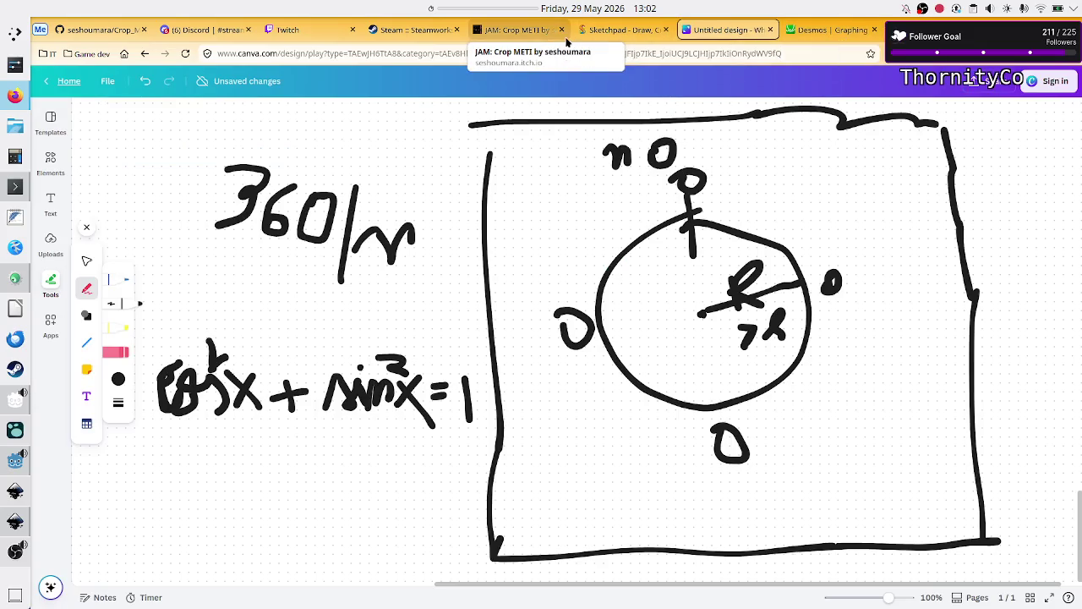
# Open the Twitch home page (twitch.tv) in a new tab
pyautogui.hotkey('ctrl', 't')
pyautogui.write('tw')
pyautogui.press('Return')
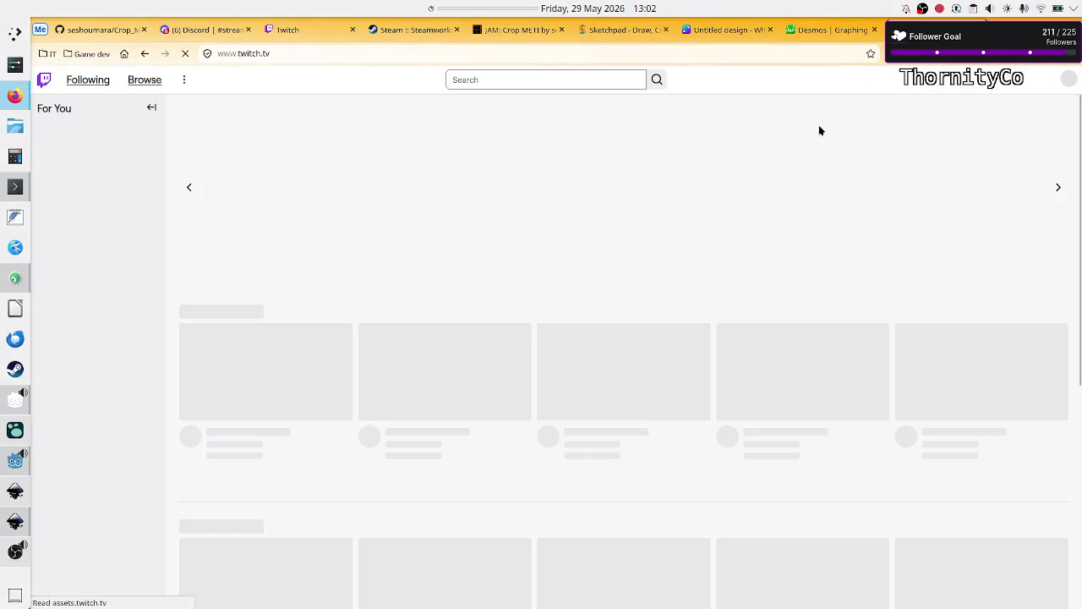